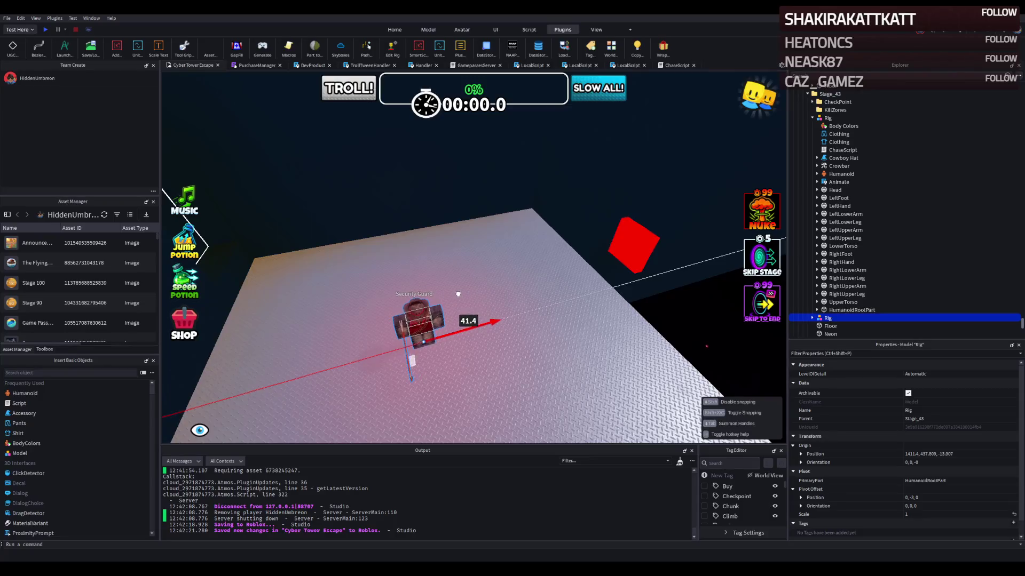
Step: Stretch the diamond-plate floor's depth from 65.8 to 80 studs
scroll(455, 296, "down", 3)
left_click(478, 293)
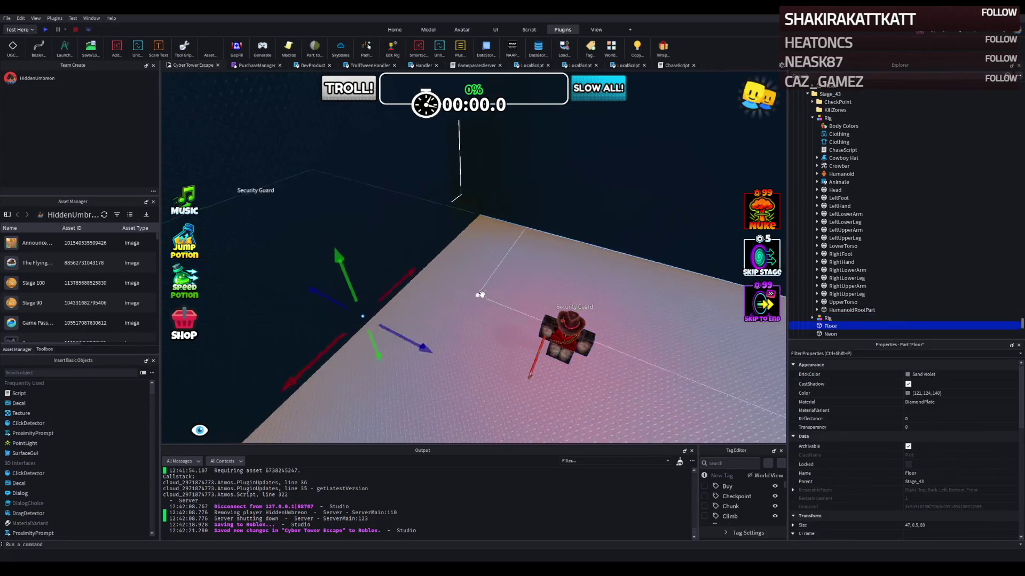
scroll(557, 289, "up", 3)
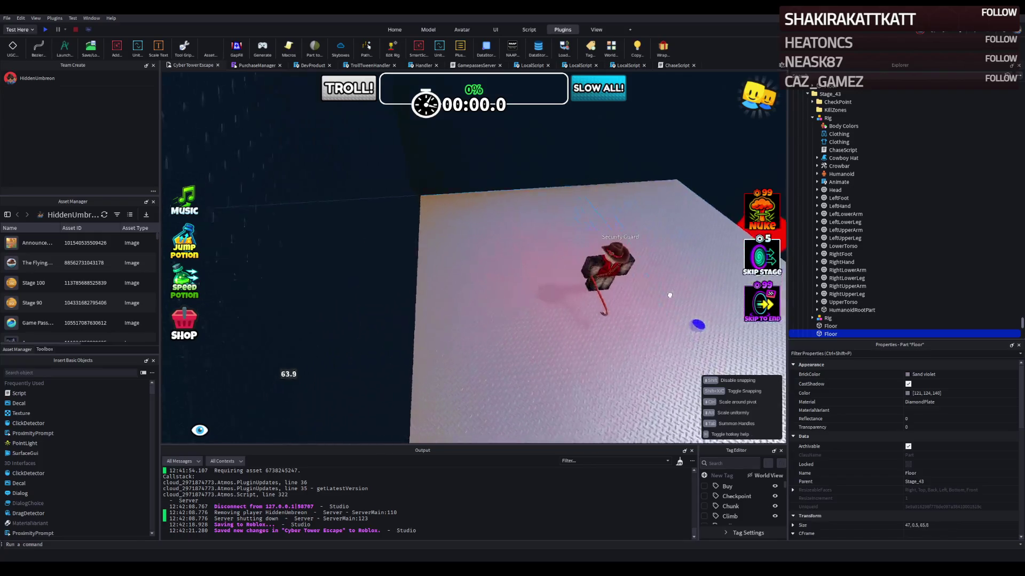
left_click_drag(670, 295, 584, 265)
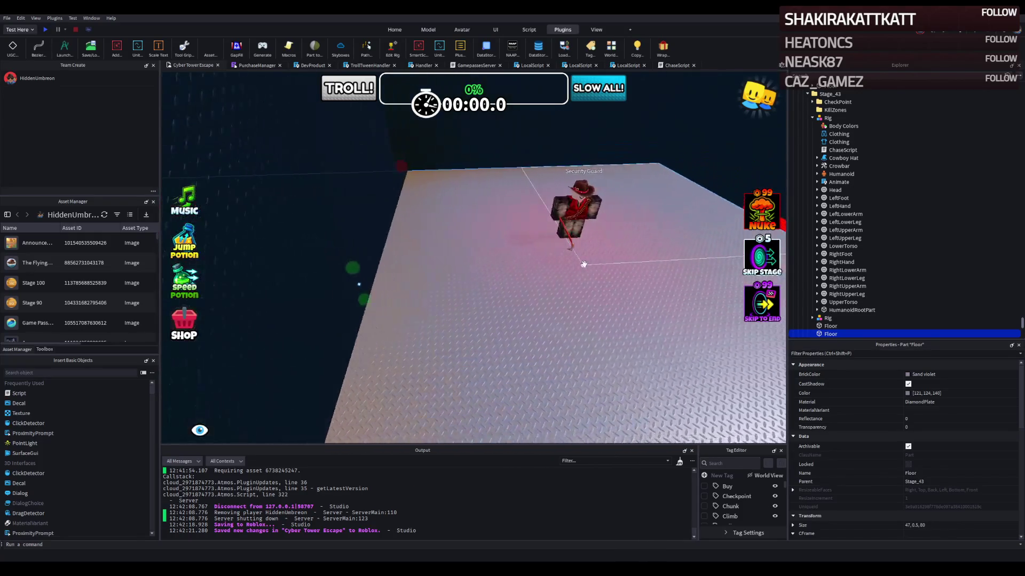
Step: Orbit around the room to inspect the Security Guard, the white neon trim strip and the floor corner
key("f")
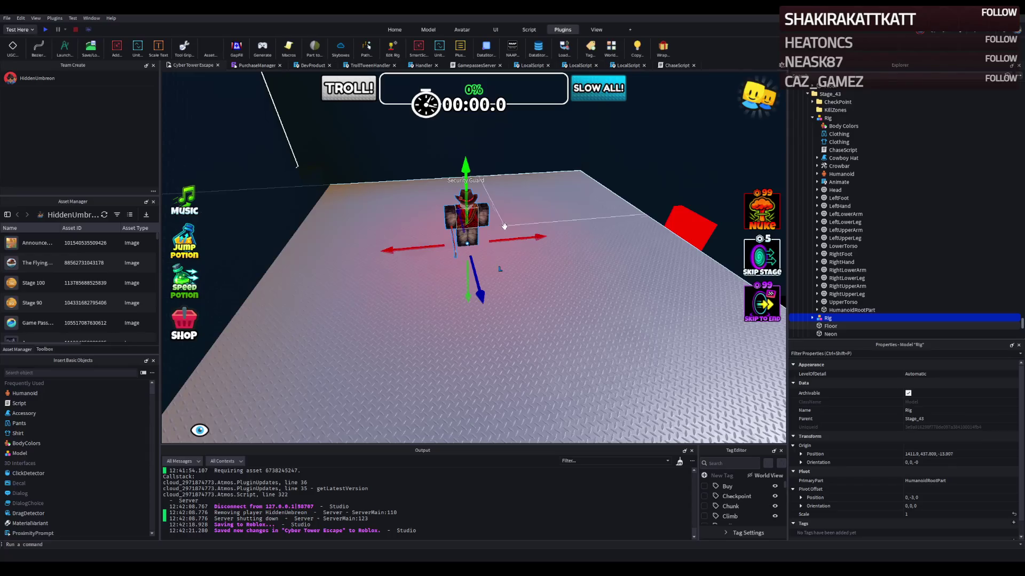
right_click(516, 238)
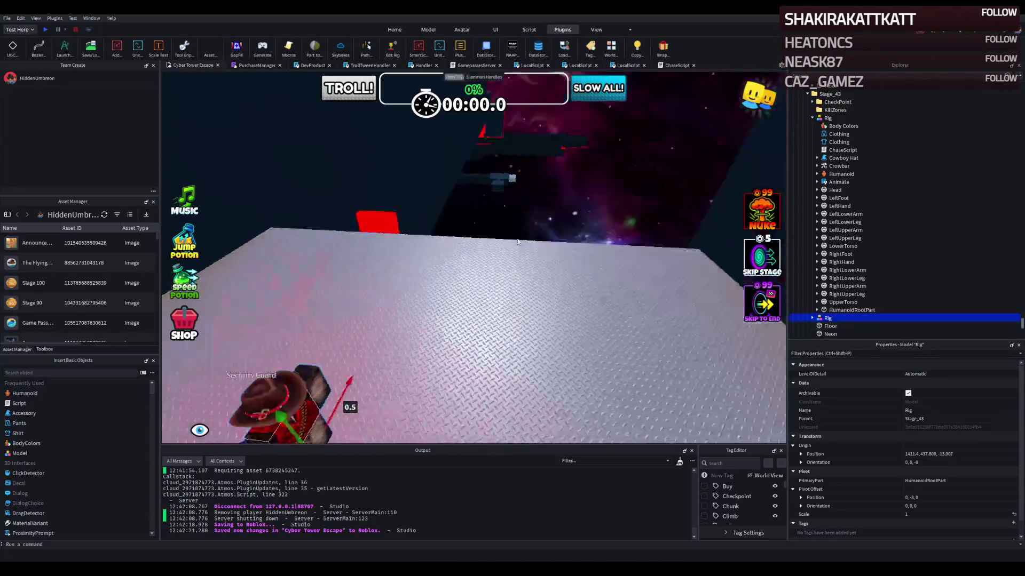
right_click(517, 238)
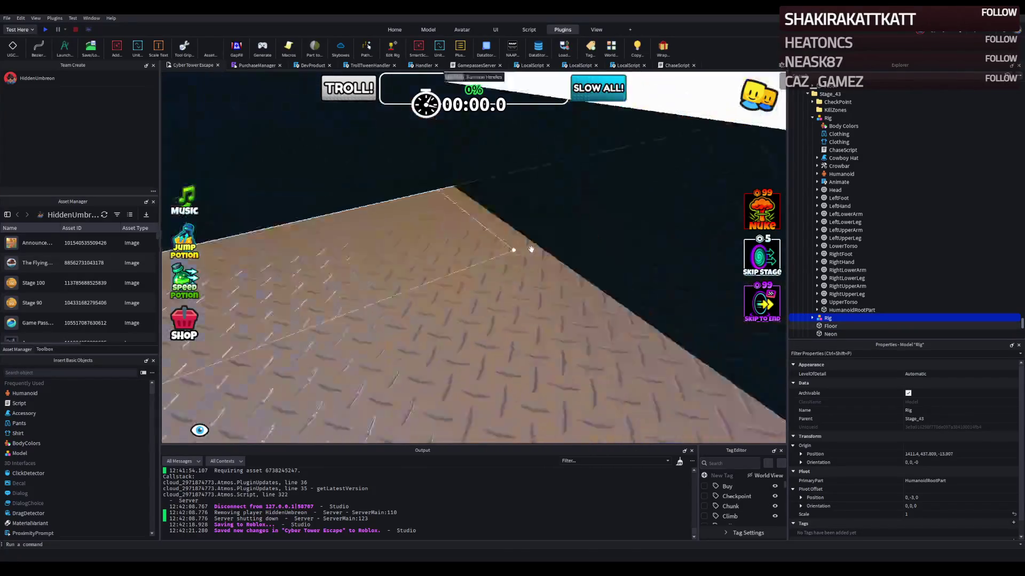
left_click(394, 318)
right_click(394, 318)
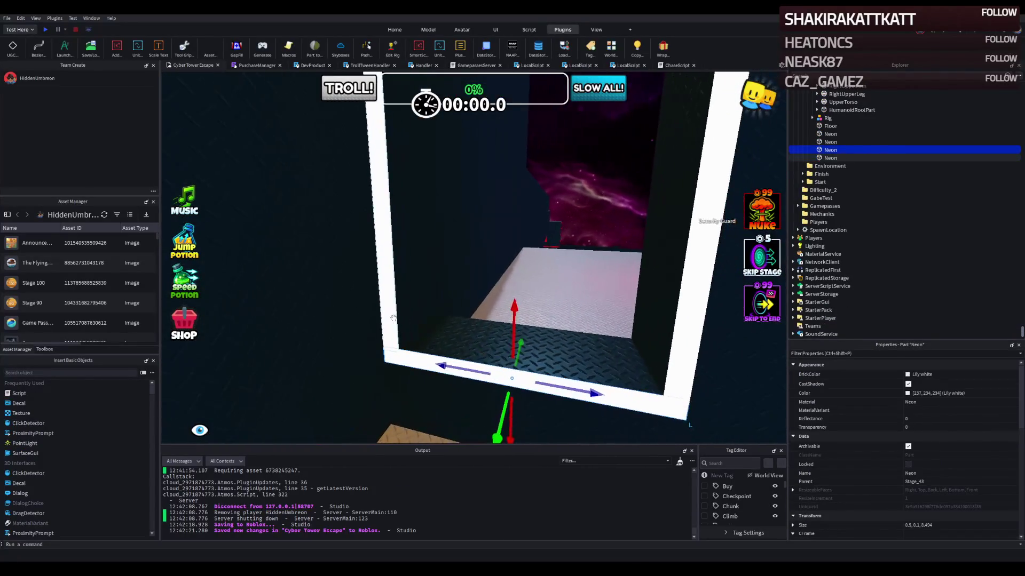
right_click(393, 318)
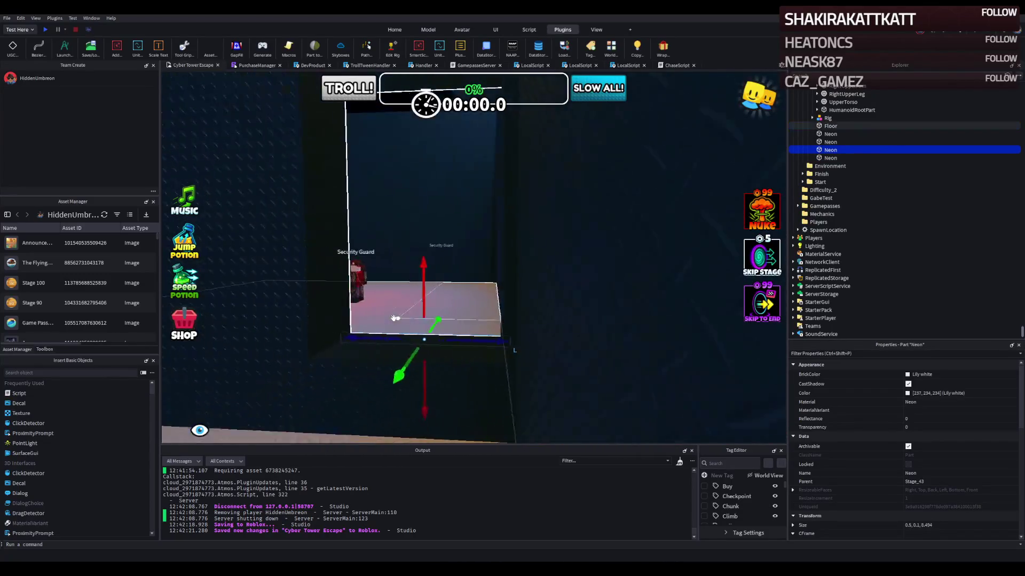
right_click(422, 304)
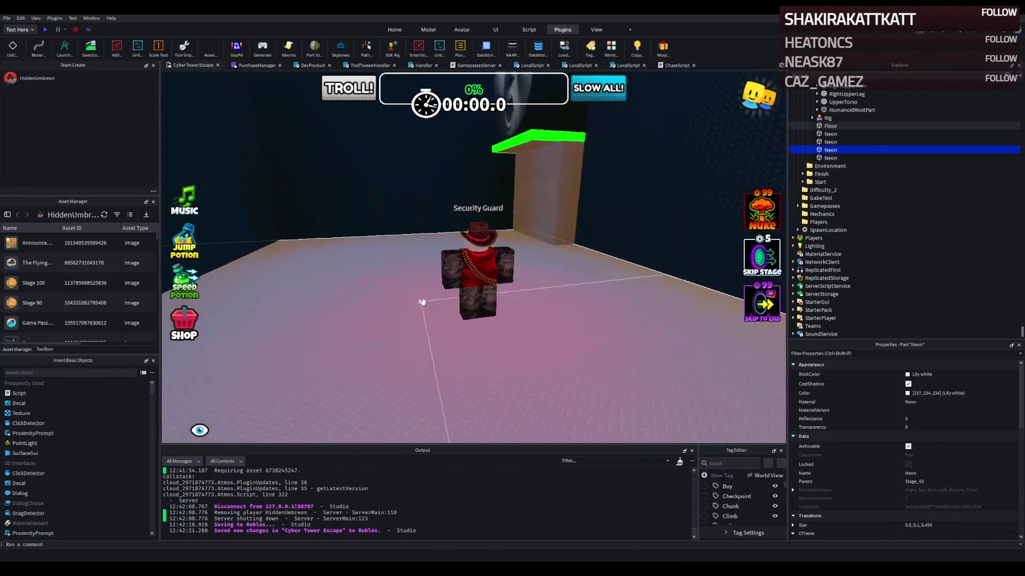
right_click(422, 303)
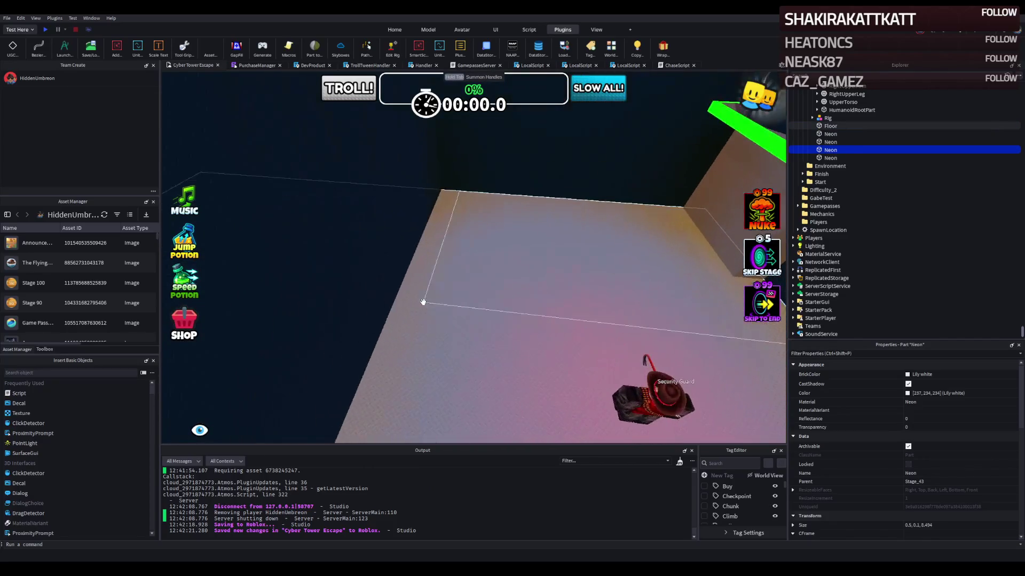
right_click(387, 265)
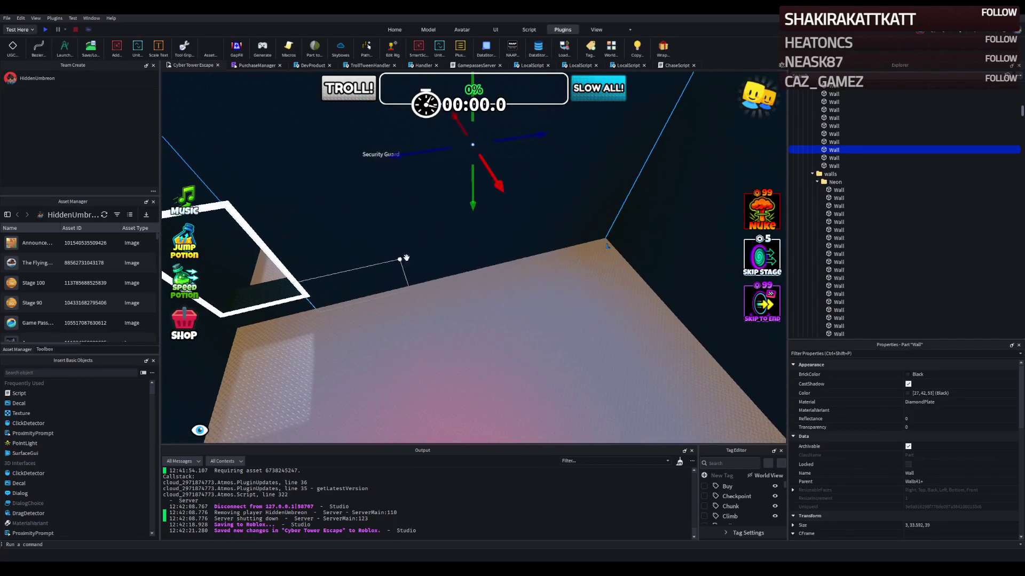
Step: Make the black corner wall thinner and nudge it slightly sideways to sit flush
left_click(527, 221)
key("e")
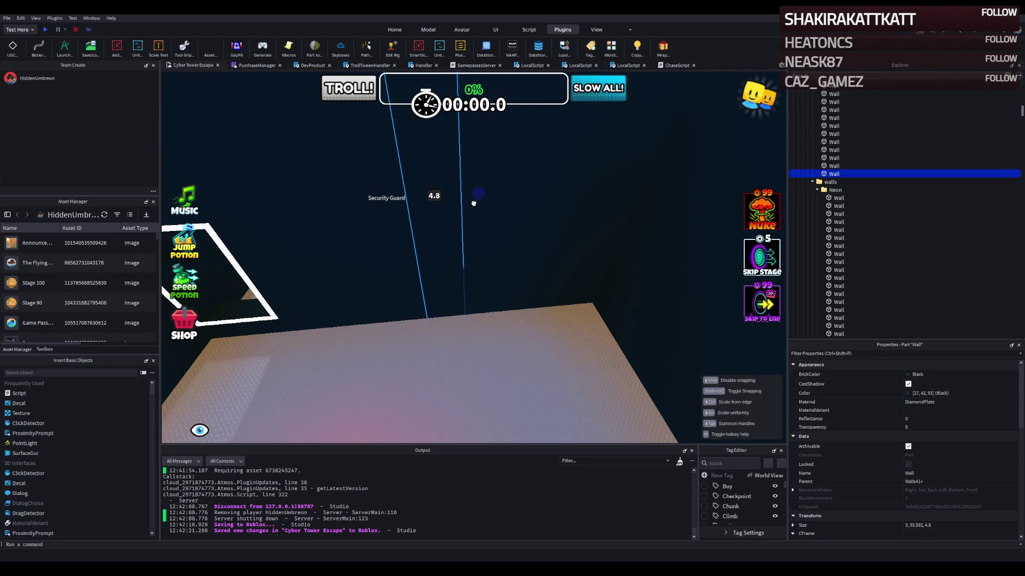
key("w")
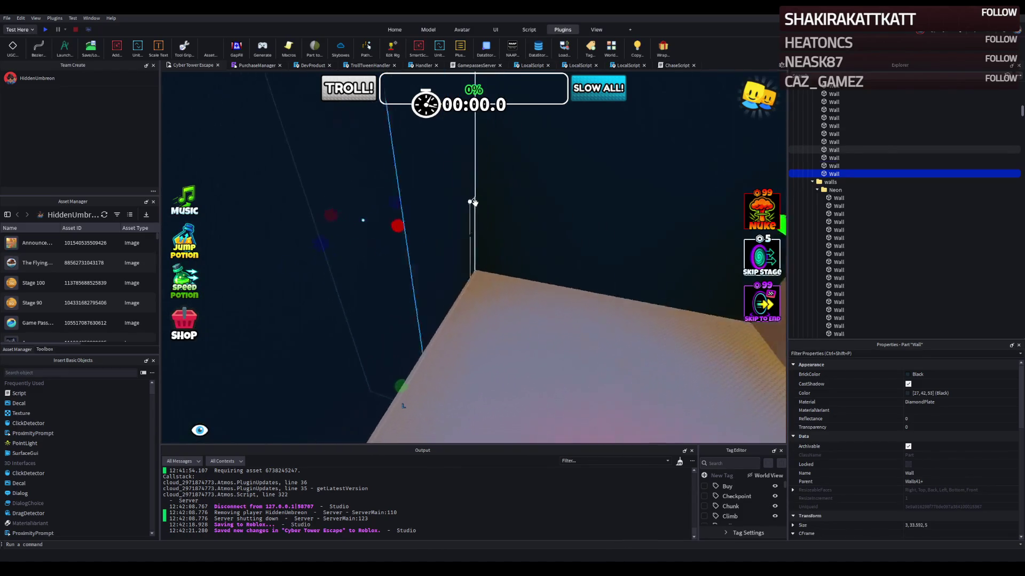
key("w")
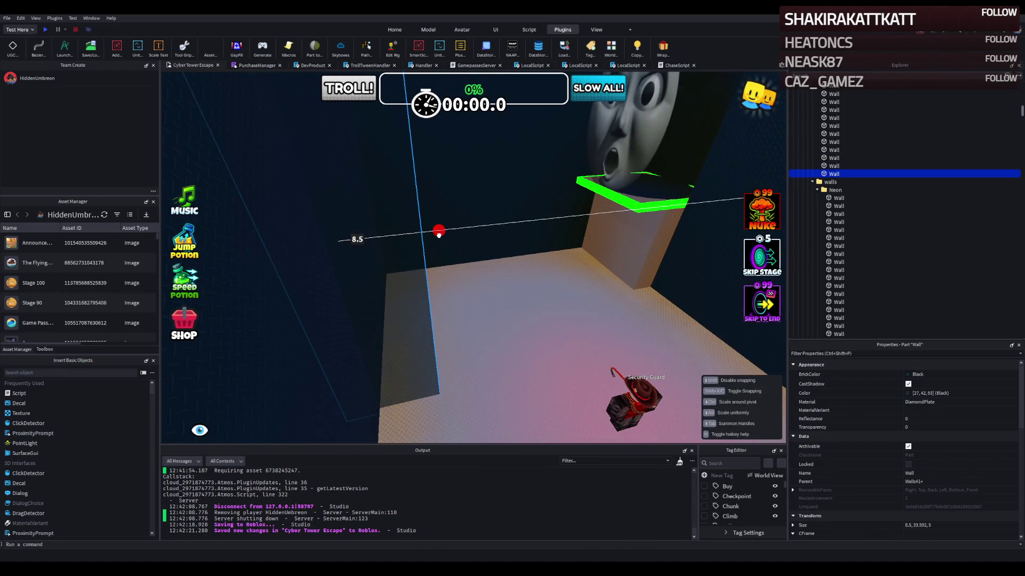
mouse_move(445, 230)
left_mouse_down()
mouse_move(269, 245)
mouse_move(305, 246)
left_mouse_up()
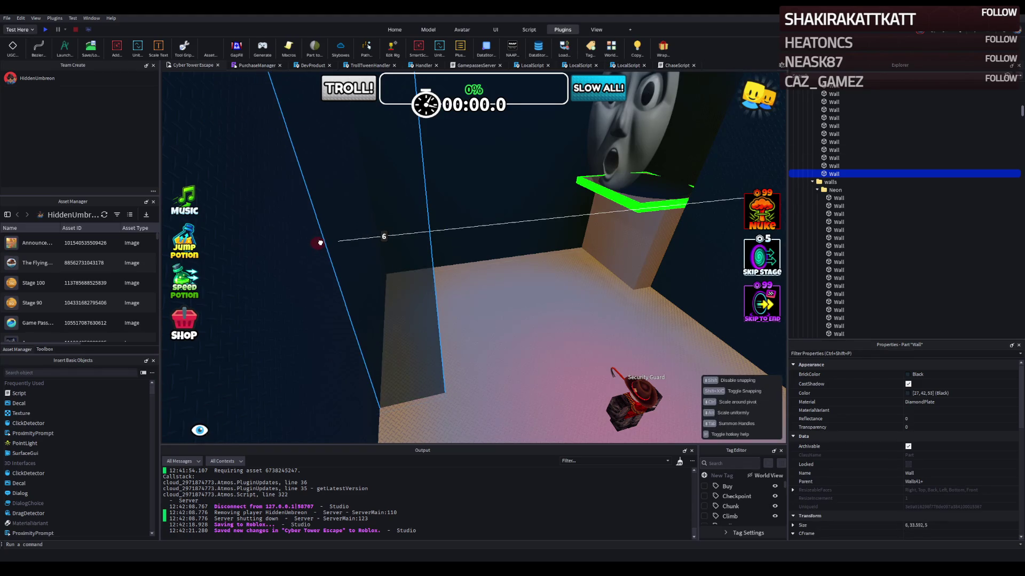
key("a")
left_click_drag(467, 238, 469, 232)
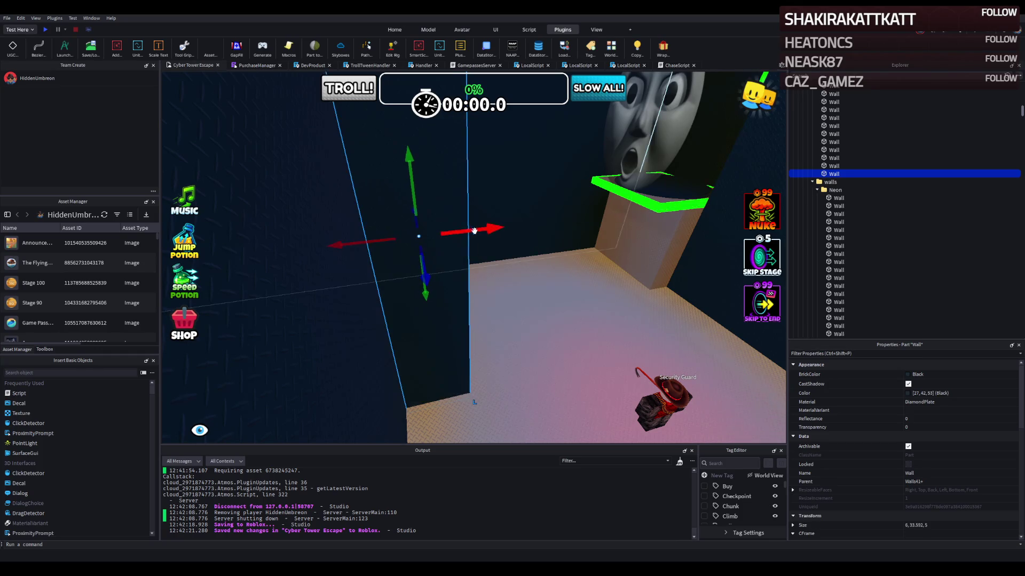
Step: Survey the floor, clear the selection, and focus on a white neon trim strip
key("s")
left_click(455, 310)
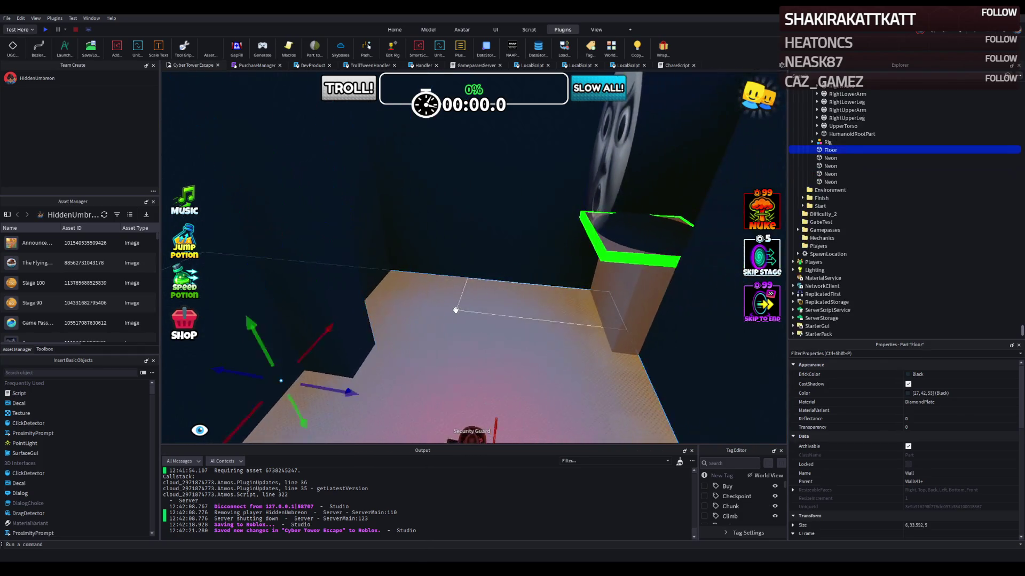
key("a")
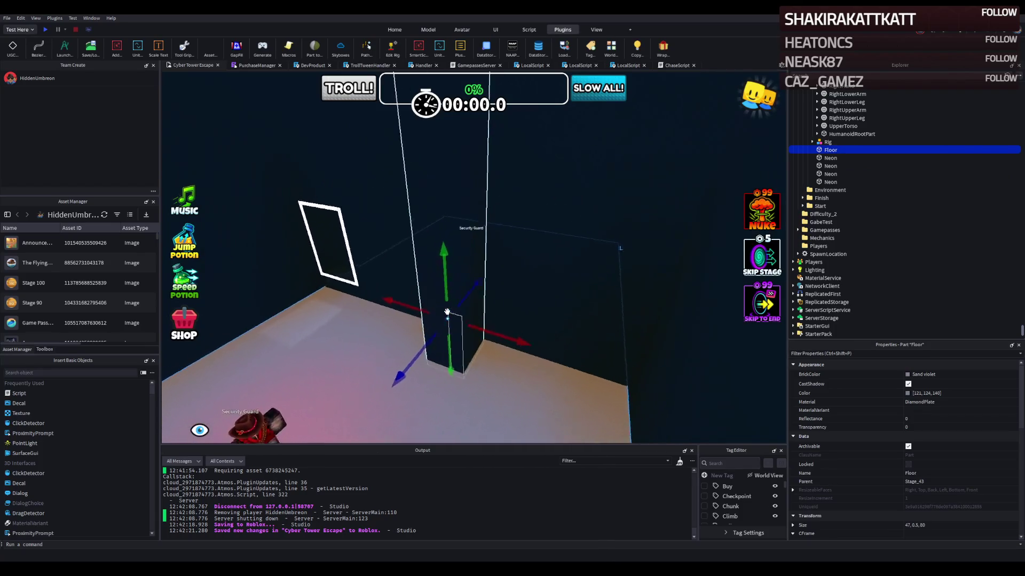
key("a")
left_click(451, 268)
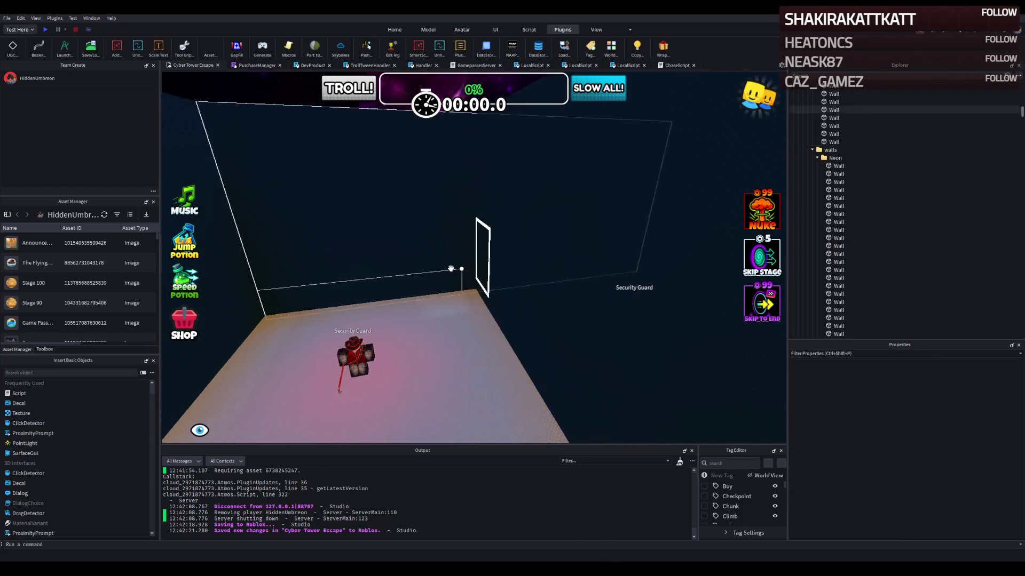
key("s")
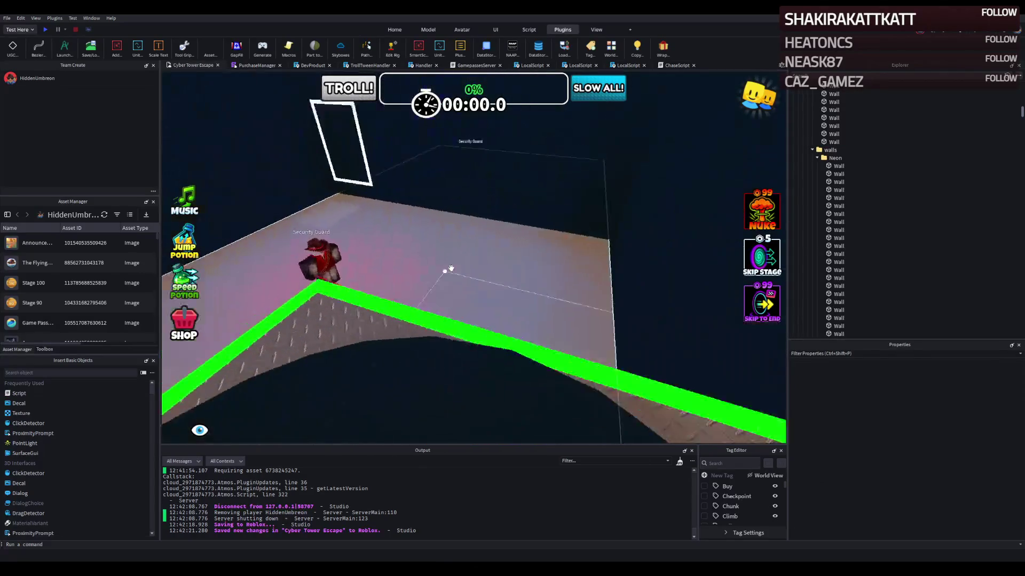
key("w")
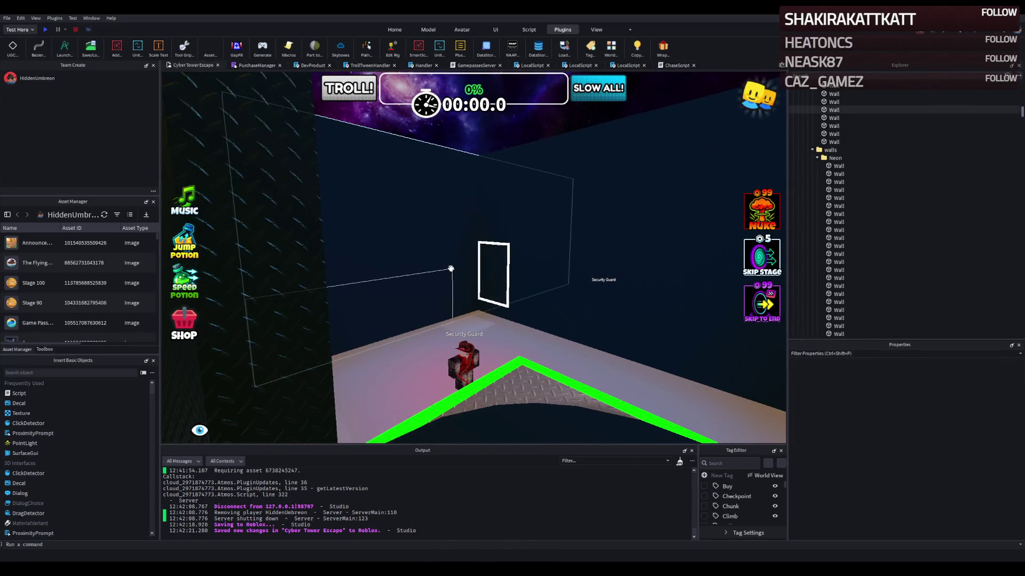
key("w")
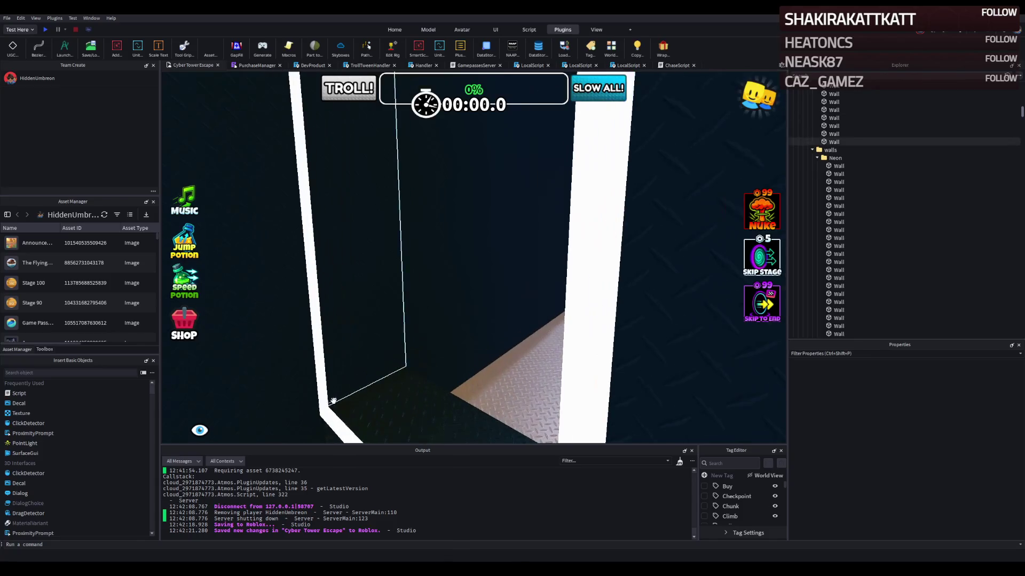
left_click(324, 414)
key("f")
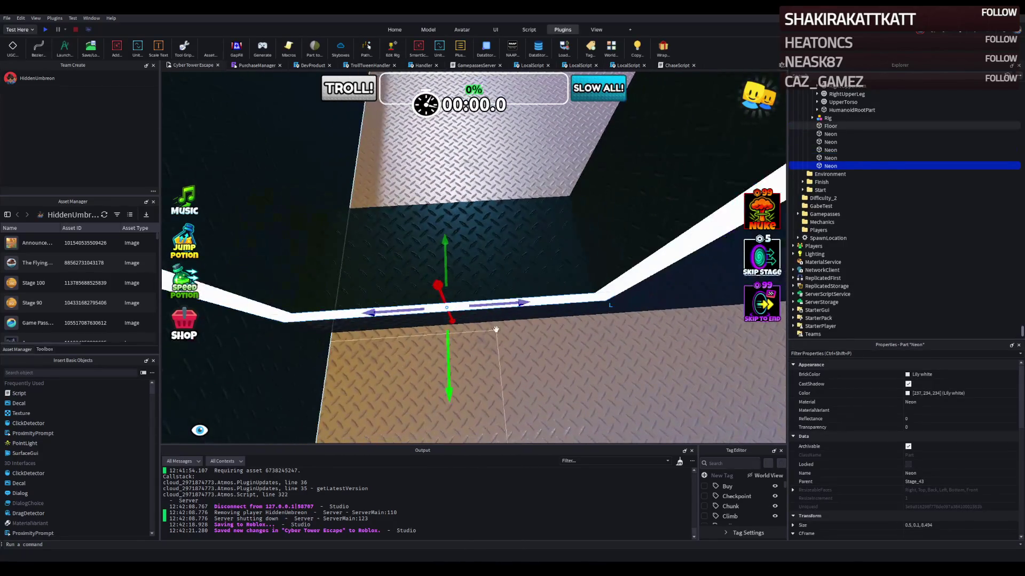
Step: Slide the neon strip 3.8 studs along the wall and raise it 0.6 studs
mouse_move(495, 302)
left_mouse_down()
mouse_move(453, 320)
mouse_move(500, 316)
left_mouse_up()
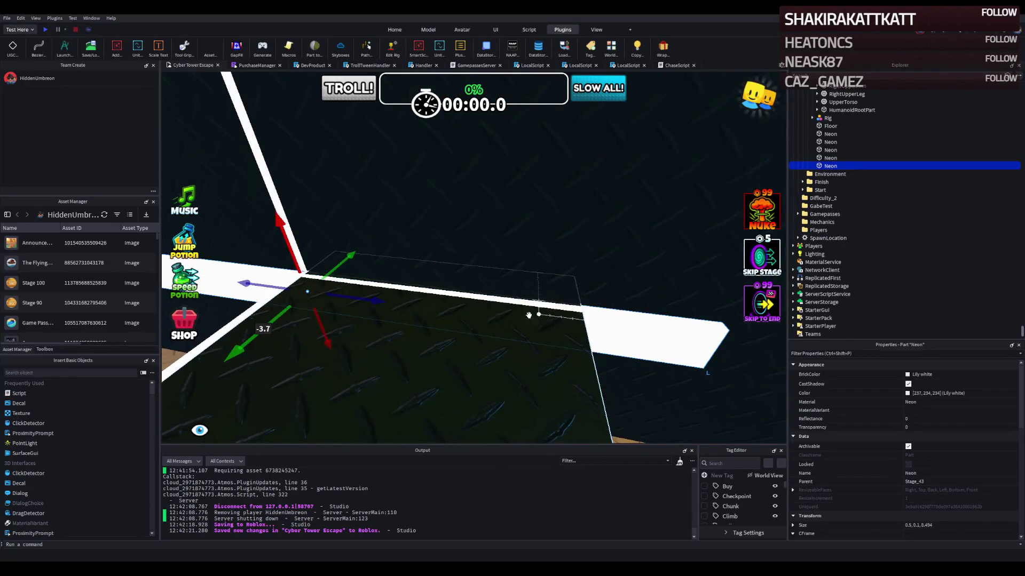
left_click_drag(295, 256, 297, 211)
key("f")
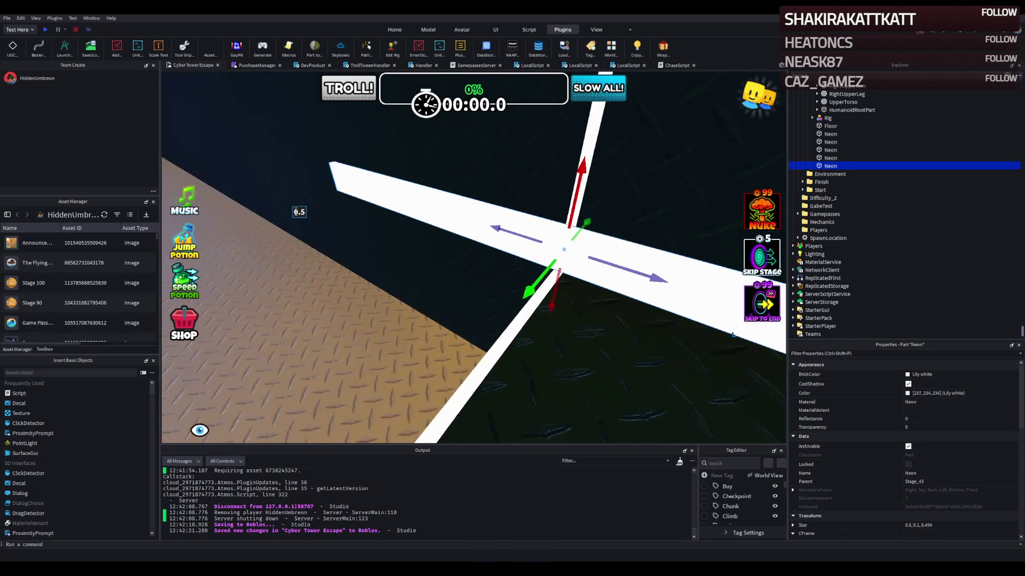
Step: Shorten the neon strip from 8.494 to 3.094, slide it 7.4 studs, and duplicate it
mouse_move(361, 178)
left_mouse_down()
mouse_move(575, 236)
mouse_move(546, 249)
left_mouse_up()
key("f")
key("f")
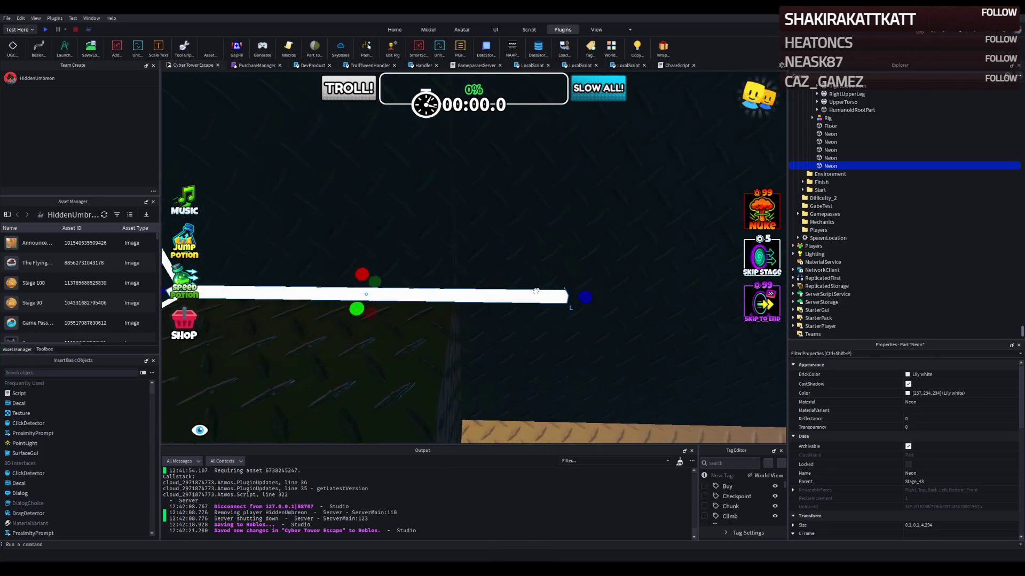
left_click_drag(585, 300, 471, 297)
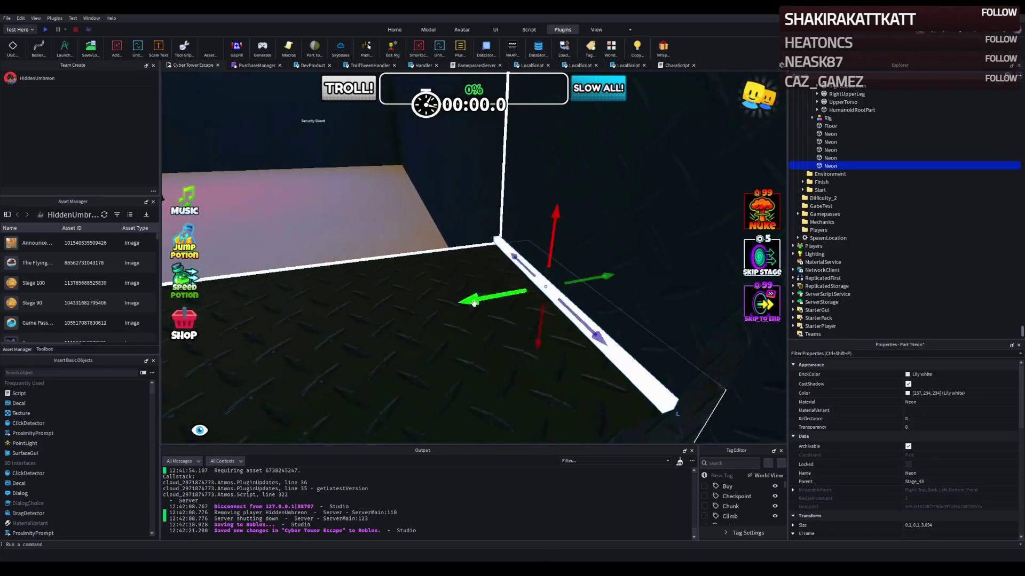
mouse_move(601, 273)
left_mouse_down()
mouse_move(435, 288)
mouse_move(469, 304)
mouse_move(492, 148)
left_mouse_up()
key("ctrl+d")
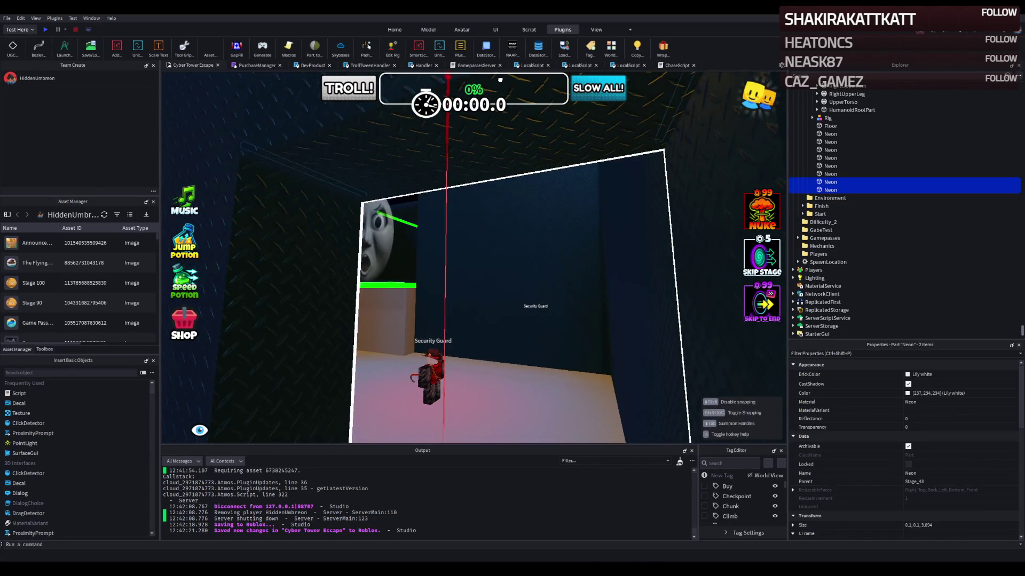
left_click(546, 227)
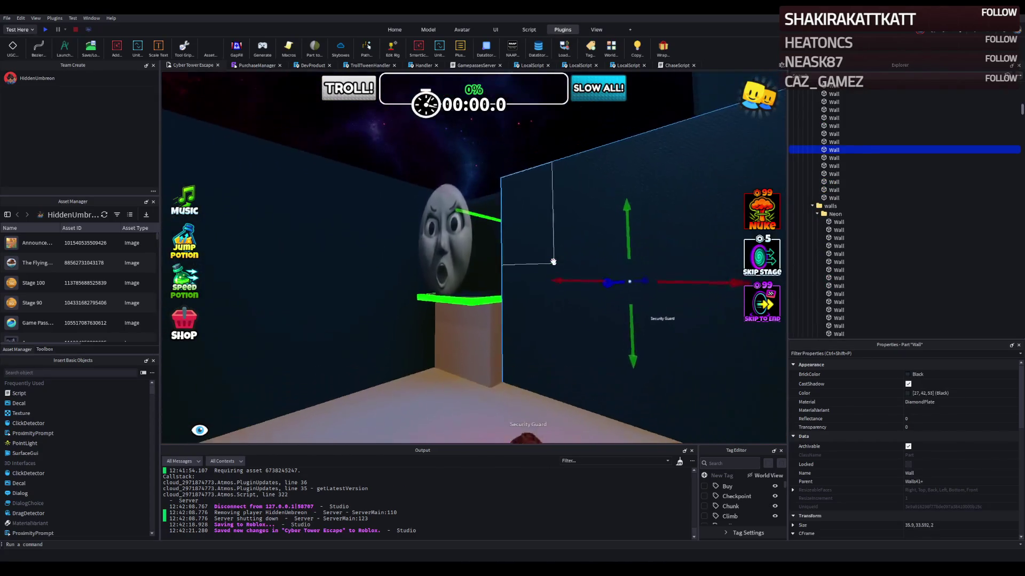
scroll(553, 261, "down", 10)
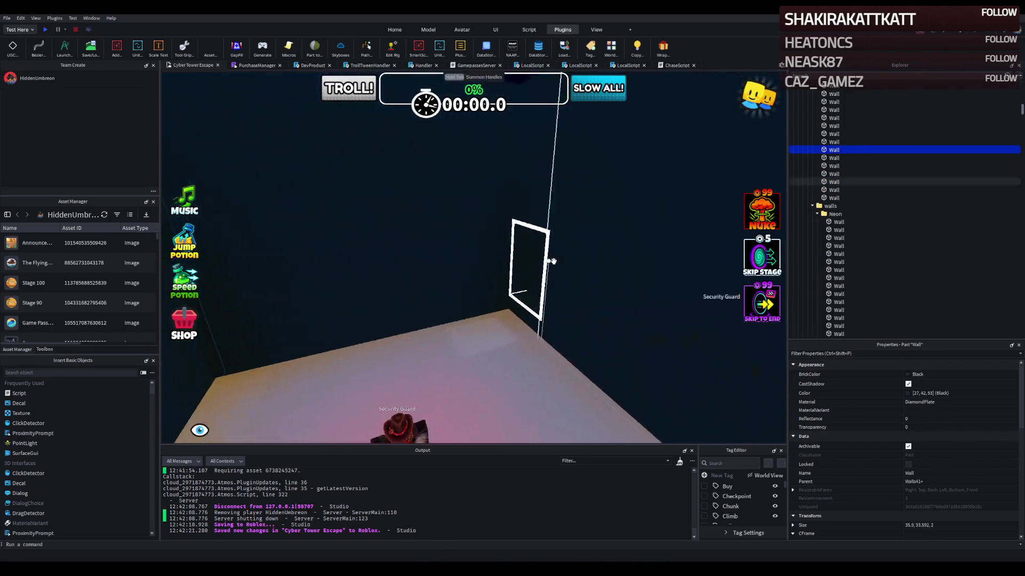
key("e")
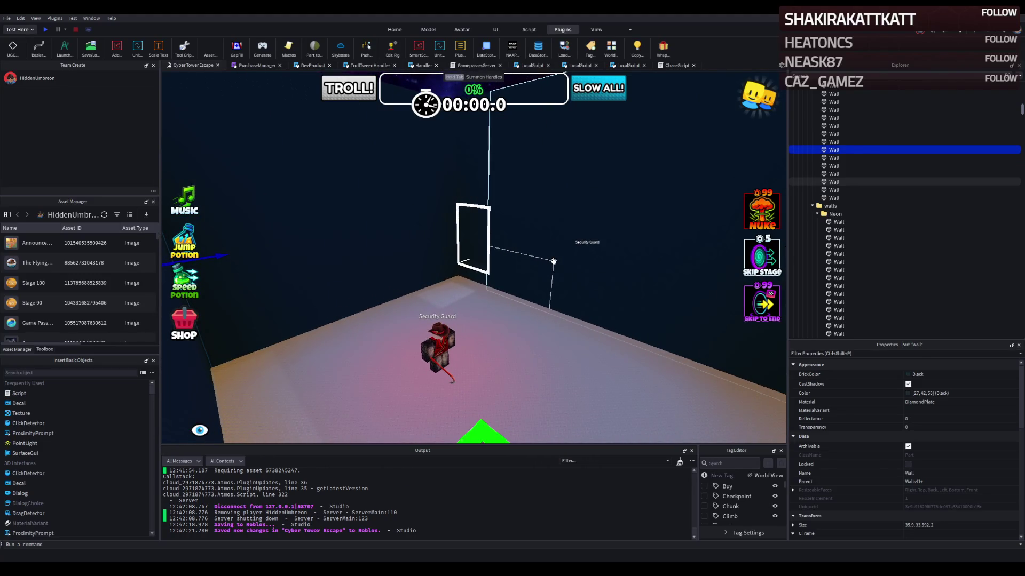
key("q")
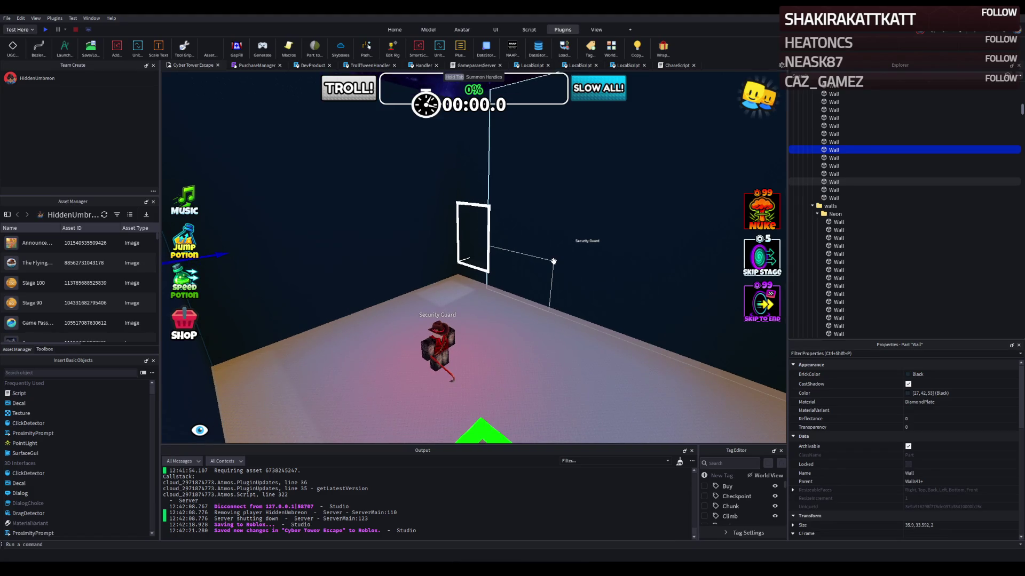
key("e")
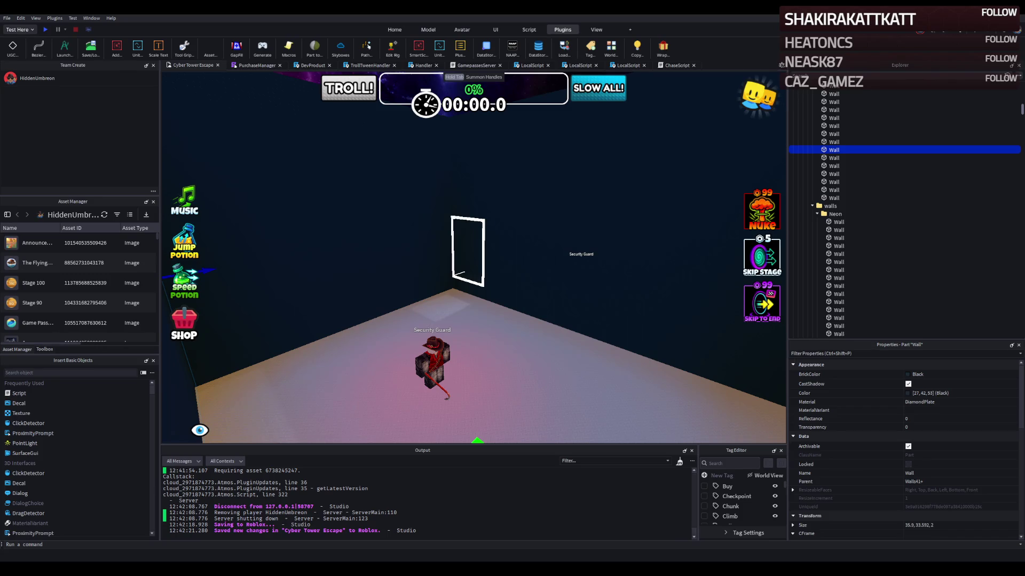
key("w")
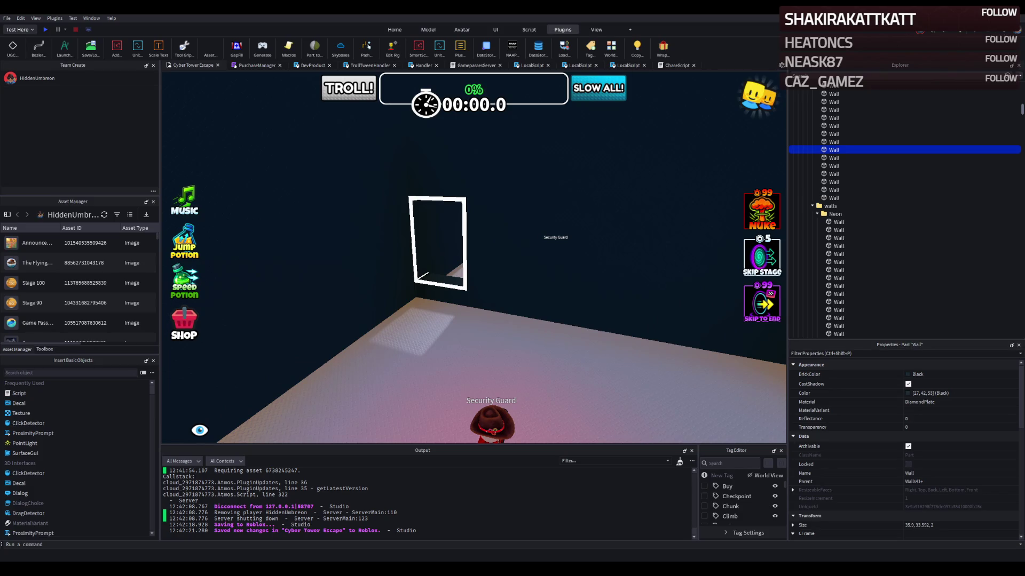
key("w")
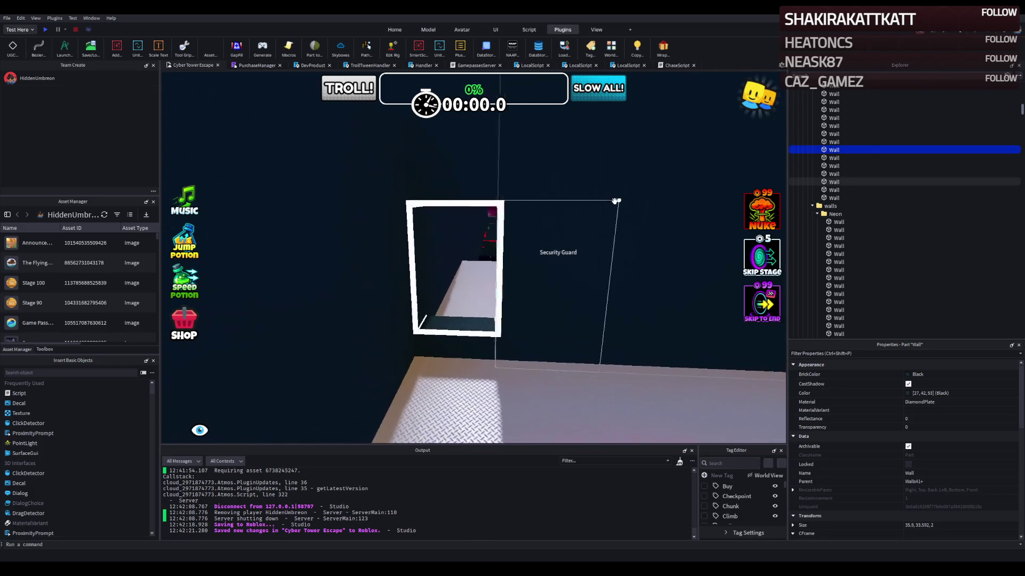
key("w")
left_click(638, 167)
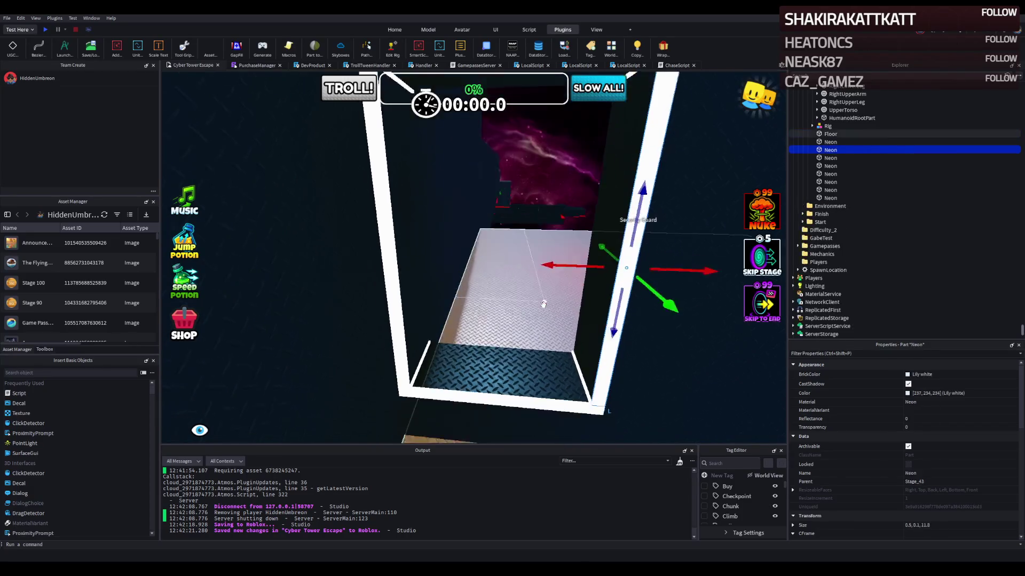
Step: Duplicate the remaining neon frame pieces
left_click(457, 204, "ctrl")
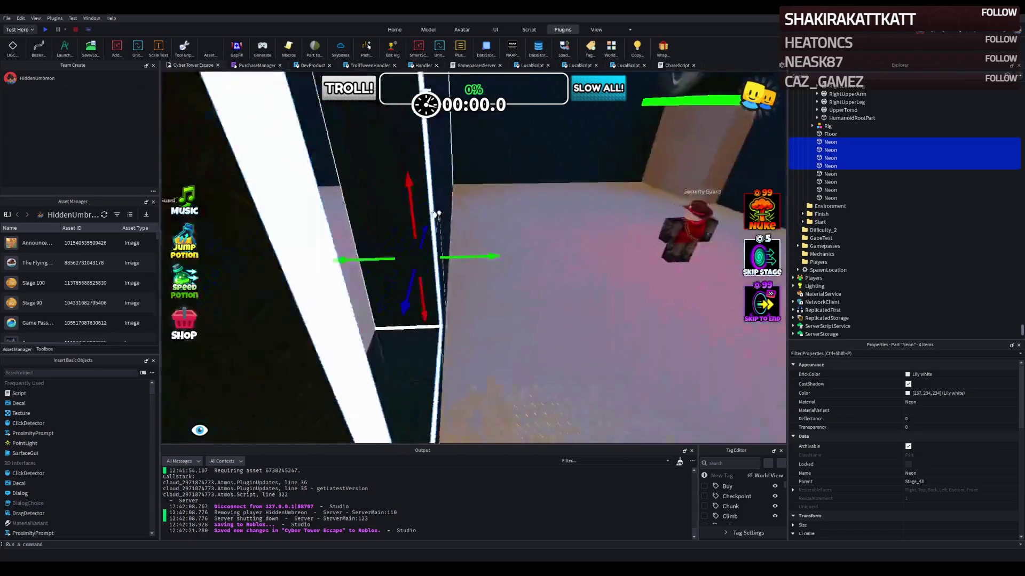
left_click(500, 238, "ctrl")
key("ctrl+d")
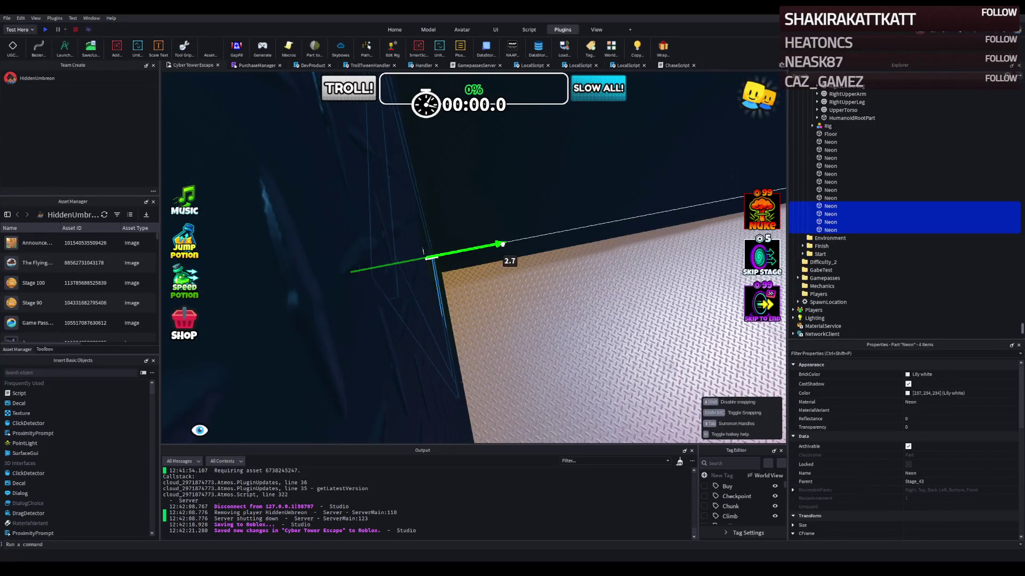
Step: Lengthen a Roof part to about 57.5 studs and a wall to about 37.2 studs
left_click(532, 271)
key("f")
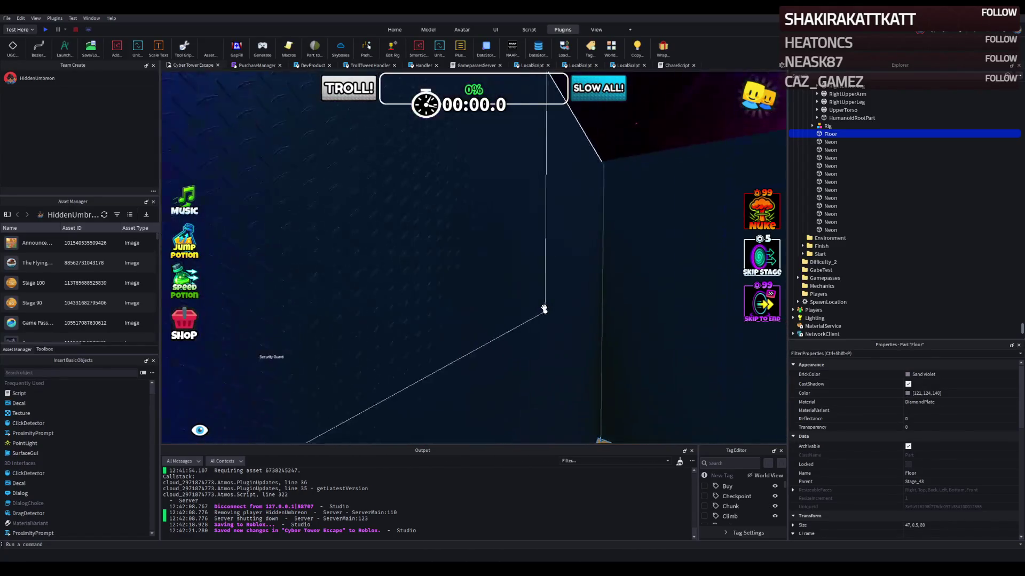
left_click(473, 275)
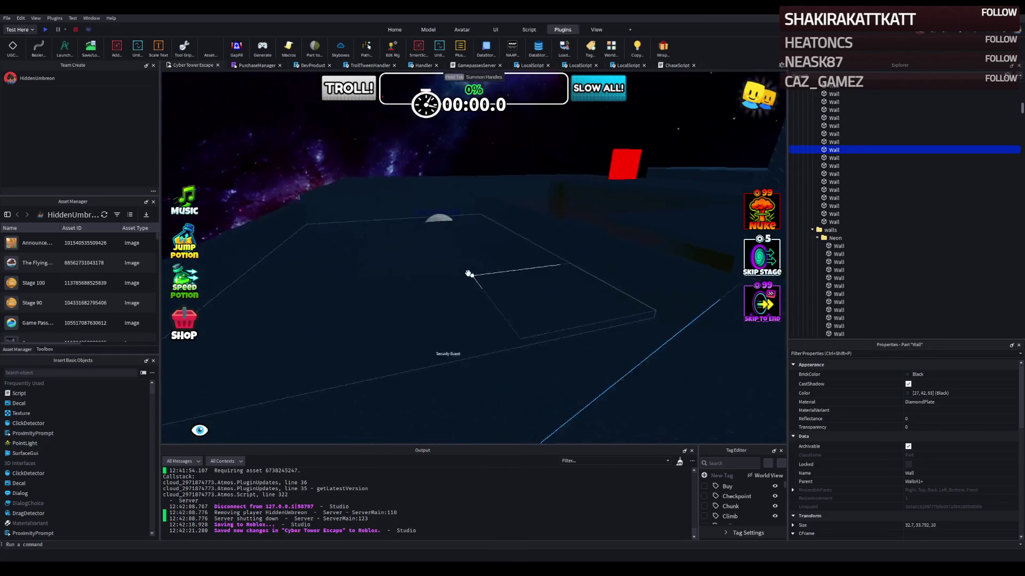
left_click(424, 261)
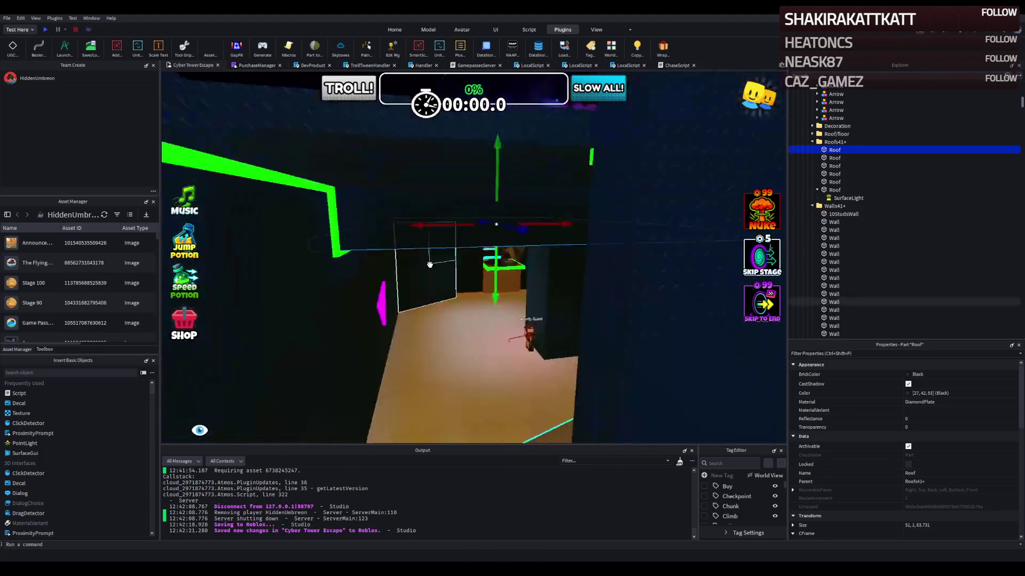
left_click(431, 270)
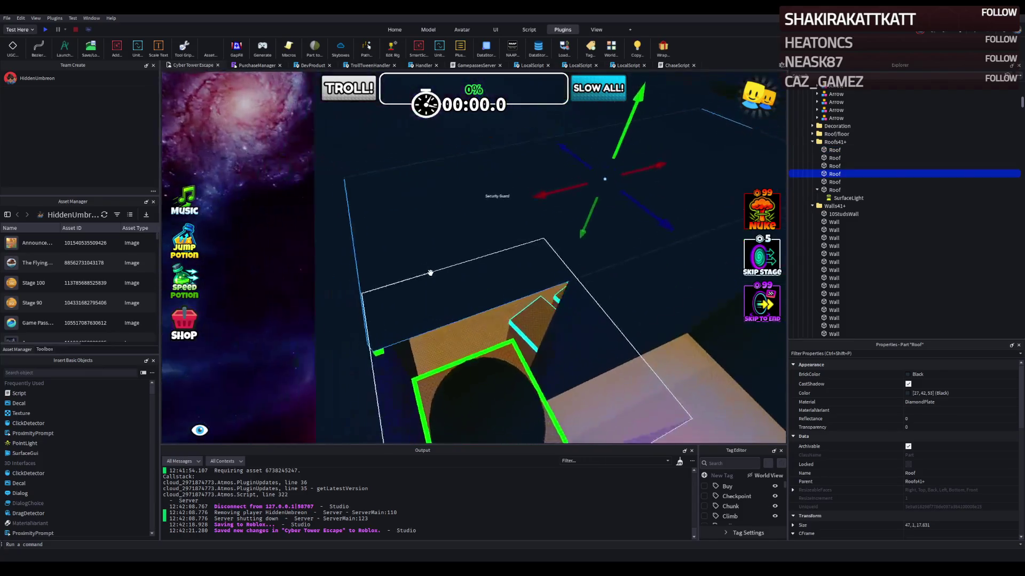
left_click_drag(435, 224, 560, 219)
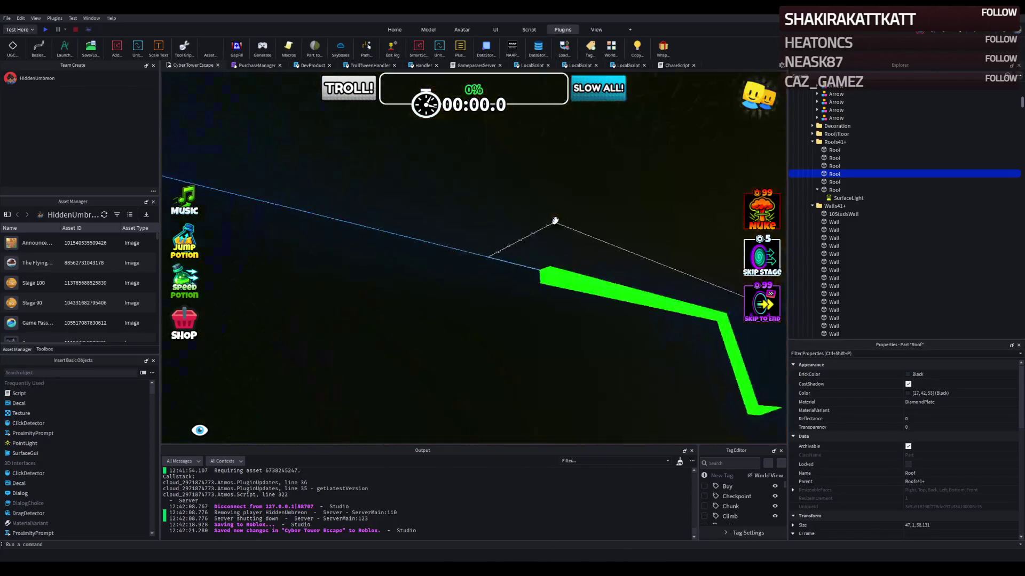
left_click_drag(531, 279, 530, 278)
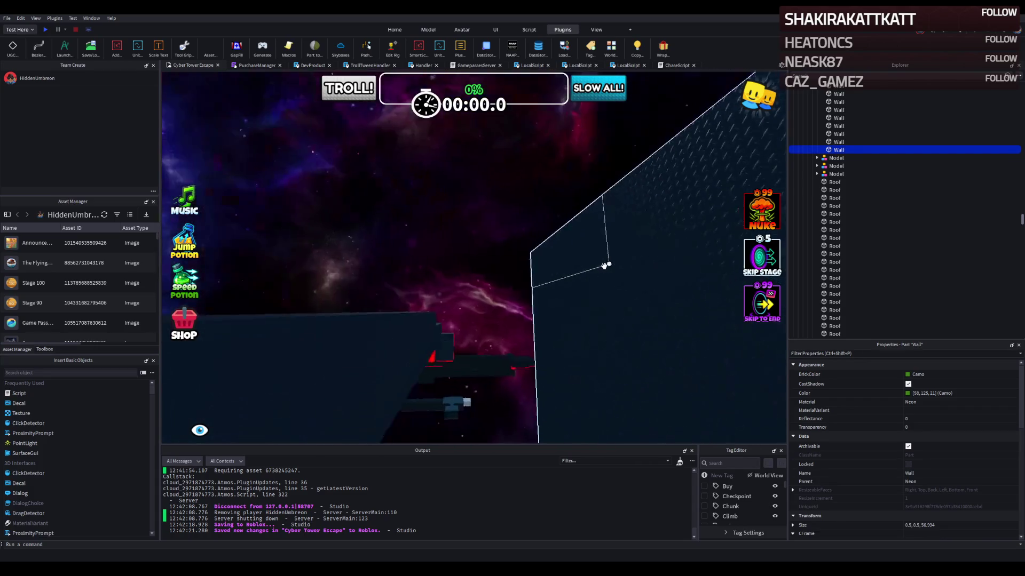
Step: Add a new green neon wall piece at the room's corner
left_click(604, 266)
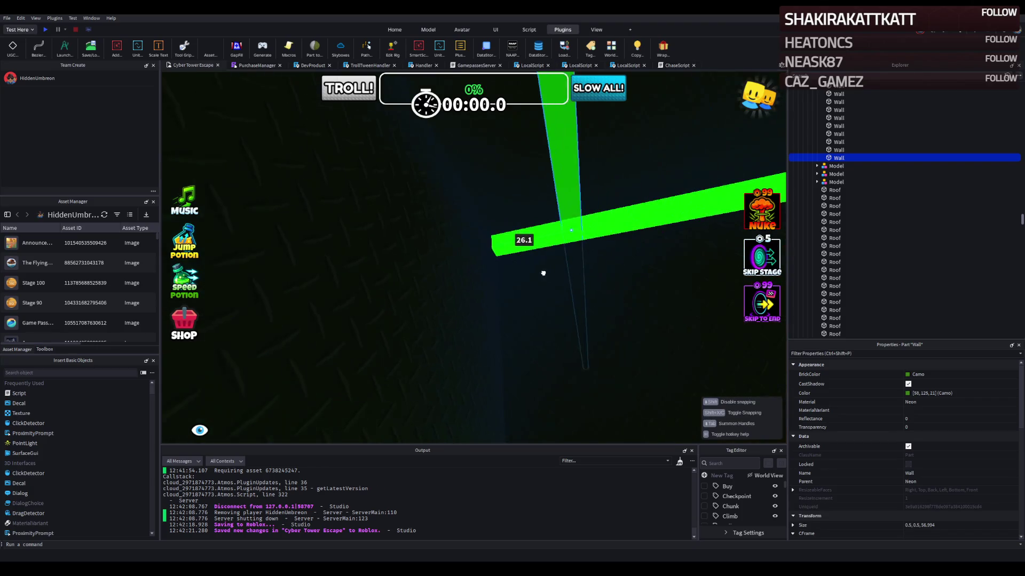
left_click(473, 276)
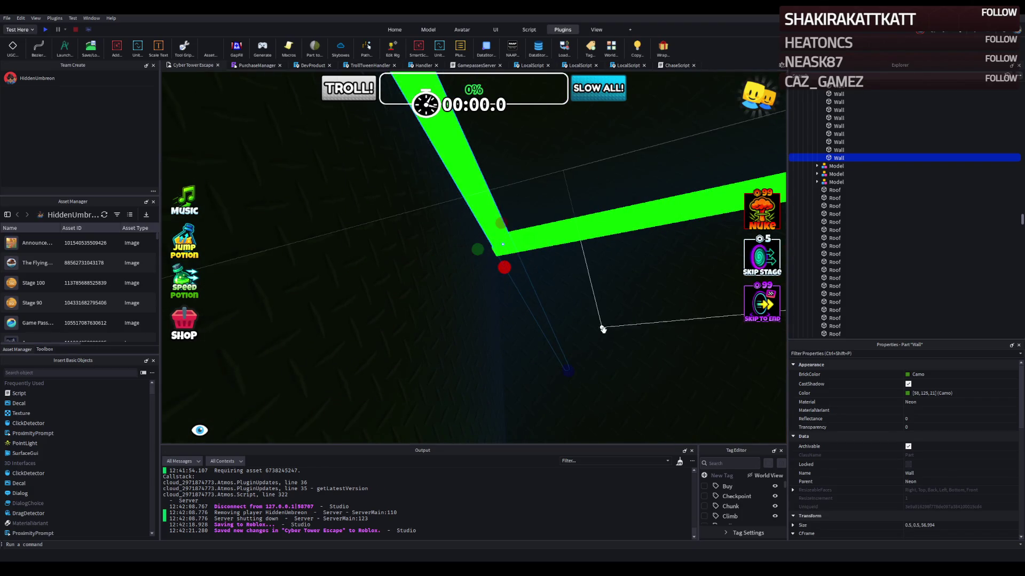
key("a")
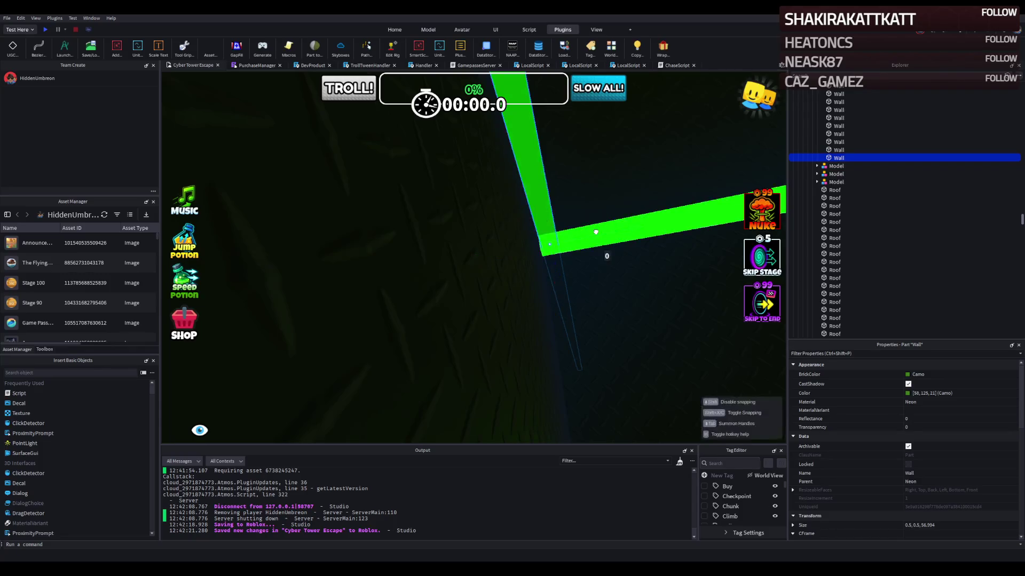
scroll(587, 237, "up", 5)
left_click_drag(584, 241, 586, 242)
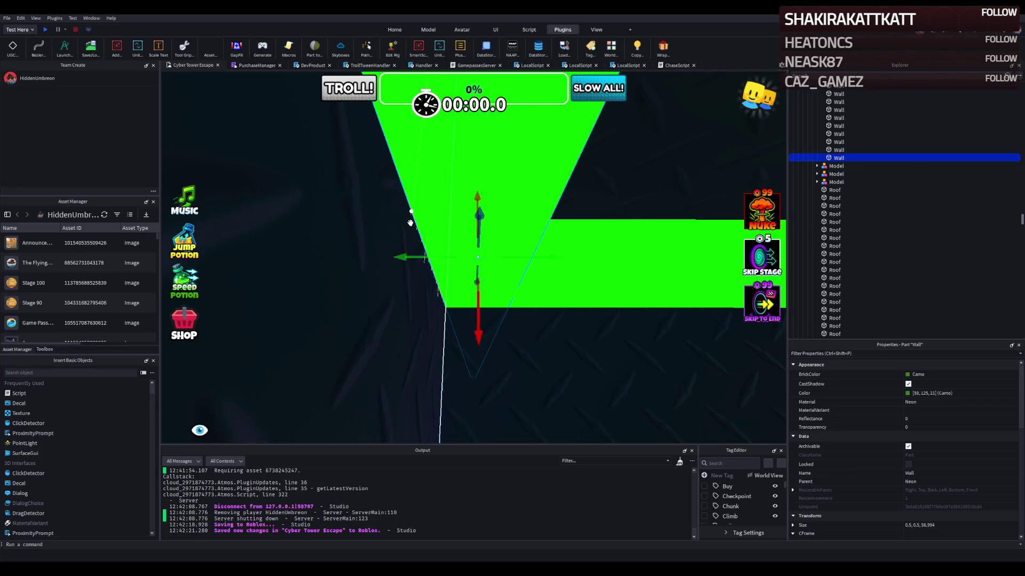
key("f")
Step: Resize the green neon wall, first to about 28.8 studs, then to about 37 studs
left_click(426, 282)
left_click_drag(645, 313, 407, 286)
key("d")
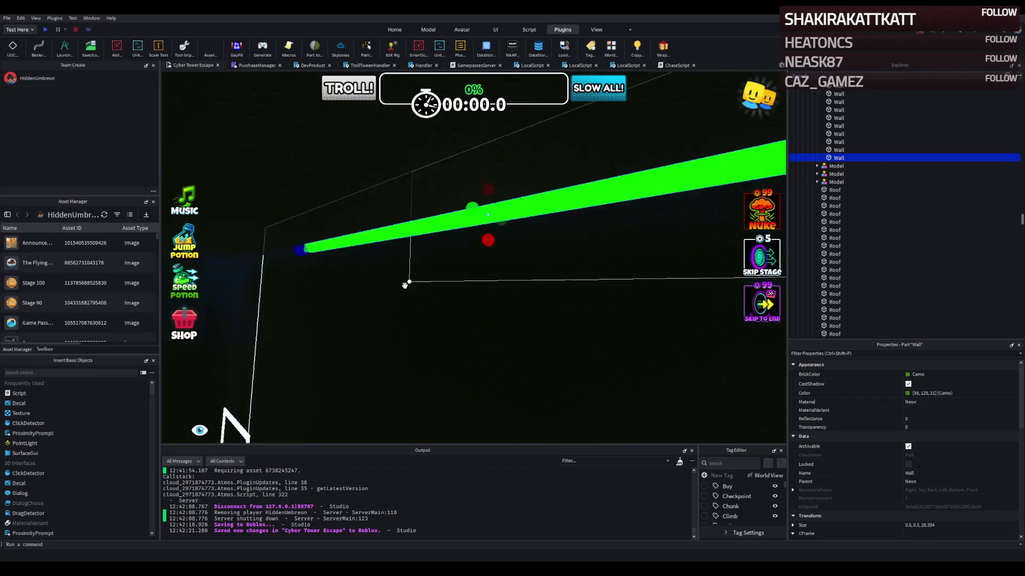
key("a")
mouse_move(654, 213)
left_mouse_down()
mouse_move(435, 213)
mouse_move(449, 218)
left_mouse_up()
key("q")
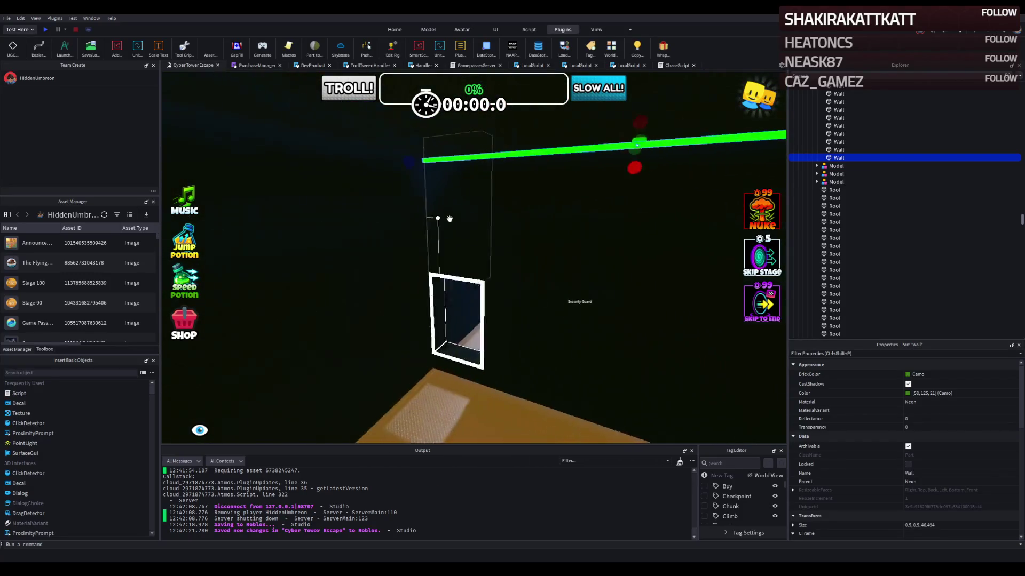
Step: Duplicate the green neon wall and shorten the copy to about 23.9 studs
key("ctrl+d")
key("a")
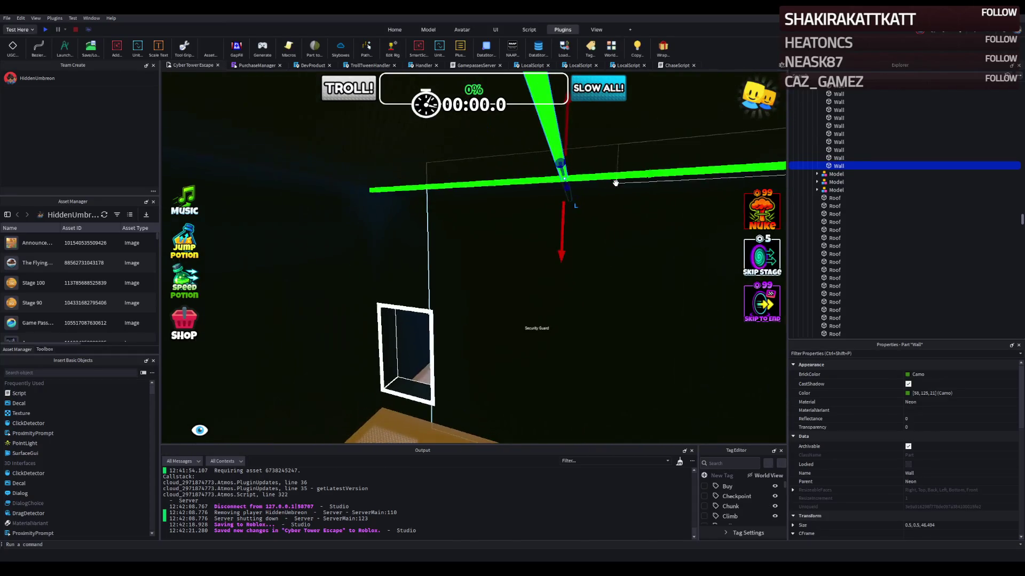
mouse_move(598, 178)
left_mouse_down()
mouse_move(509, 177)
mouse_move(600, 190)
left_mouse_up()
key("s")
left_click_drag(577, 223, 464, 188)
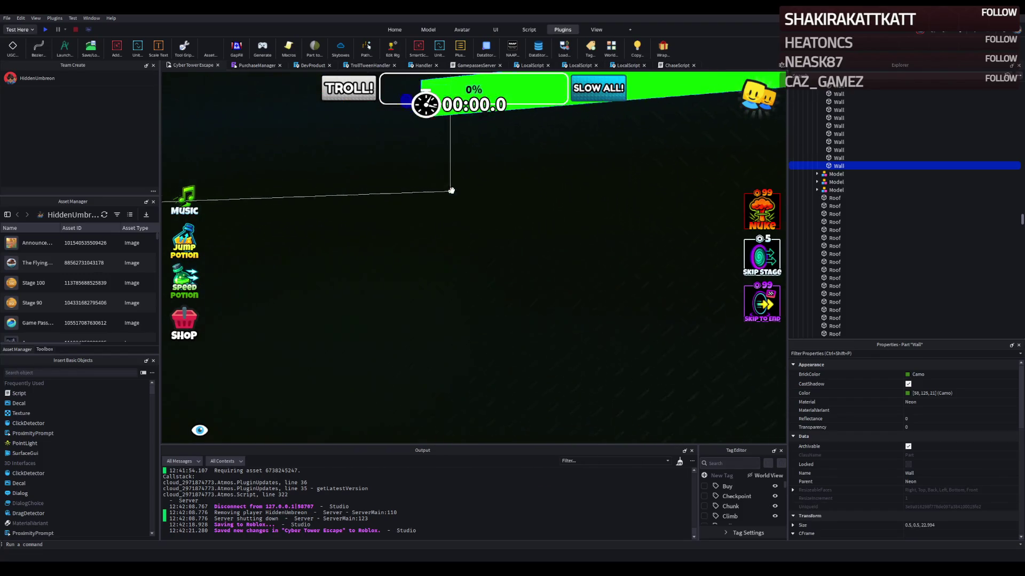
Step: Move another green wall strip, shorten it to about 20.8 studs, and pull its edge to the corner
left_click_drag(520, 141, 373, 163)
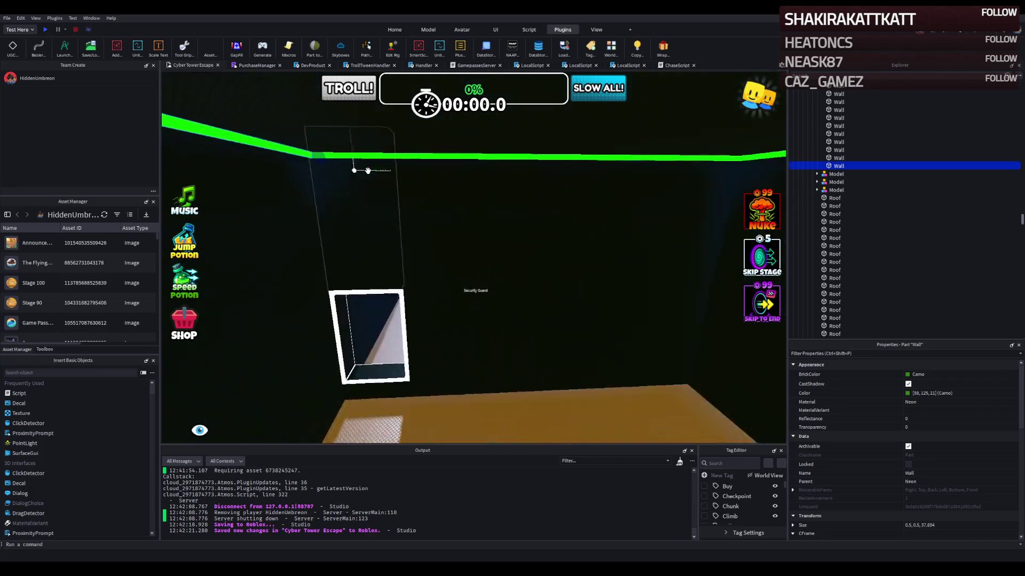
key("f")
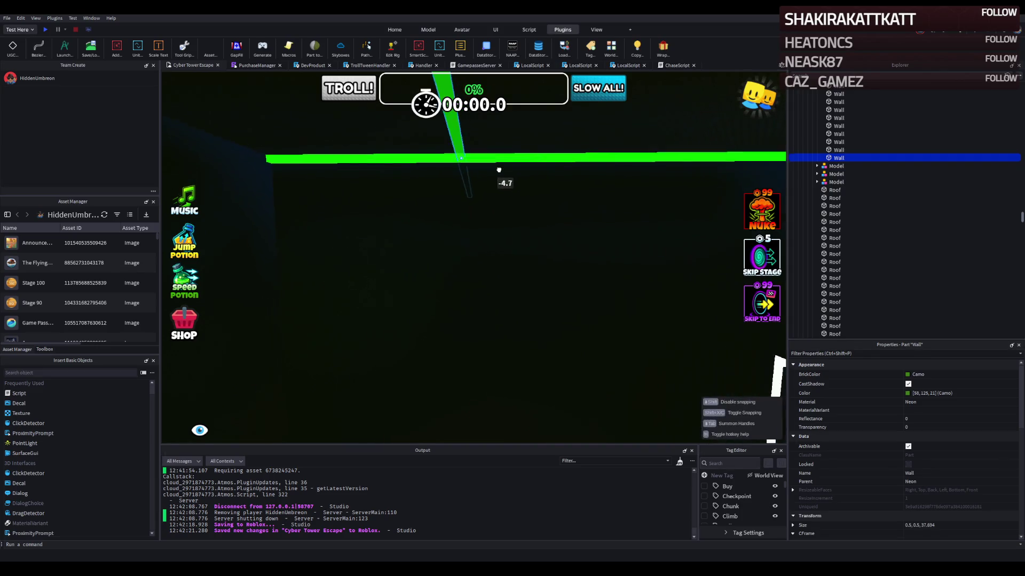
mouse_move(483, 154)
left_mouse_down()
mouse_move(490, 214)
mouse_move(500, 158)
mouse_move(561, 182)
left_mouse_up()
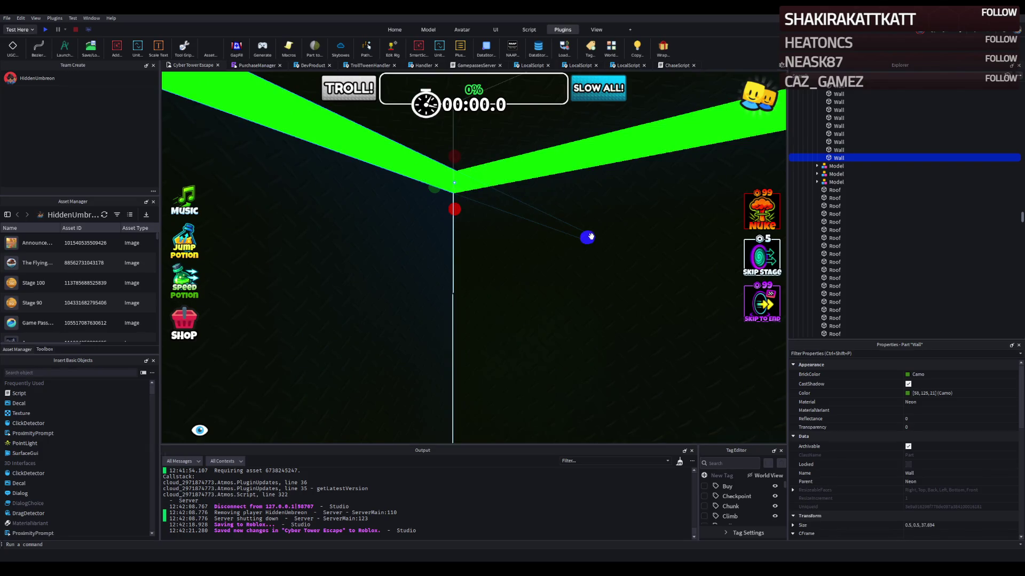
left_click_drag(590, 236, 482, 187)
key("e")
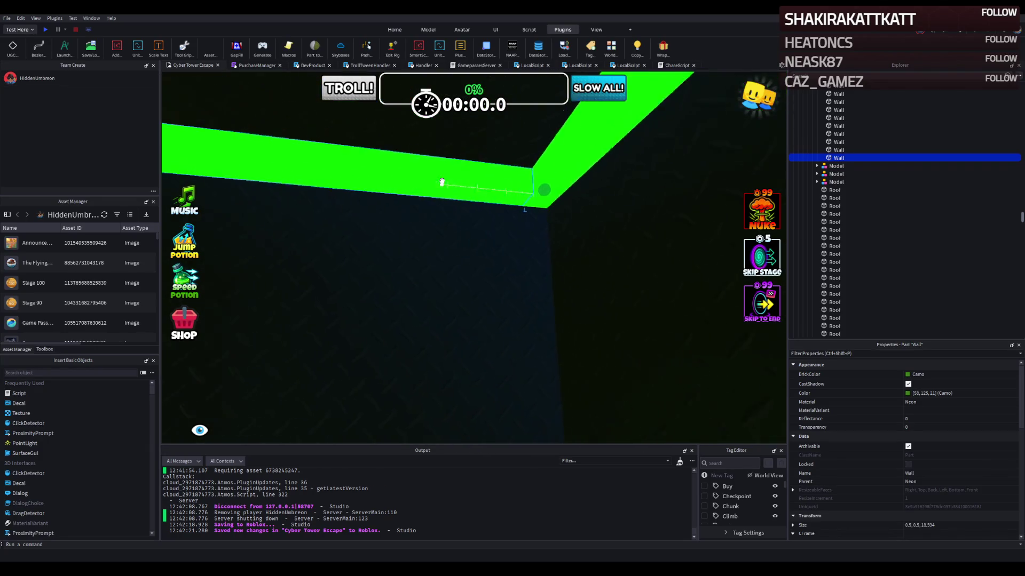
scroll(442, 174, "up", 5)
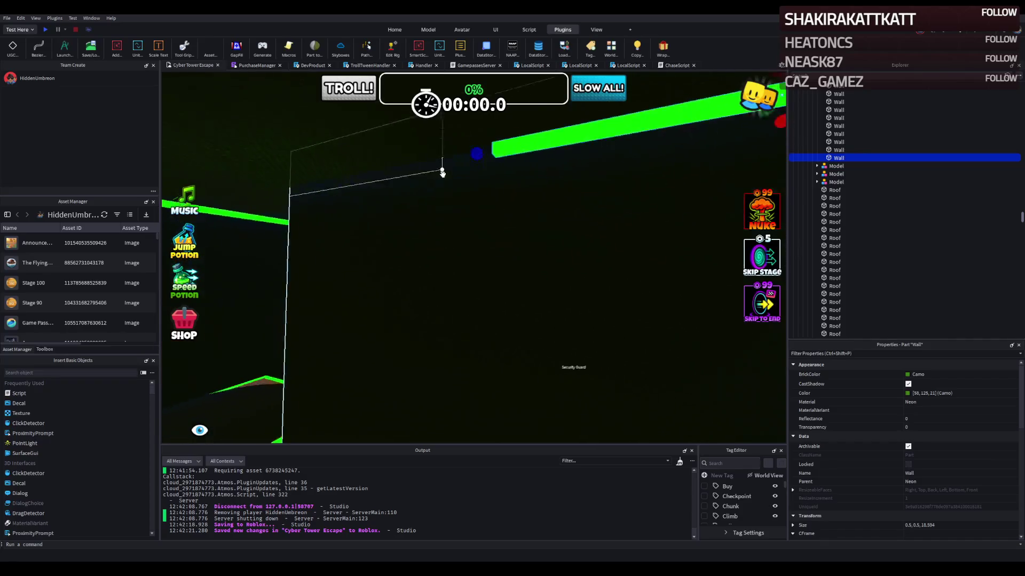
mouse_move(444, 172)
left_mouse_down()
mouse_move(690, 187)
mouse_move(675, 167)
mouse_move(647, 165)
left_mouse_up()
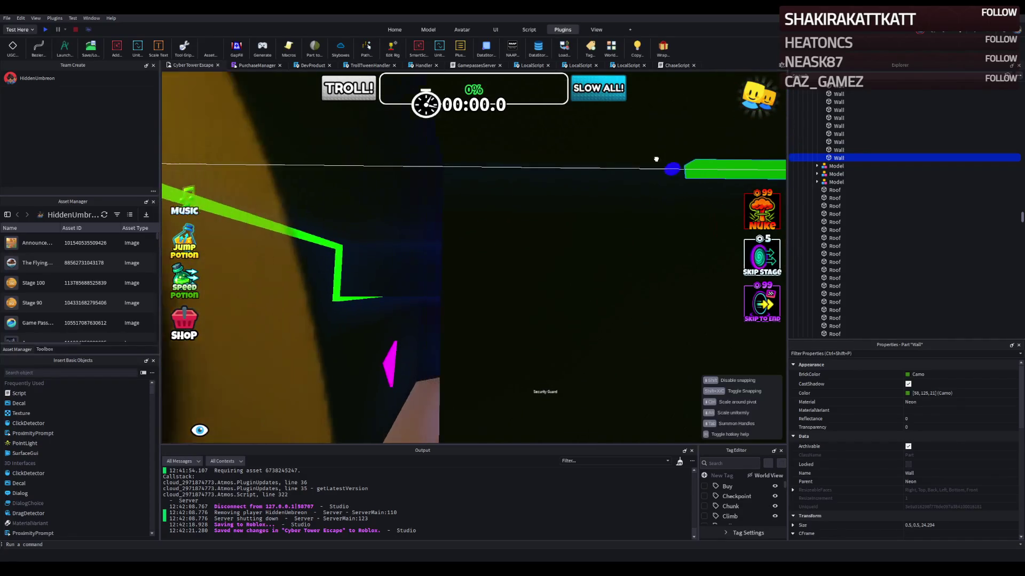
left_click_drag(449, 182, 423, 185)
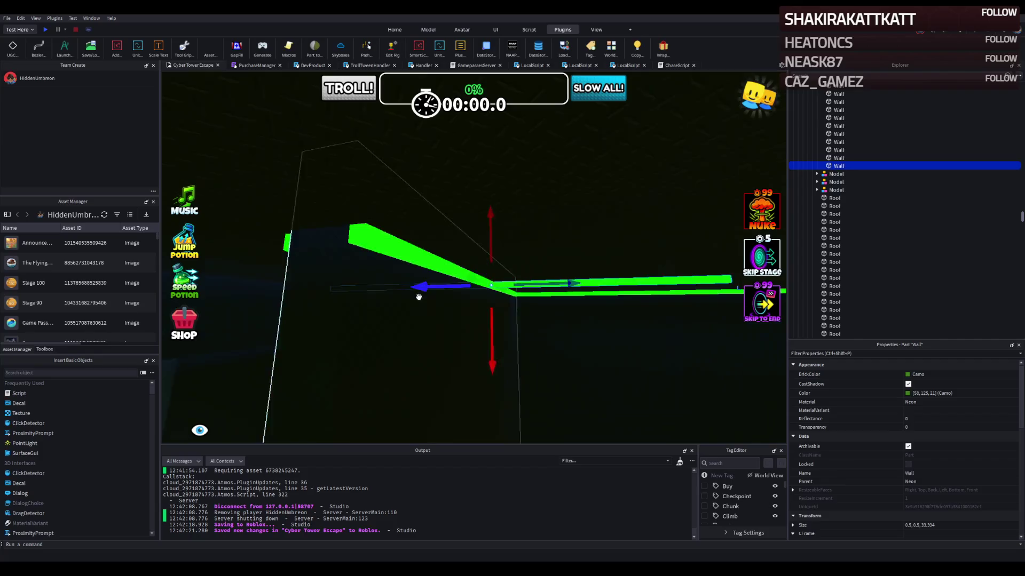
Step: Position a green wall strip at the corner and shorten it further
mouse_move(408, 297)
left_mouse_down()
mouse_move(418, 276)
mouse_move(306, 275)
left_mouse_up()
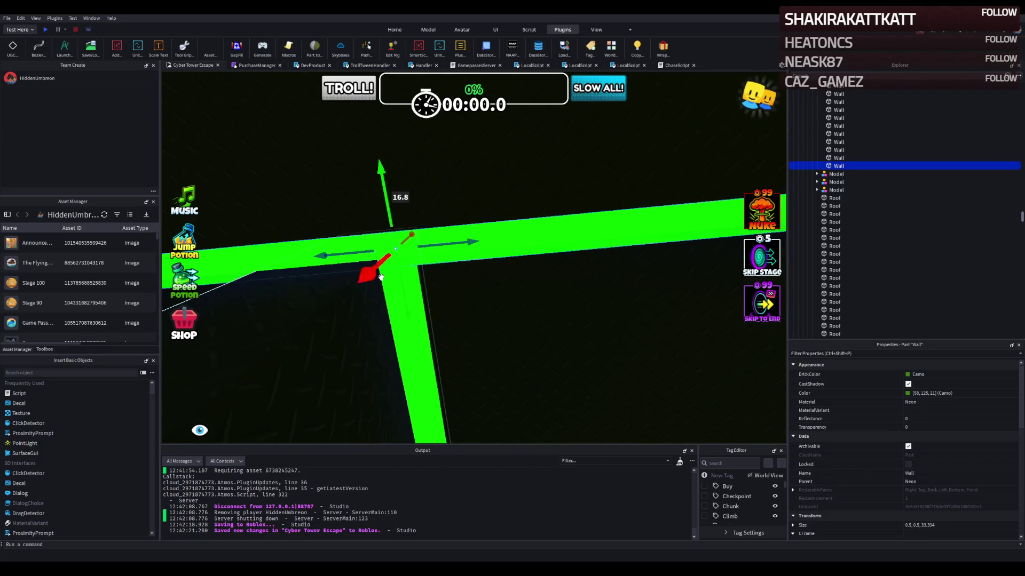
mouse_move(403, 288)
left_mouse_down()
mouse_move(401, 279)
mouse_move(416, 281)
left_mouse_up()
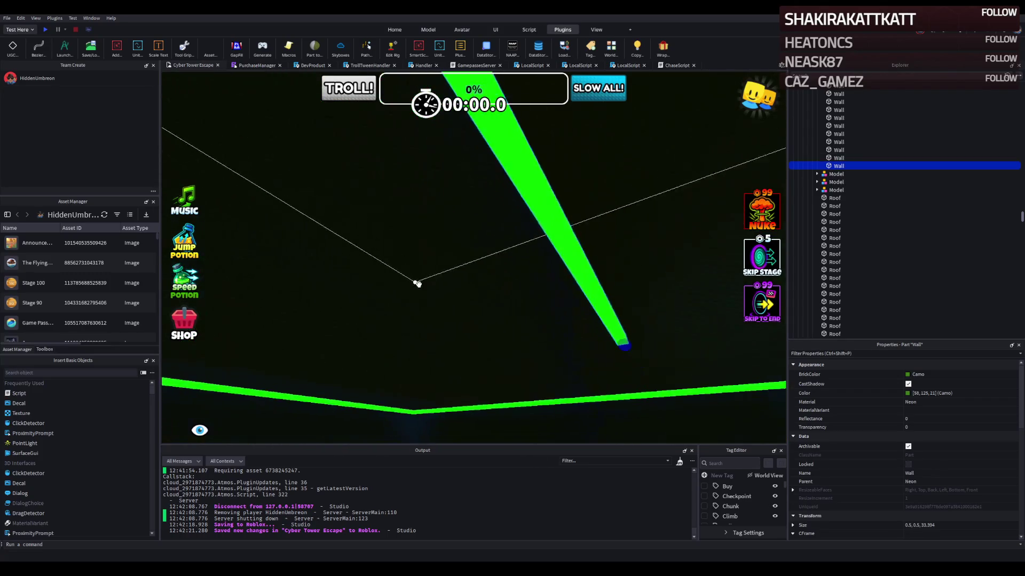
mouse_move(606, 330)
left_mouse_down()
mouse_move(587, 309)
mouse_move(557, 310)
left_mouse_up()
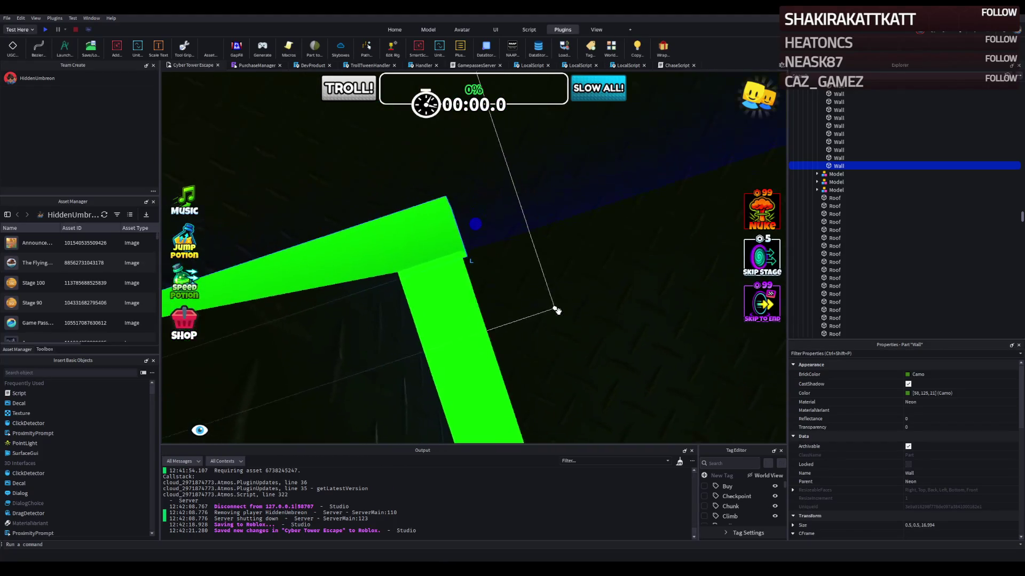
mouse_move(482, 219)
left_mouse_down()
mouse_move(465, 224)
mouse_move(455, 251)
left_mouse_up()
mouse_move(380, 310)
left_mouse_down()
mouse_move(510, 272)
mouse_move(464, 299)
mouse_move(409, 302)
mouse_move(531, 327)
left_mouse_up()
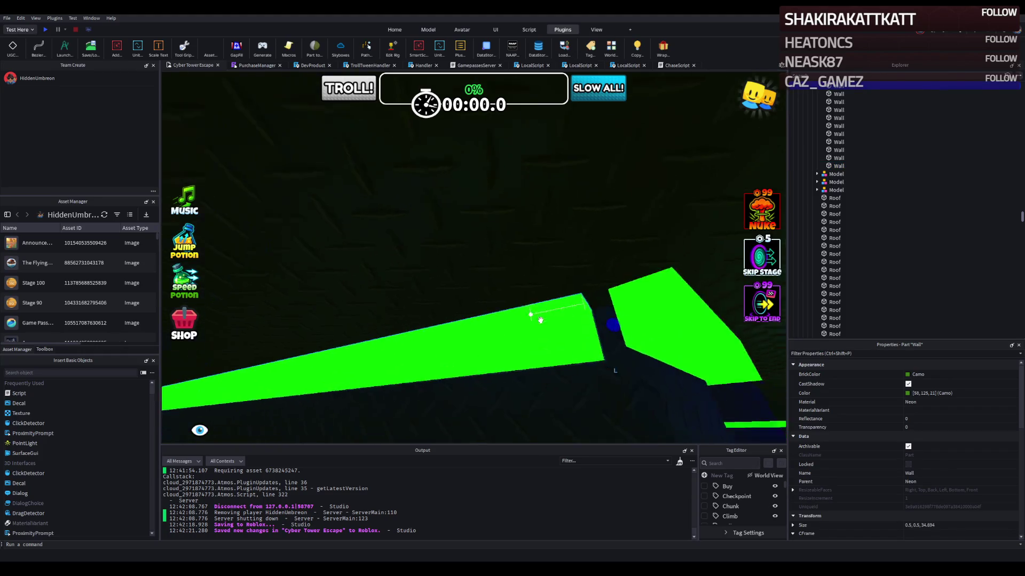
Step: Resize the adjacent green wall strip, then focus on the Checkpoint model
left_click(378, 293)
left_click_drag(348, 296, 361, 302)
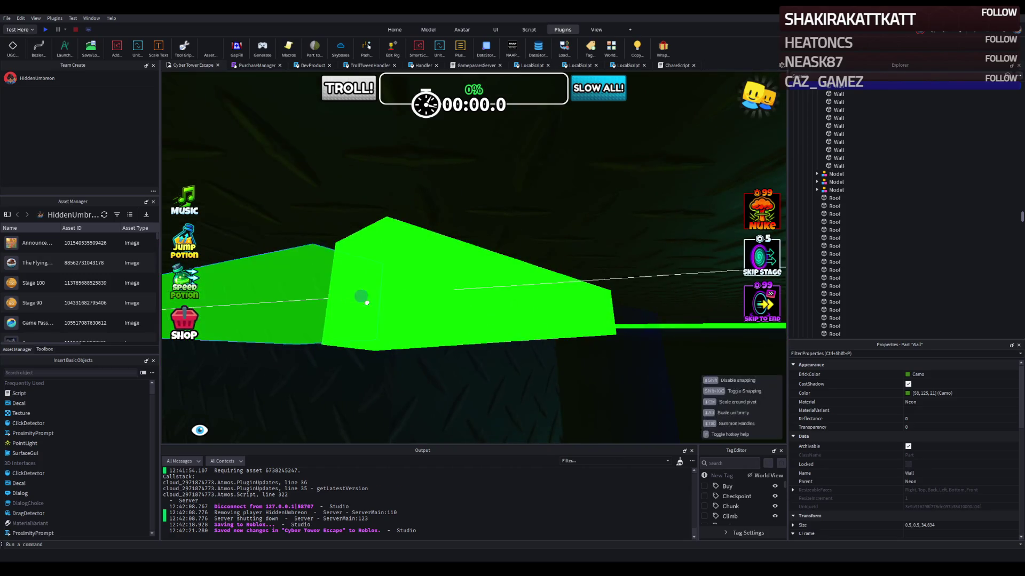
left_click_drag(462, 303, 464, 300)
left_click(468, 296)
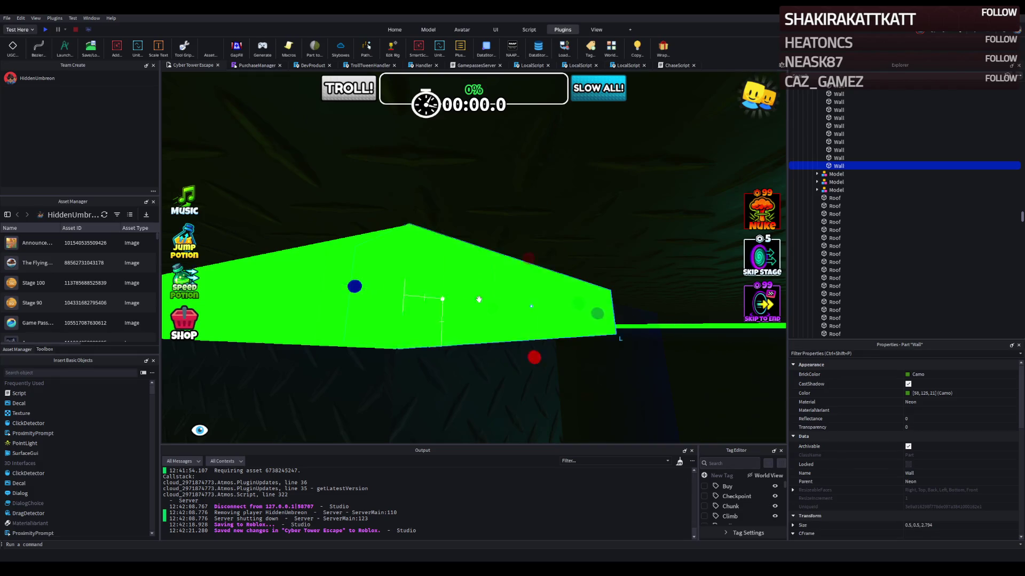
left_click(562, 316)
key("f")
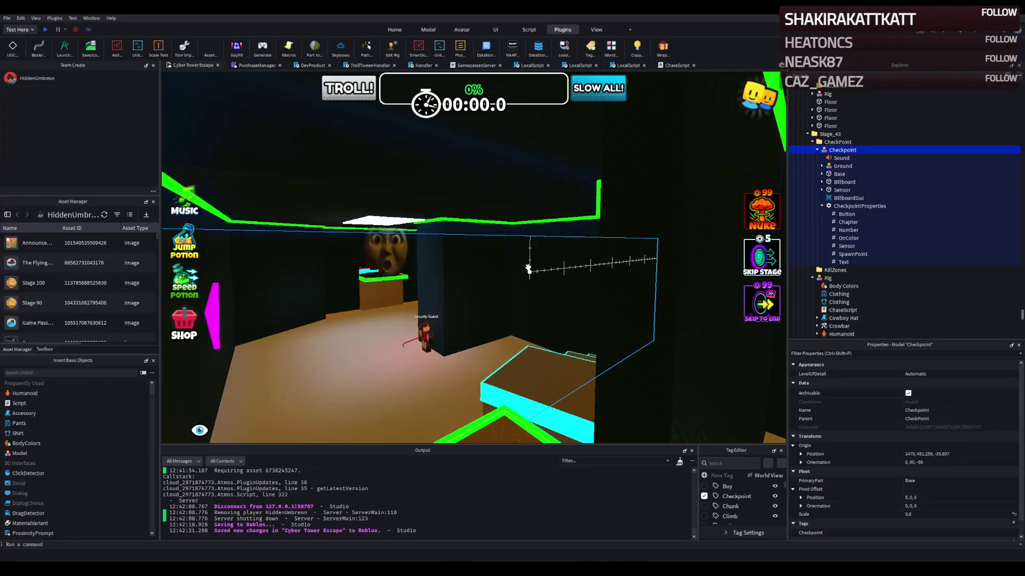
Step: Shrink the floor part to about 45 studs and raise it about 27 studs above the Security Guard
left_click(523, 201)
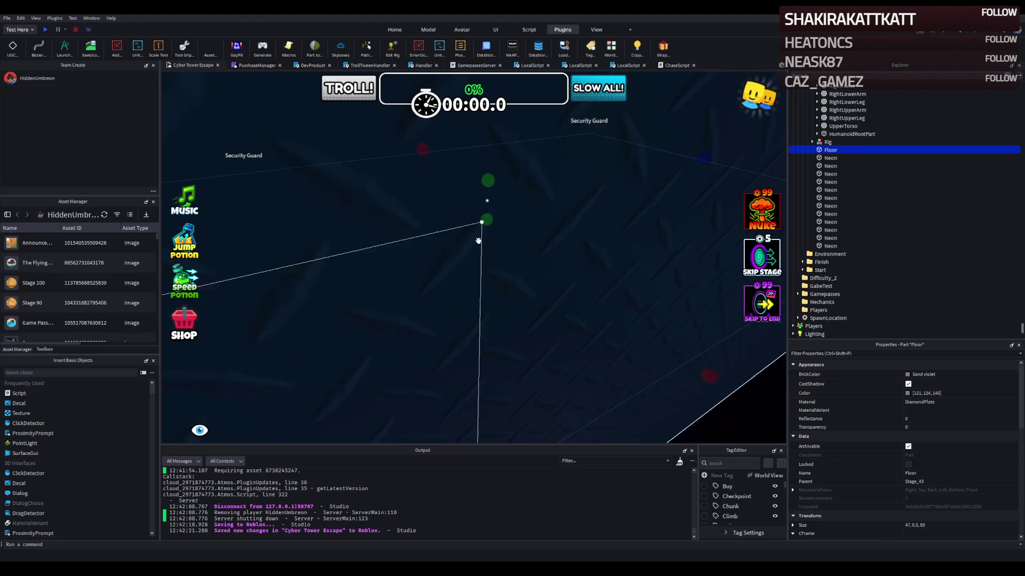
left_click_drag(706, 177, 502, 253)
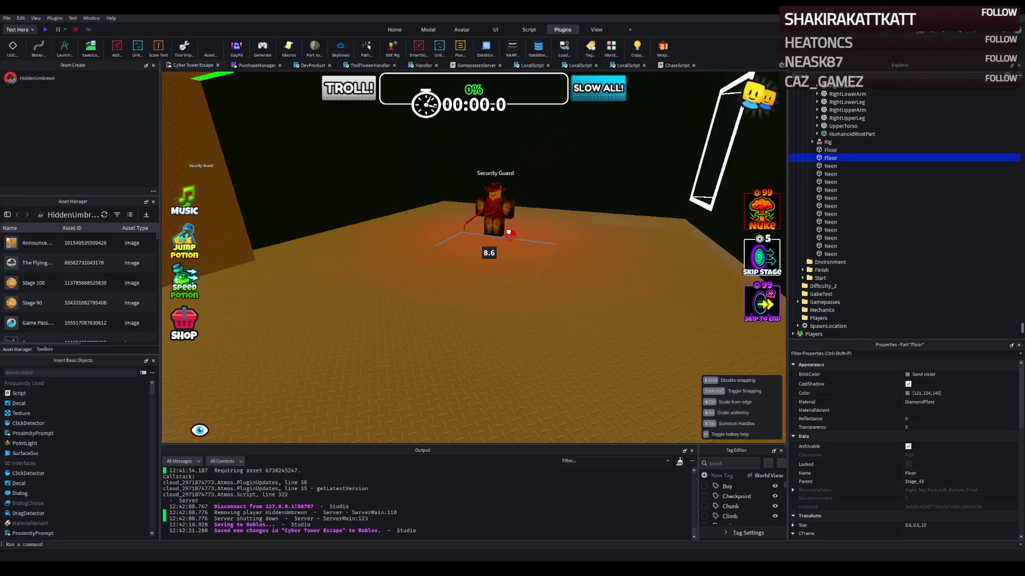
key("ctrl+2")
mouse_move(486, 243)
left_mouse_down()
mouse_move(457, 217)
mouse_move(491, 210)
mouse_move(495, 198)
mouse_move(482, 213)
left_mouse_up()
left_click(431, 286)
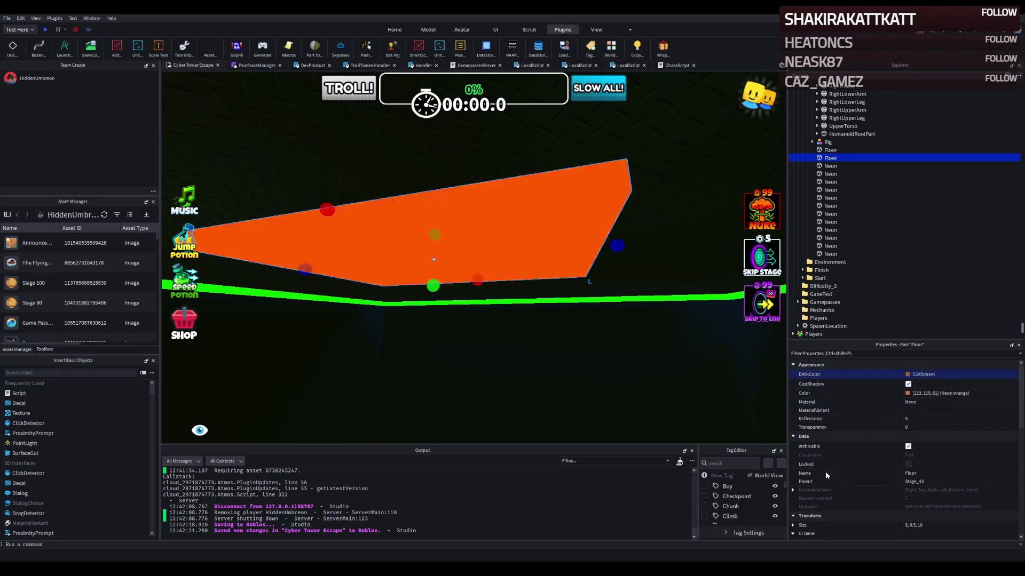
Step: Collapse the Rig in Explorer and select the floor panel's SurfaceLight
scroll(645, 259, "down", 10)
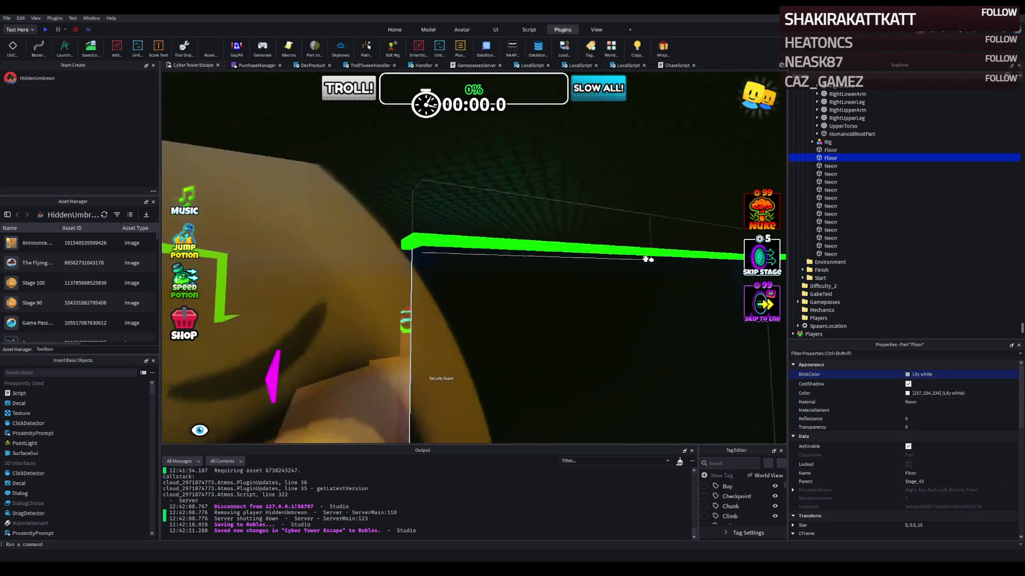
scroll(645, 258, "down", 5)
scroll(870, 206, "up", 7)
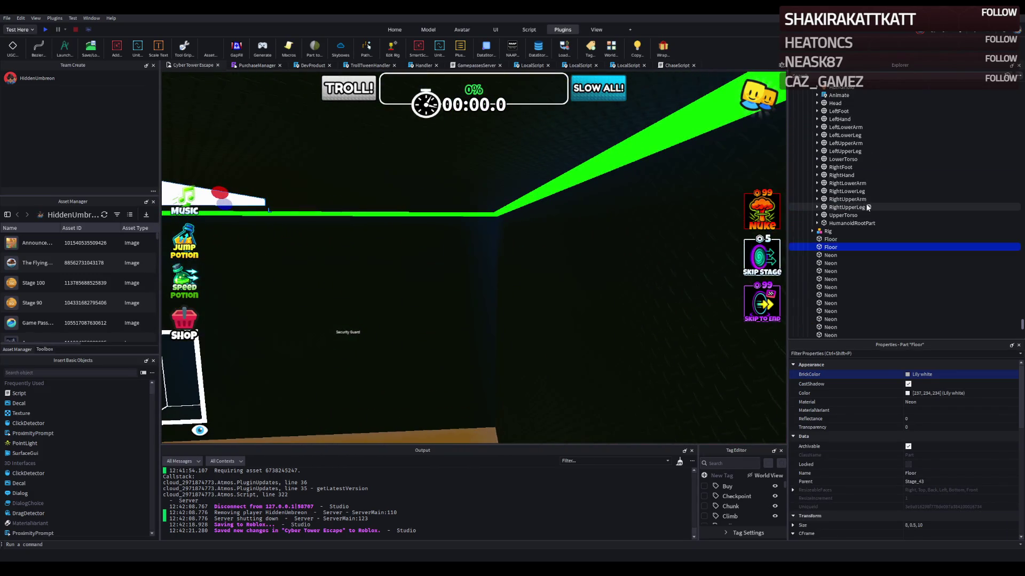
left_click(812, 121)
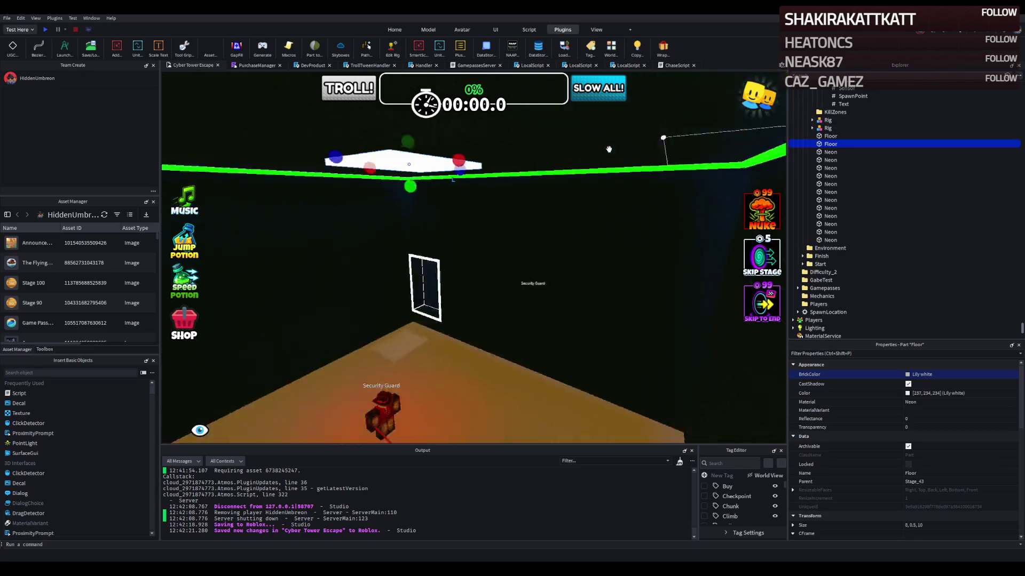
left_click(350, 224)
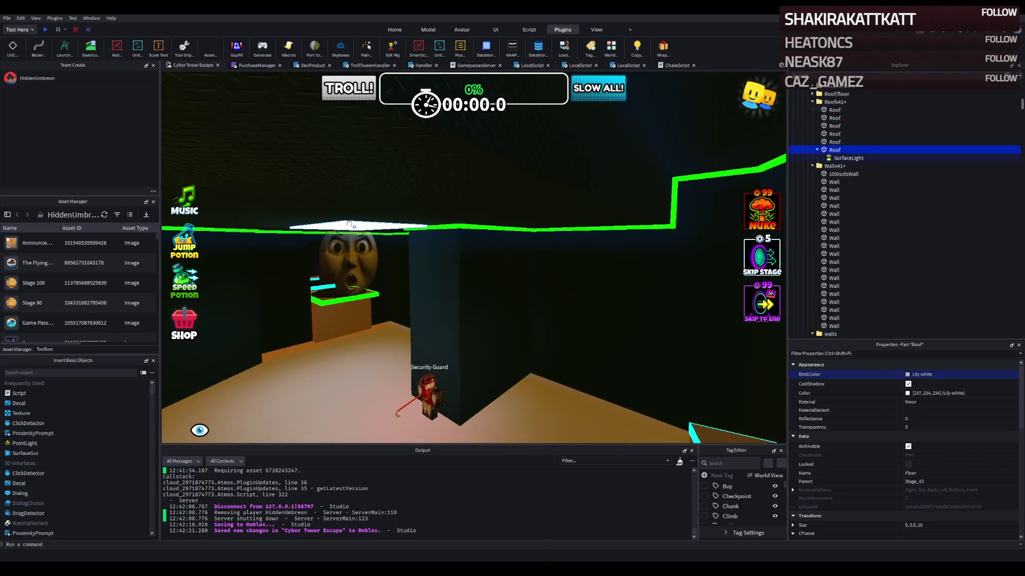
left_click(838, 157)
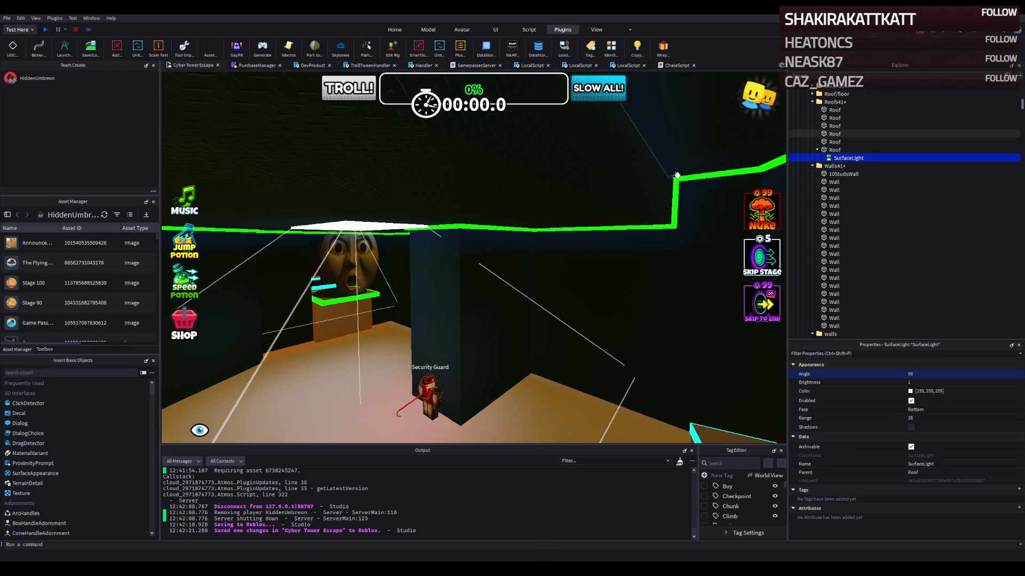
left_click(596, 184)
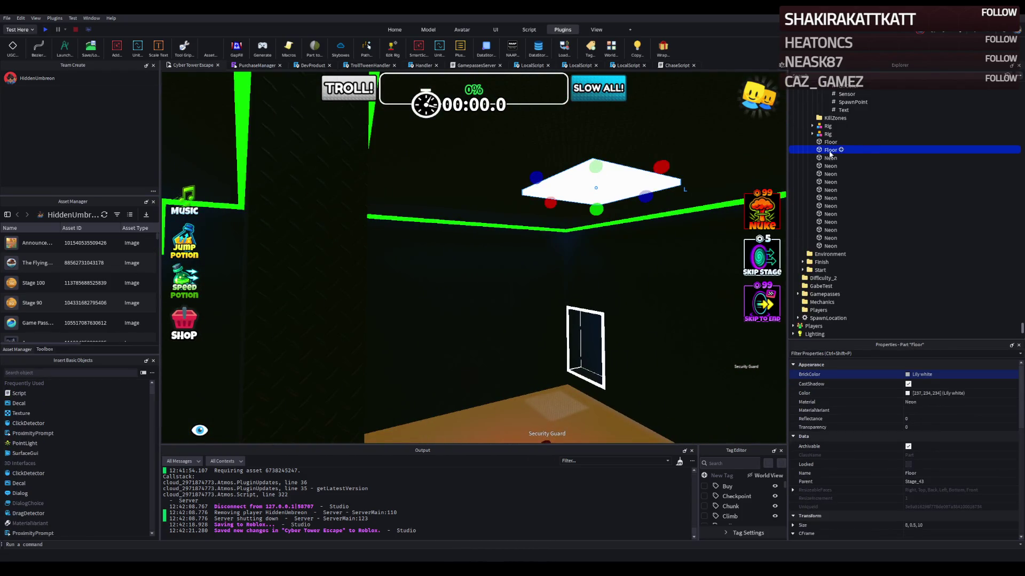
left_click(812, 150)
left_click(843, 158)
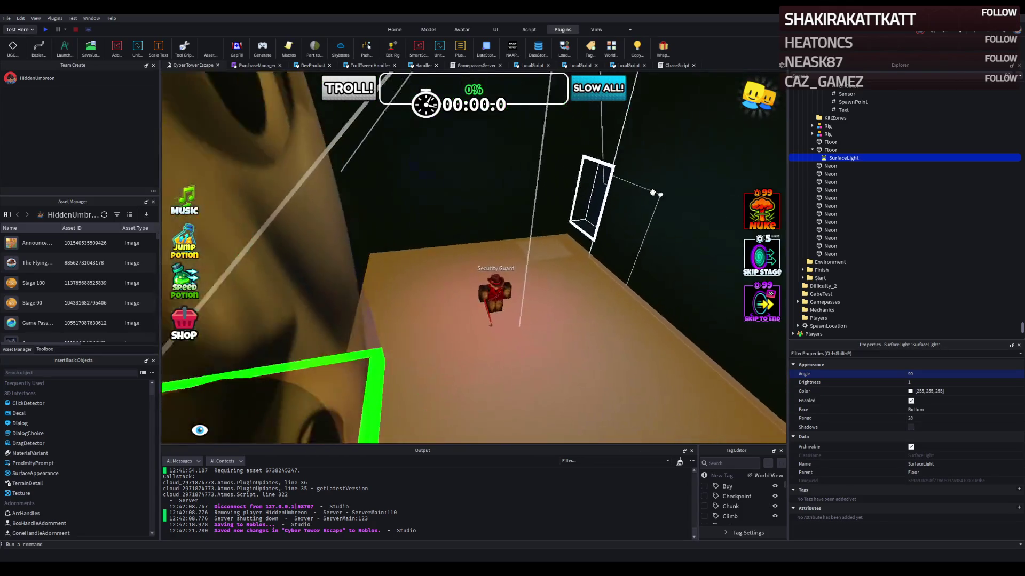
Step: Set the SurfaceLight's Angle to 60 and Range to 30
left_click(923, 374)
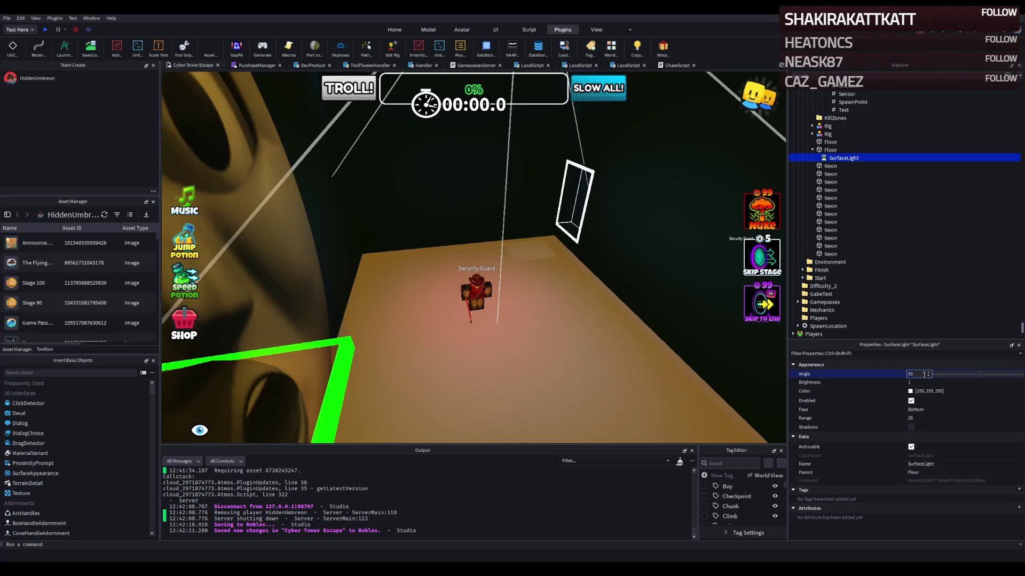
type("60")
key("Return")
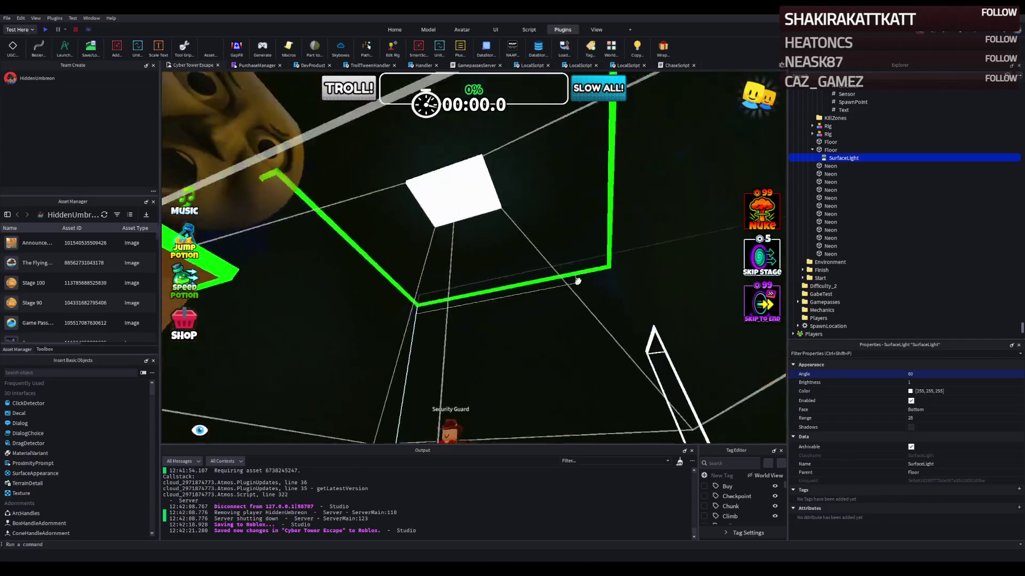
left_click(923, 418)
type("30")
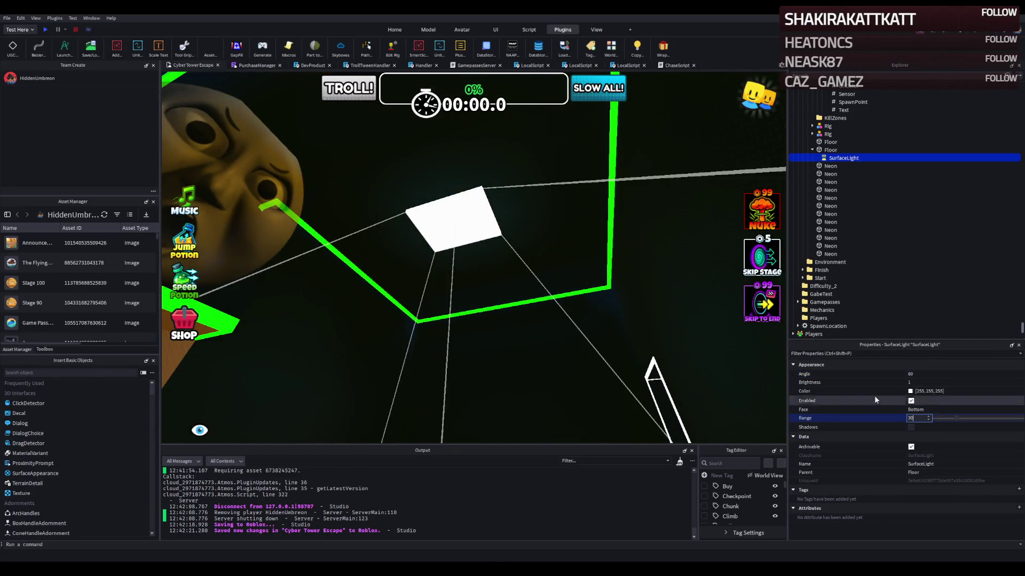
key("Return")
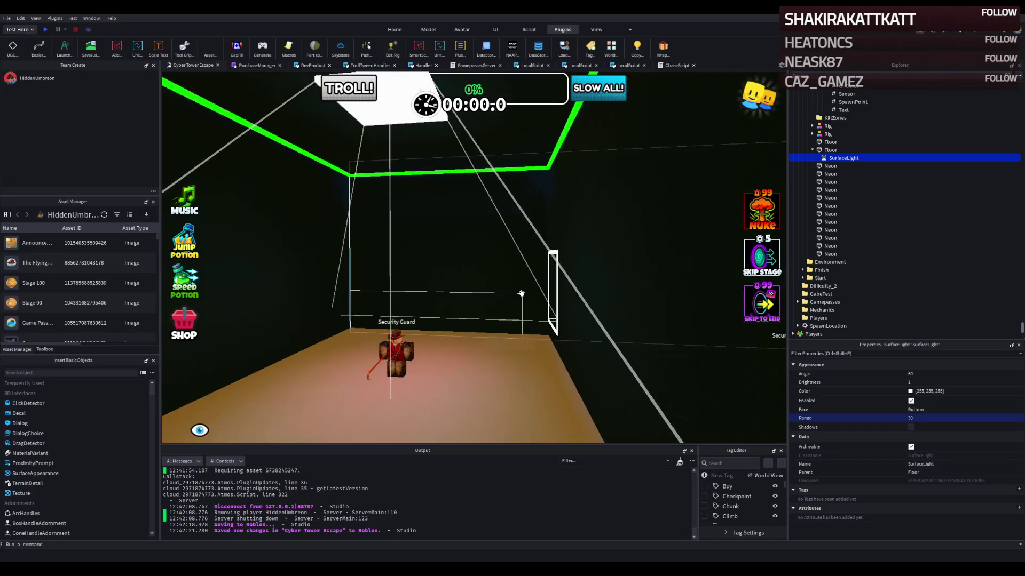
left_click(444, 178)
Step: Slide the ceiling panel along its axis and shorten the diamond-plate floor to 35 studs
left_click_drag(458, 177, 481, 178)
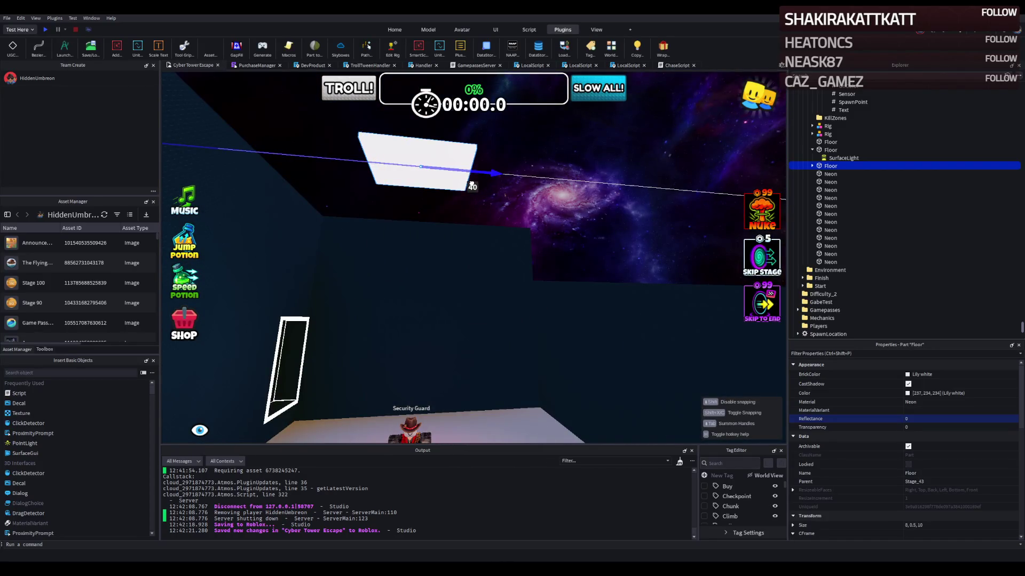
left_click_drag(472, 184, 471, 184)
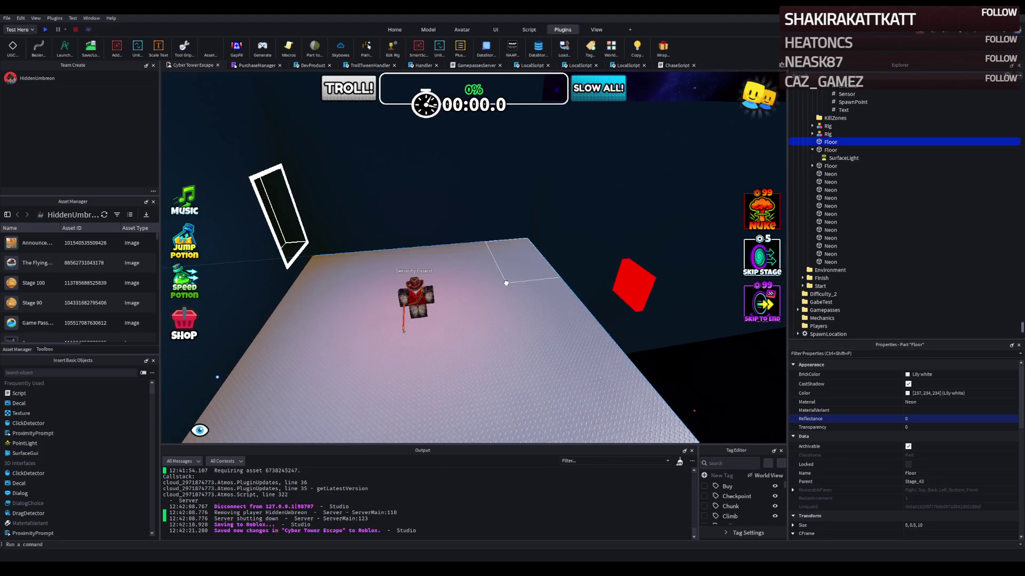
left_click(506, 283)
mouse_move(406, 219)
left_mouse_down()
mouse_move(565, 278)
mouse_move(535, 280)
mouse_move(560, 248)
mouse_move(453, 240)
left_mouse_up()
Step: Narrow the spare floor piece to 7.4 wide, raise it 30 studs, and lengthen it to 10
key("s")
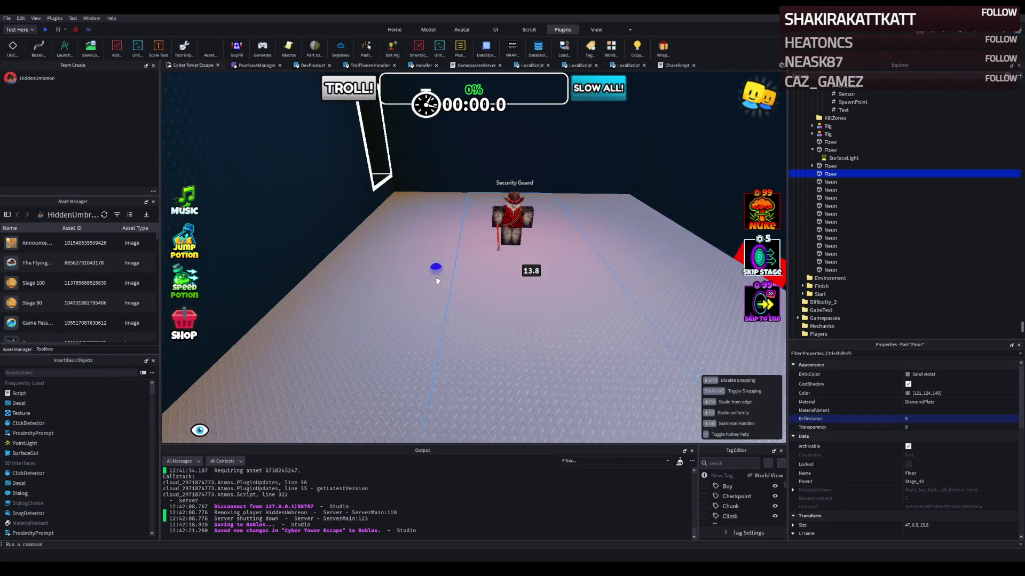
key("s")
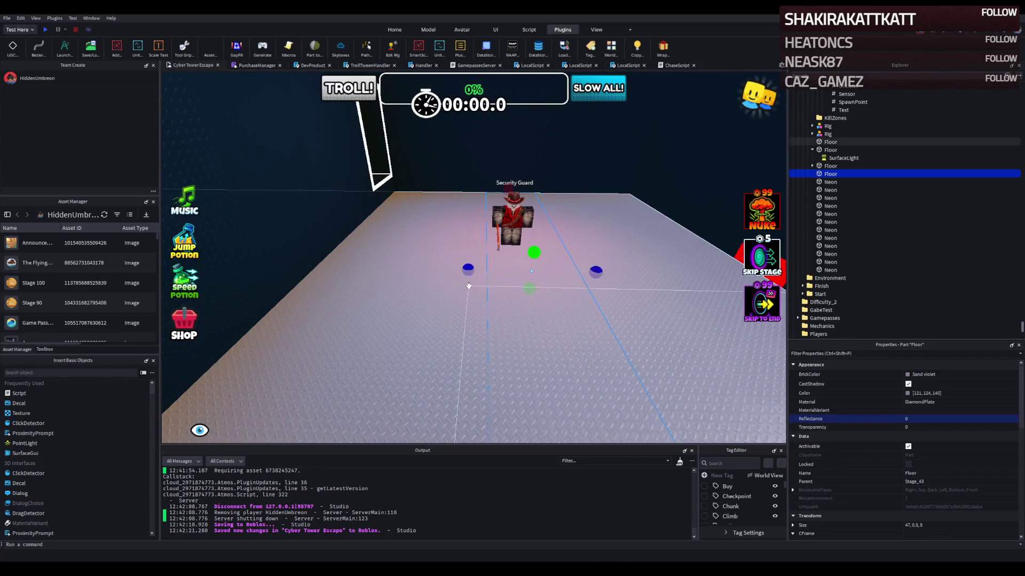
left_click_drag(603, 347, 525, 319)
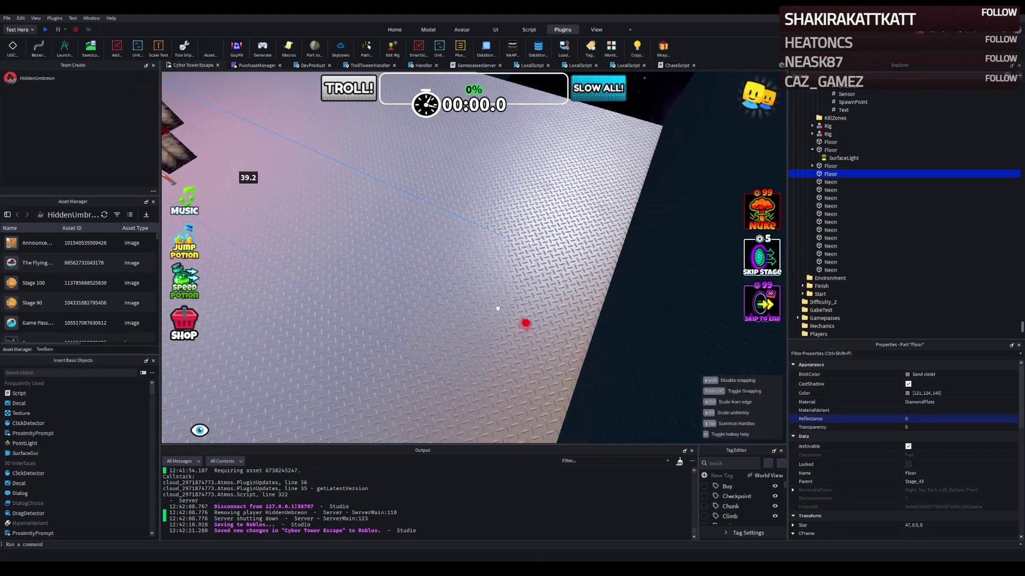
left_click_drag(278, 196, 299, 205)
key("f")
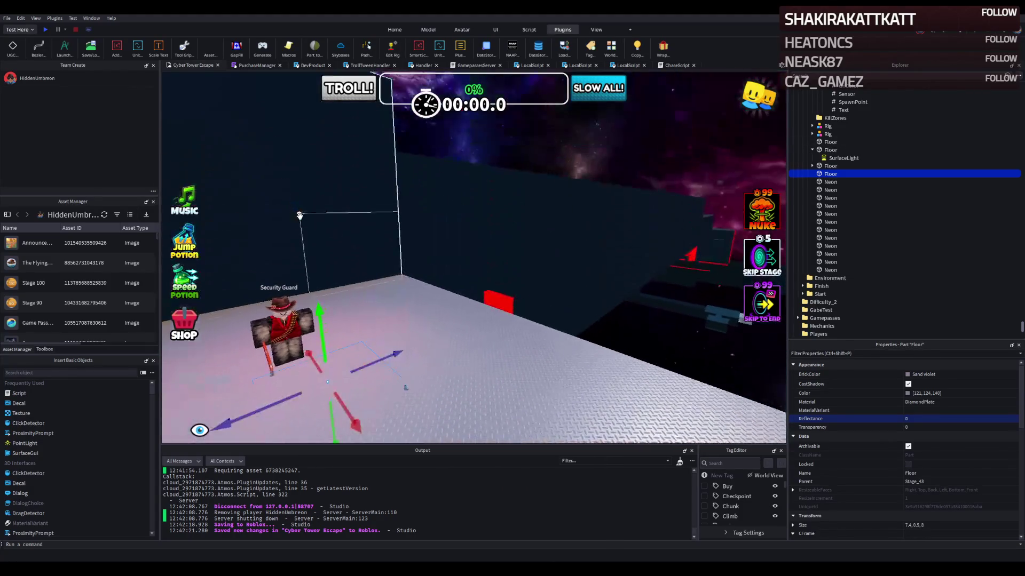
mouse_move(319, 309)
left_mouse_down()
mouse_move(320, 256)
mouse_move(295, 244)
mouse_move(336, 175)
mouse_move(334, 114)
left_mouse_up()
key("f")
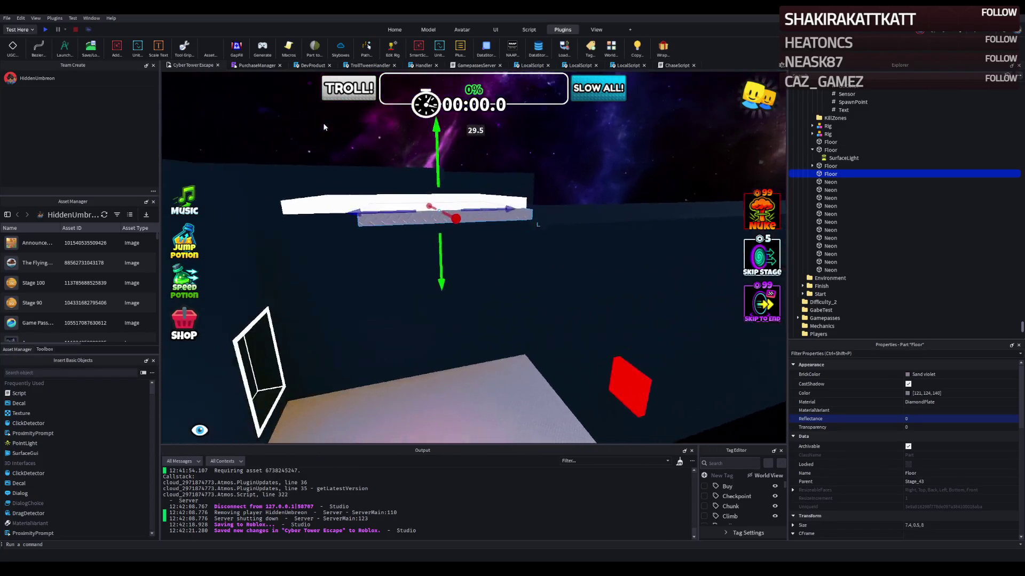
left_click_drag(320, 205, 295, 206)
key("f")
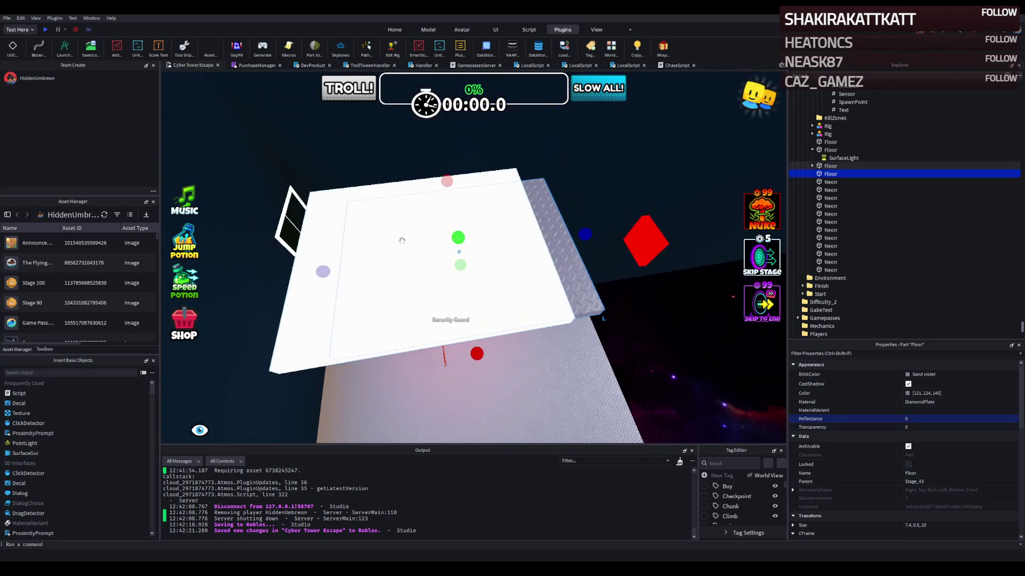
Step: Slide the white neon floor panel along its axis, then delete the selected floor piece
left_click(407, 241)
key("f")
mouse_move(423, 238)
left_mouse_down()
mouse_move(457, 236)
mouse_move(441, 264)
left_mouse_up()
key("q")
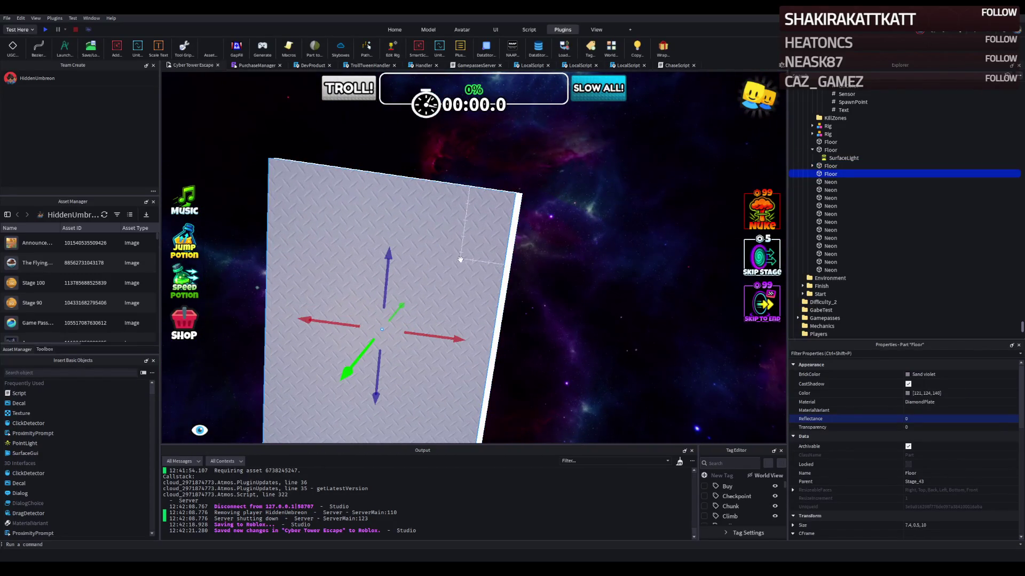
key("Delete")
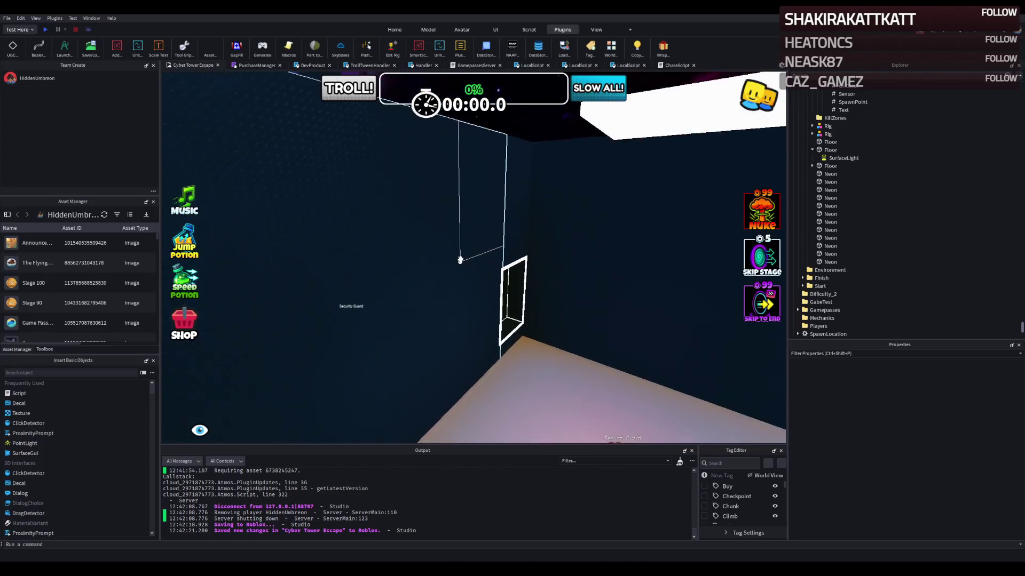
Step: Stretch the Roof part's Size Z from 58.131 to 84.331 studs
left_click(403, 247)
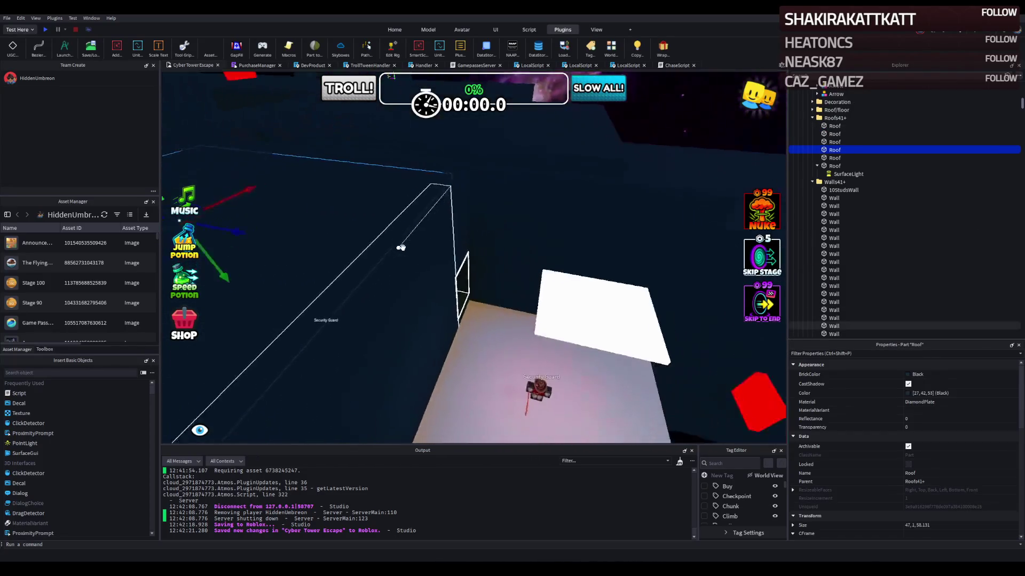
mouse_move(393, 268)
left_mouse_down()
mouse_move(481, 270)
mouse_move(513, 282)
mouse_move(495, 287)
mouse_move(512, 275)
left_mouse_up()
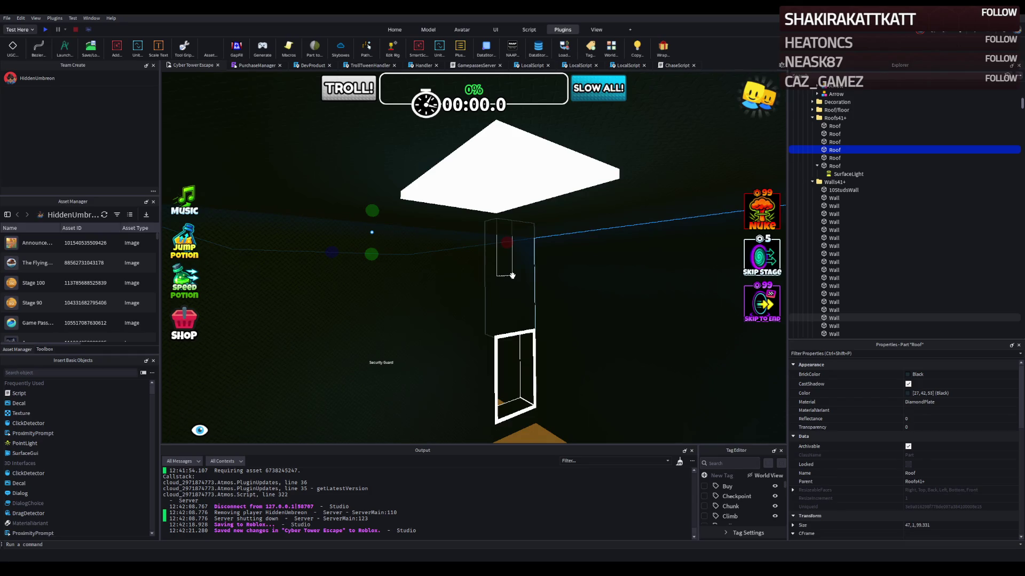
key("f")
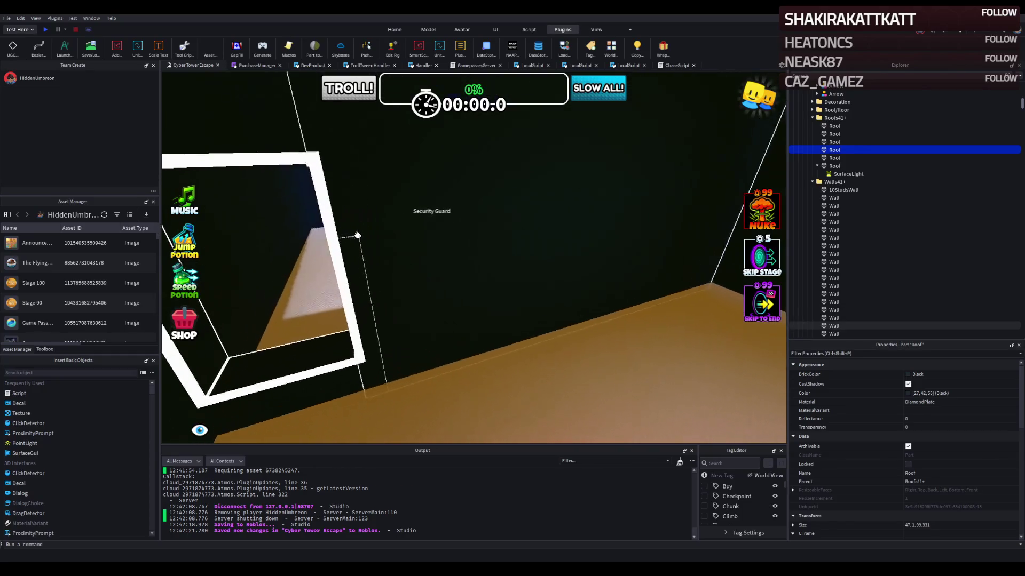
left_click(331, 280)
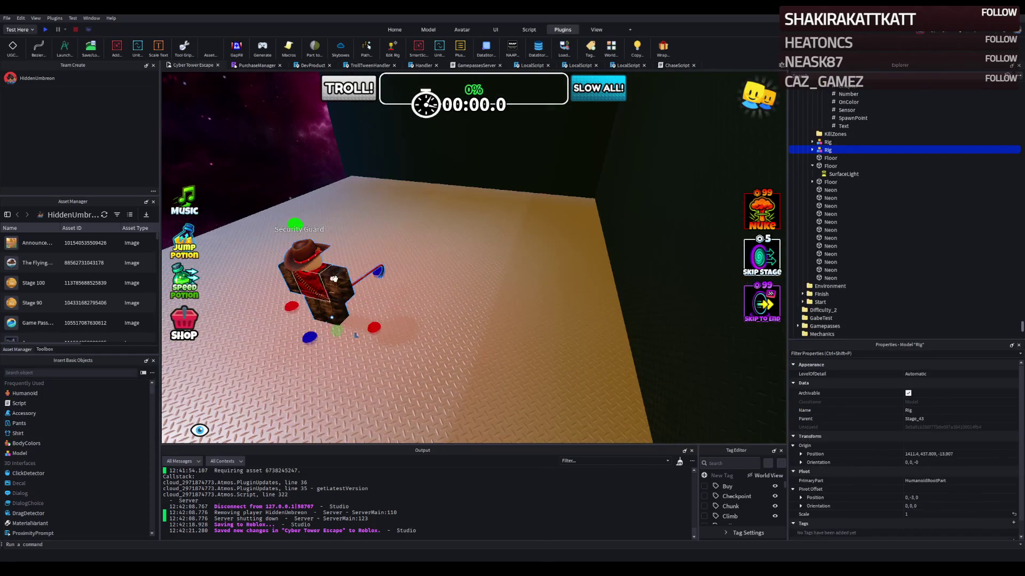
Step: Shift one green neon strip sideways and stretch another from 56.994 to 94.694 studs
key("f")
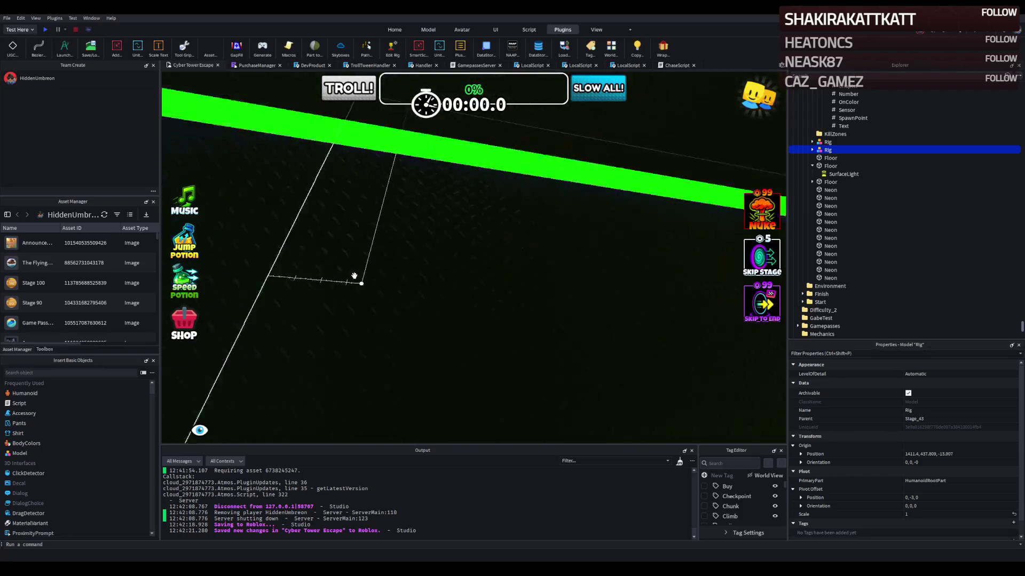
left_click(486, 222)
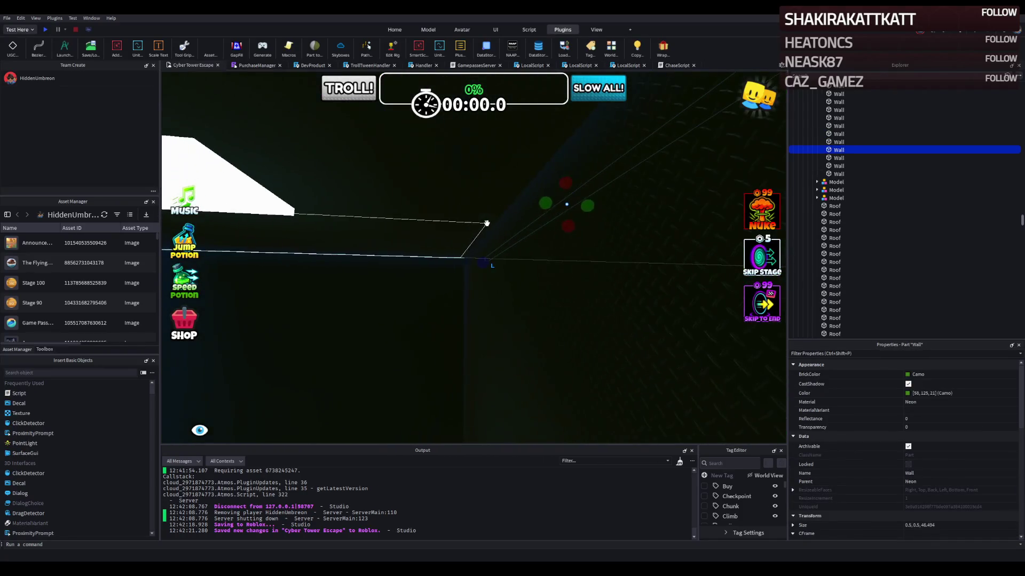
left_click_drag(507, 206, 450, 208)
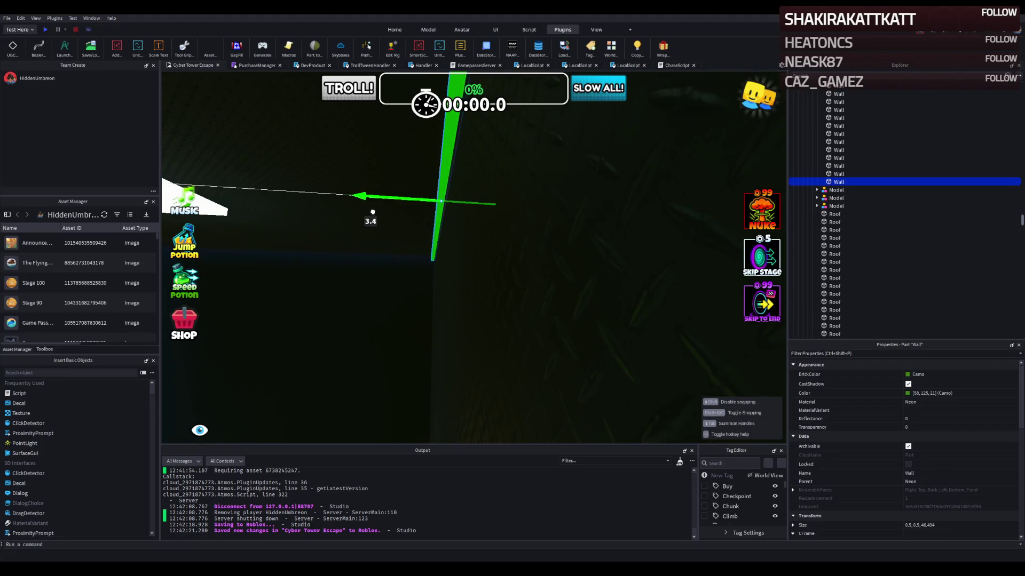
left_click(483, 237)
left_click_drag(521, 238, 424, 241)
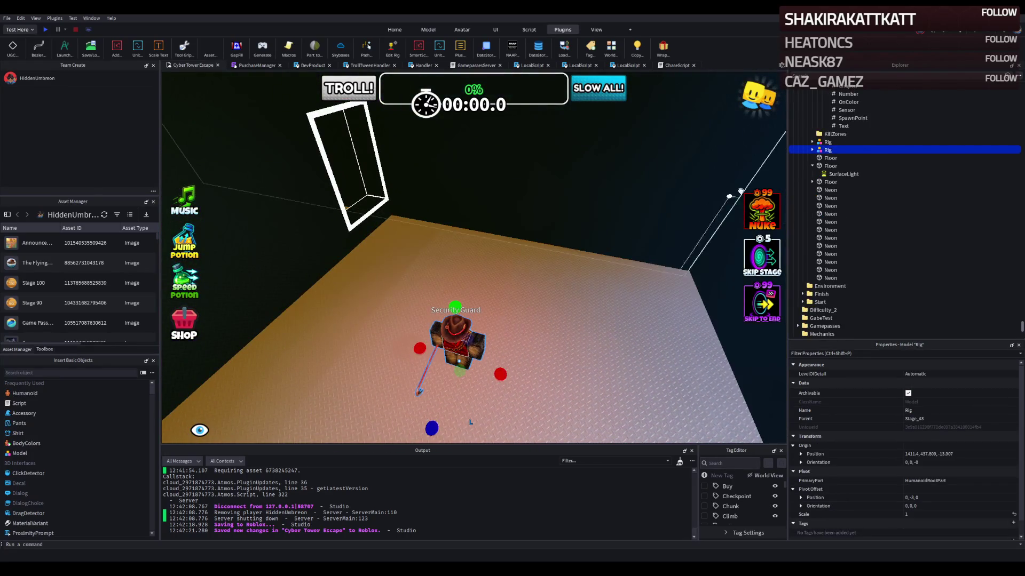
left_click(812, 150)
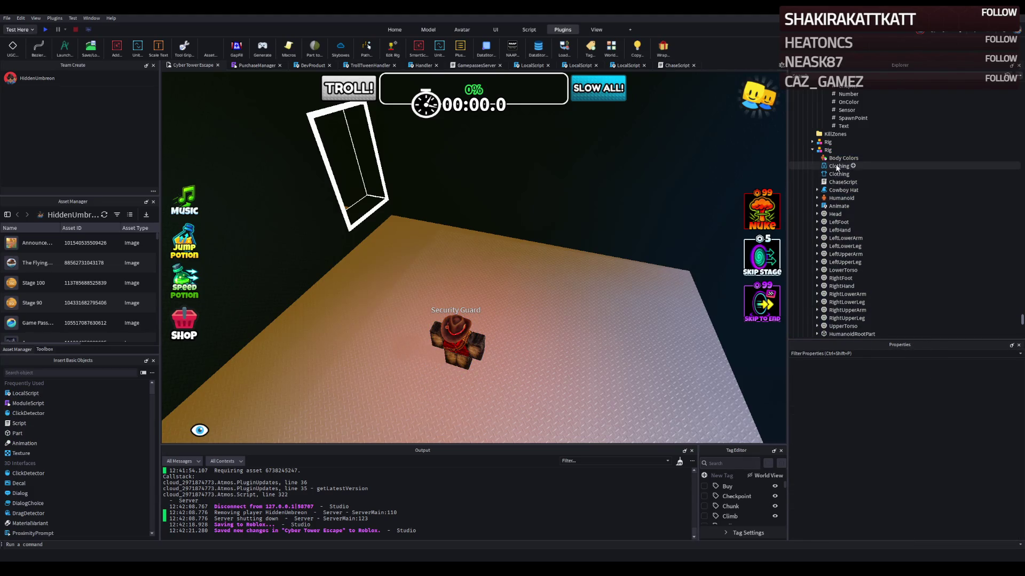
double_click(835, 182)
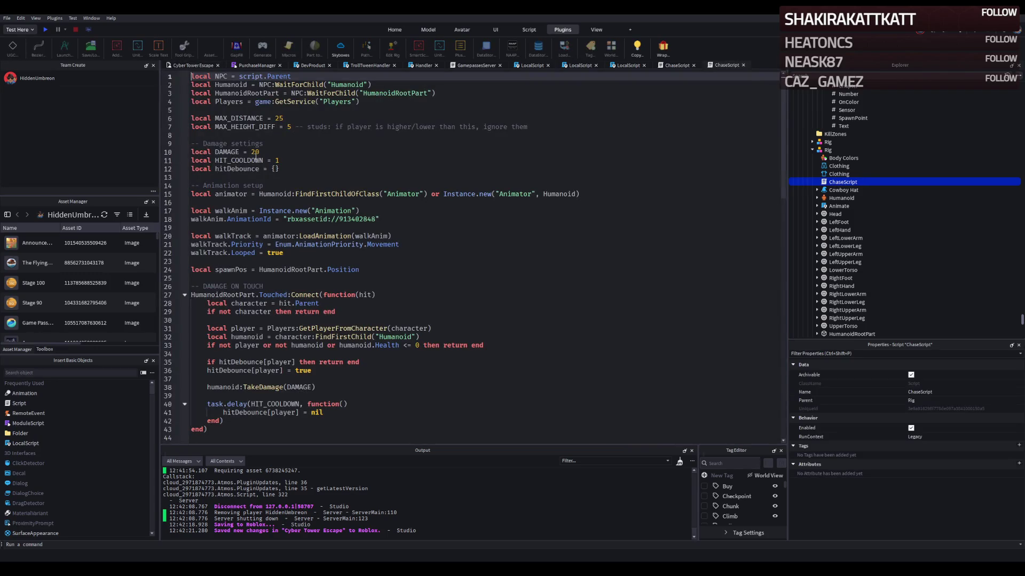
scroll(286, 152, "down", 3)
scroll(282, 152, "up", 2)
left_click(836, 197)
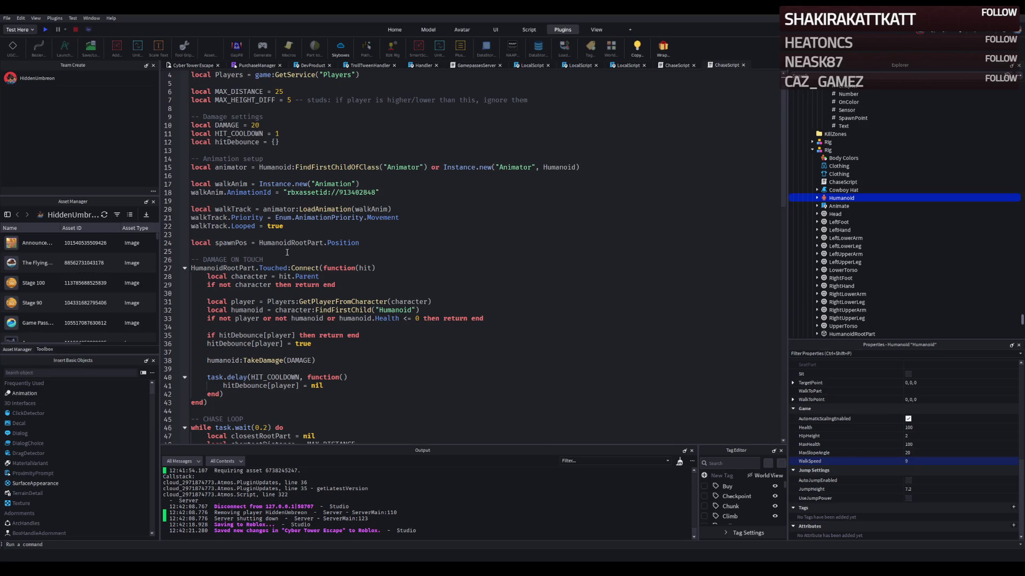
scroll(378, 227, "up", 1)
left_click(313, 157)
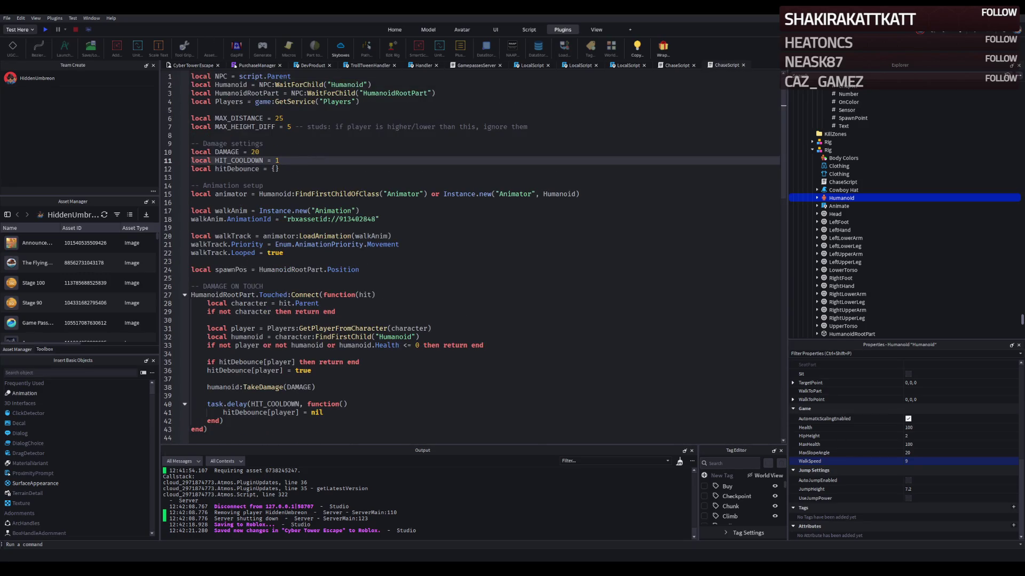
left_click(182, 65)
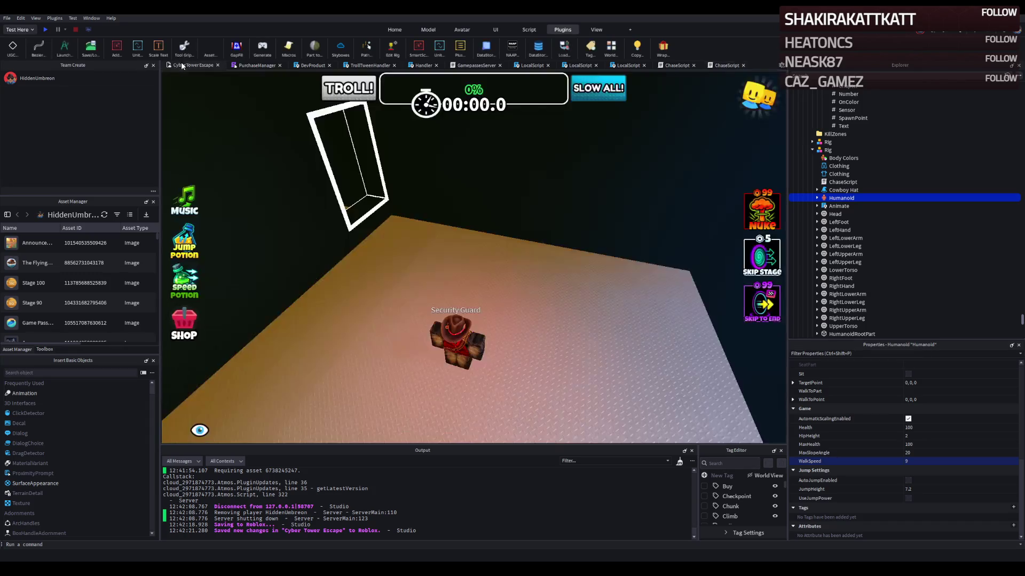
key("w")
key("d")
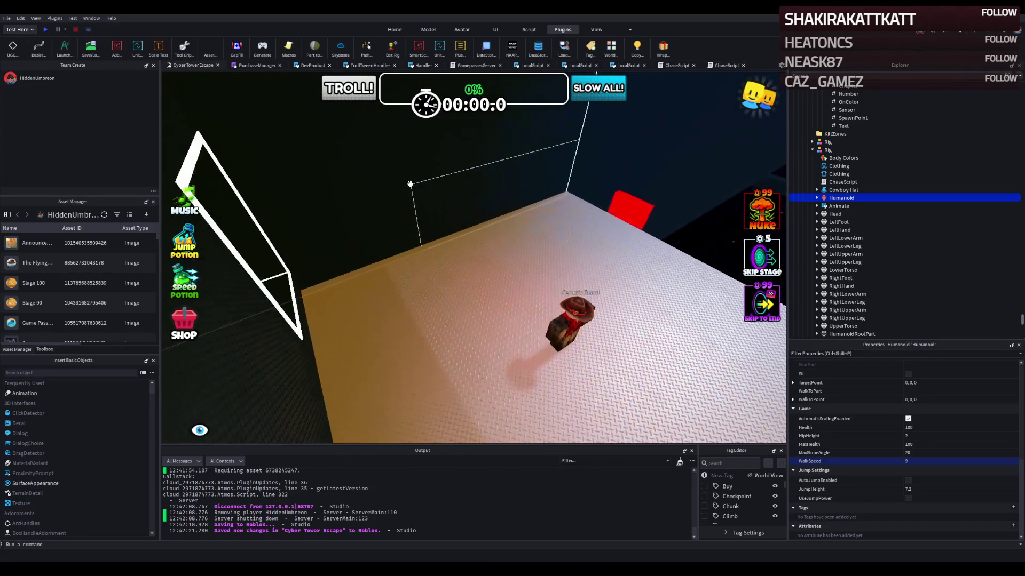
key("w")
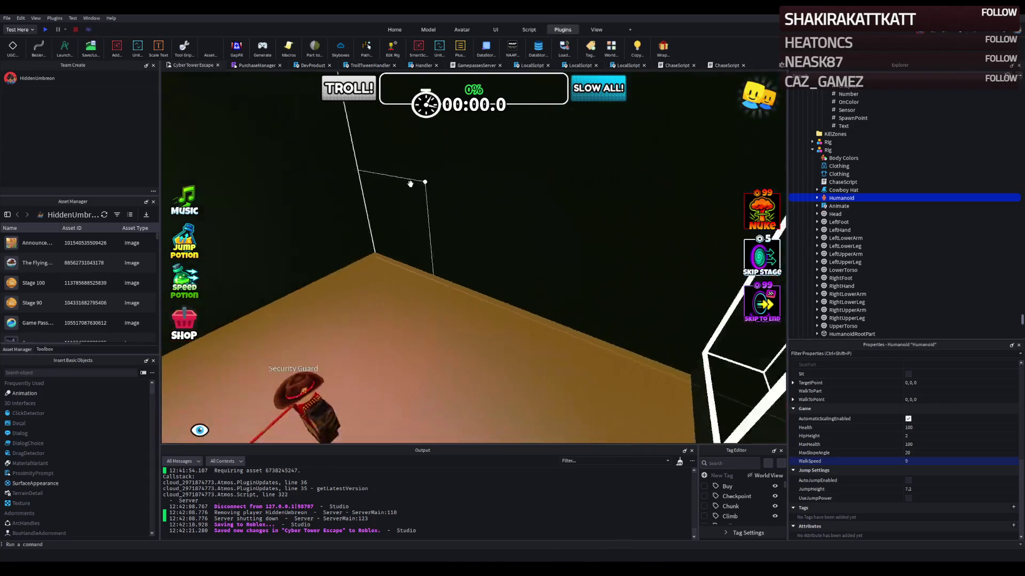
key("s")
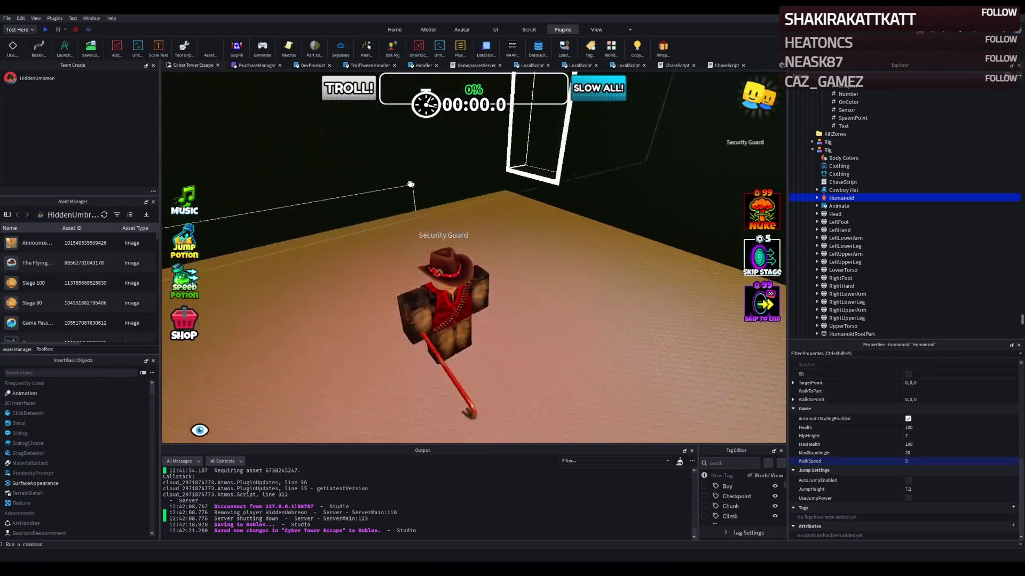
key("q")
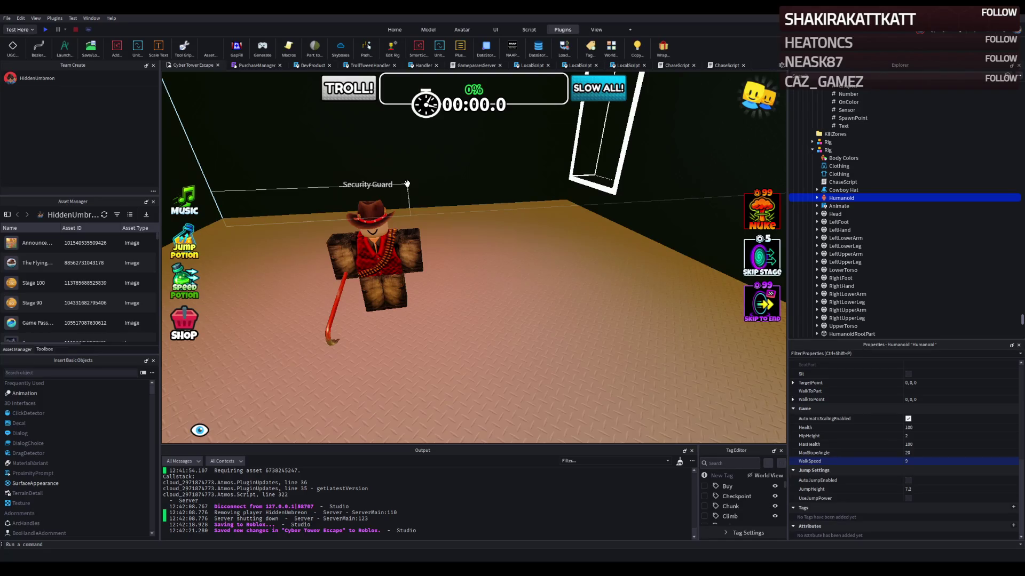
key("s")
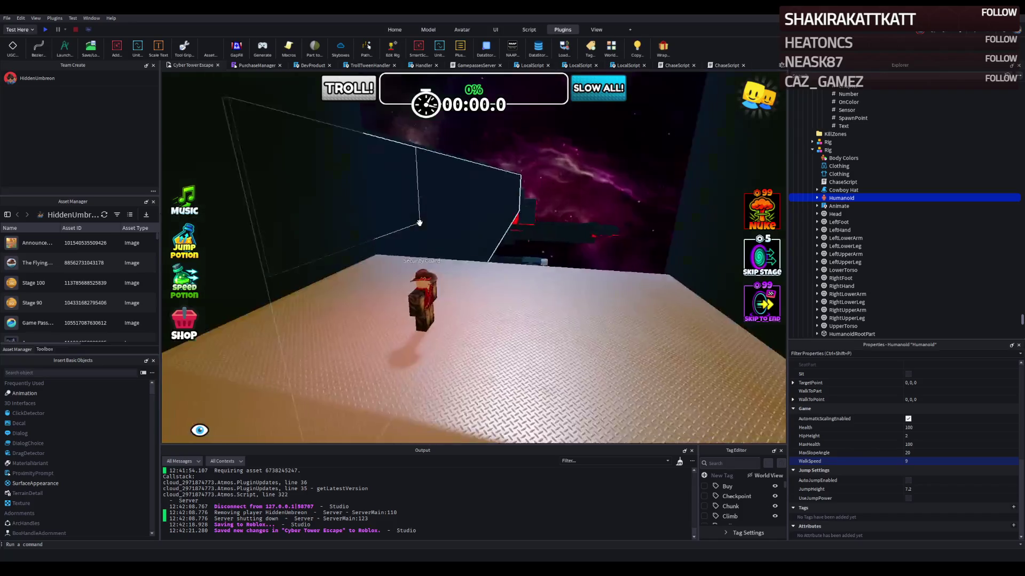
key("s")
key("s")
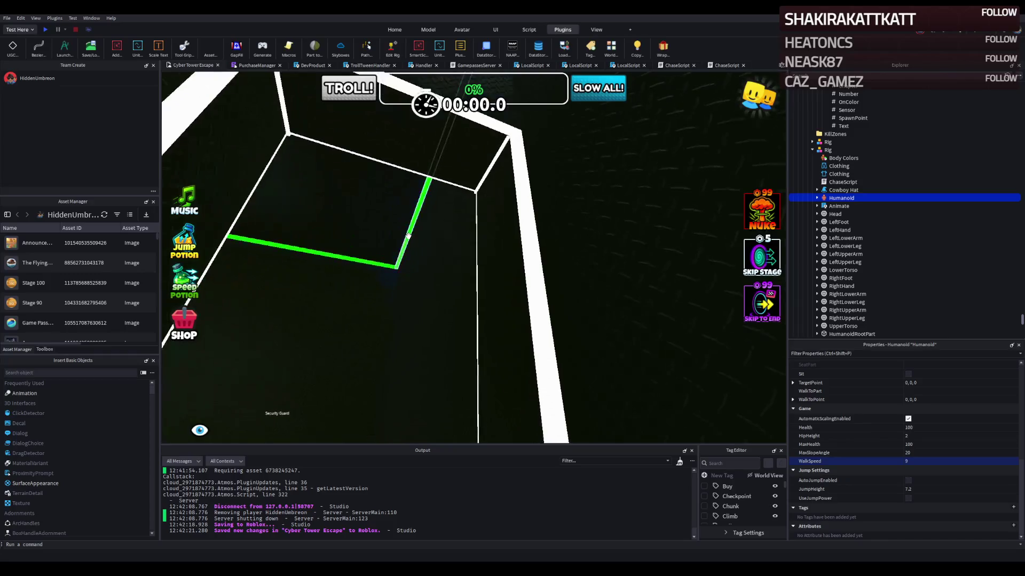
left_click(407, 235)
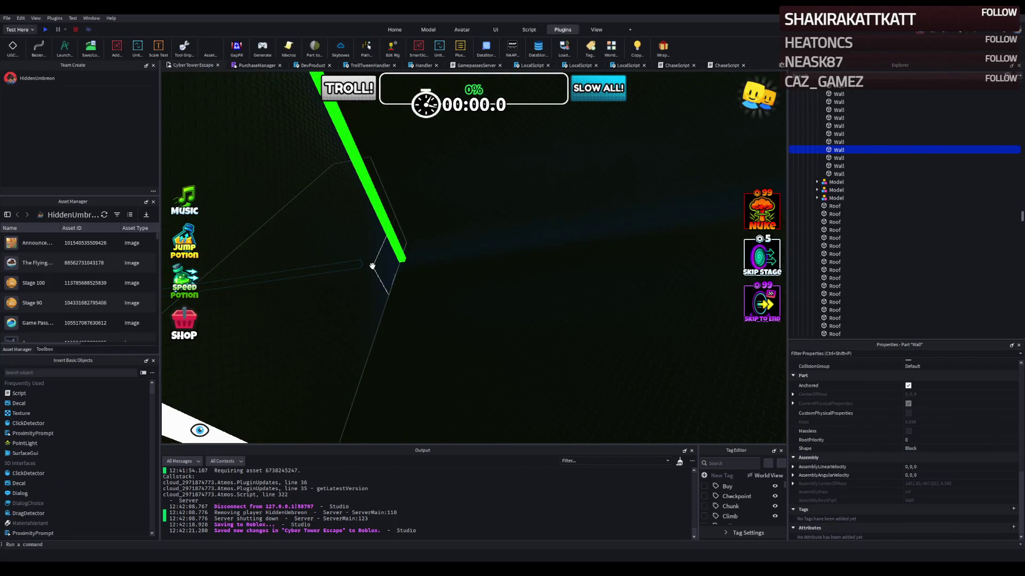
key("f")
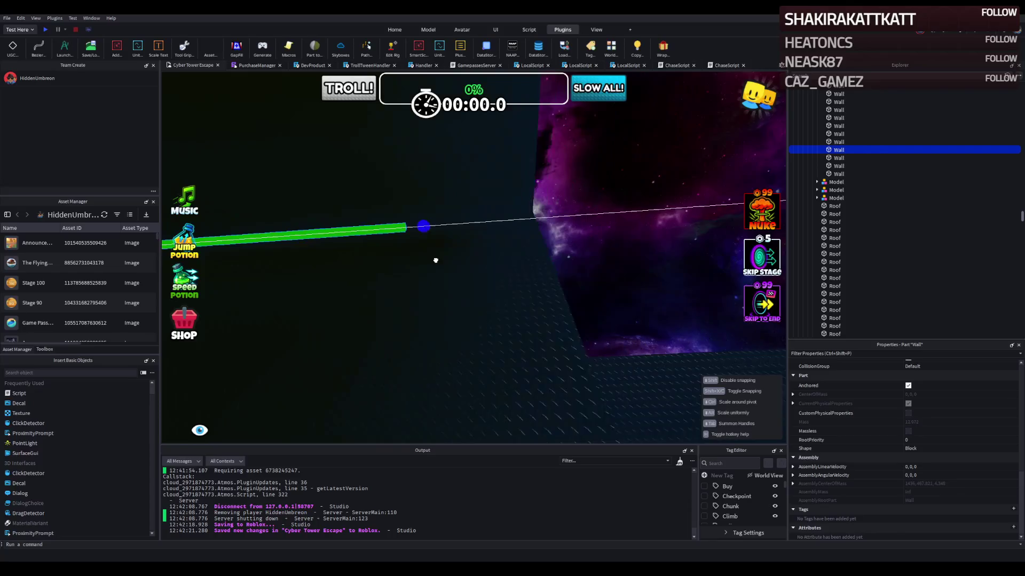
key("f")
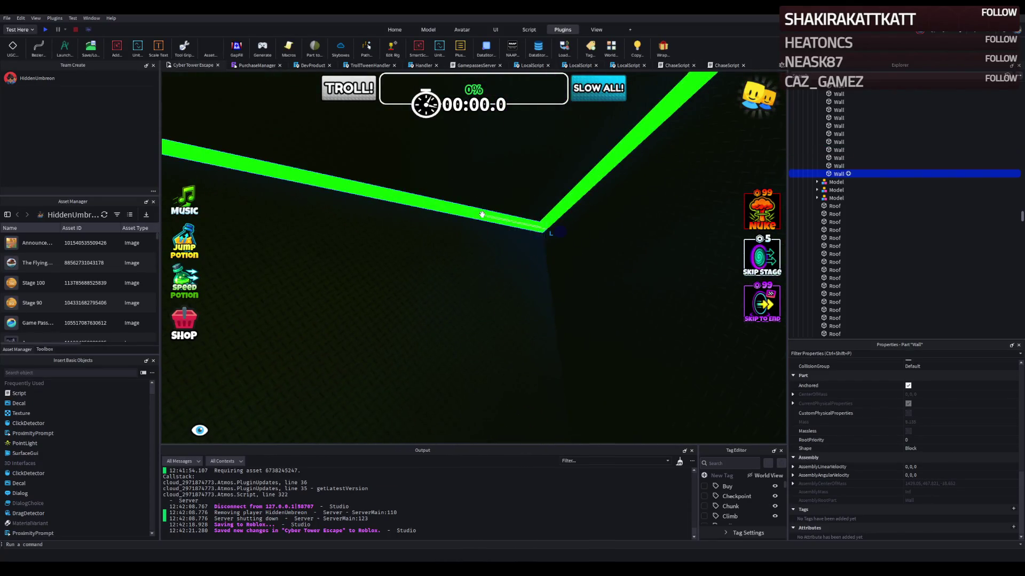
scroll(481, 214, "up", 5)
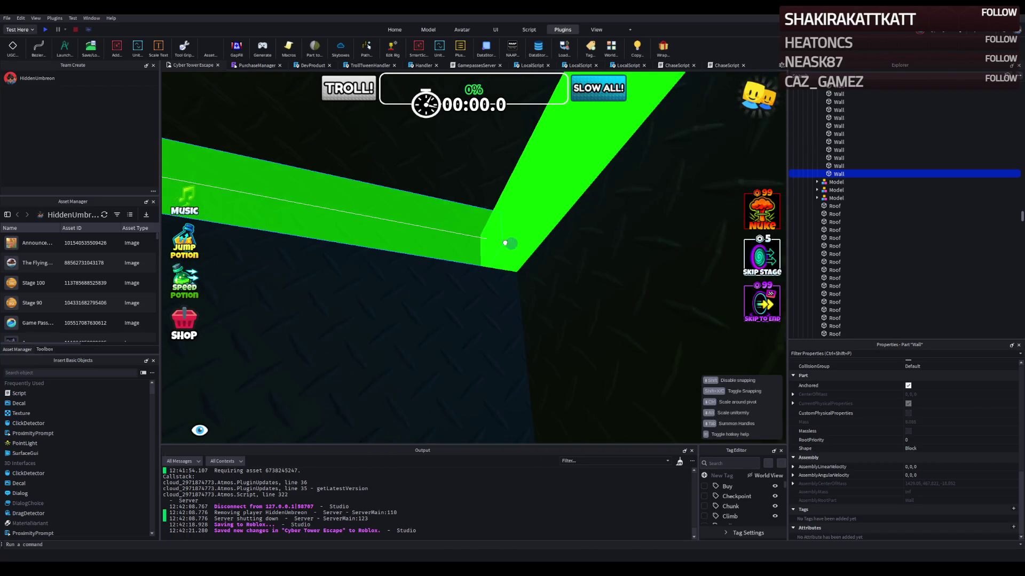
key("f")
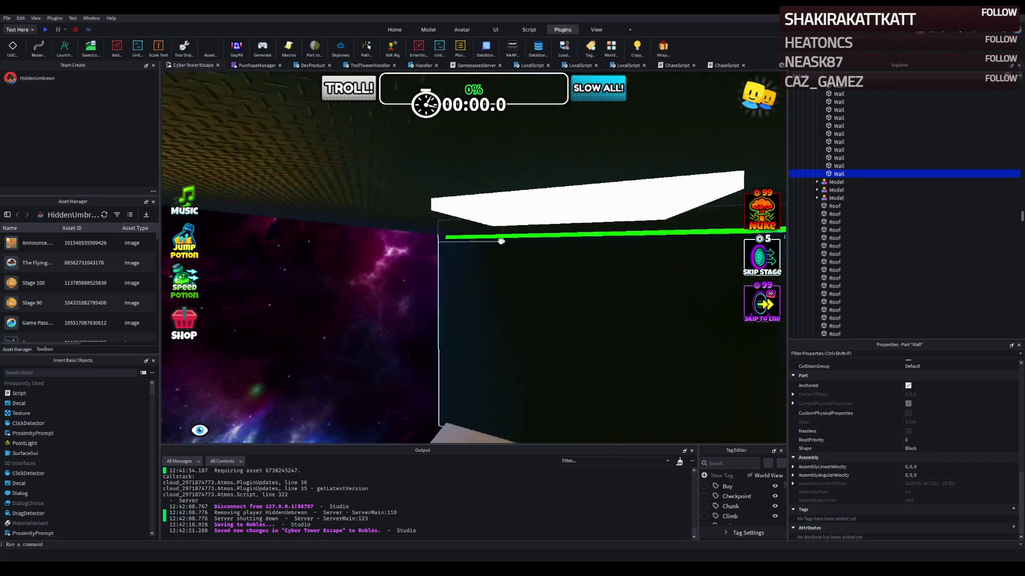
key("f")
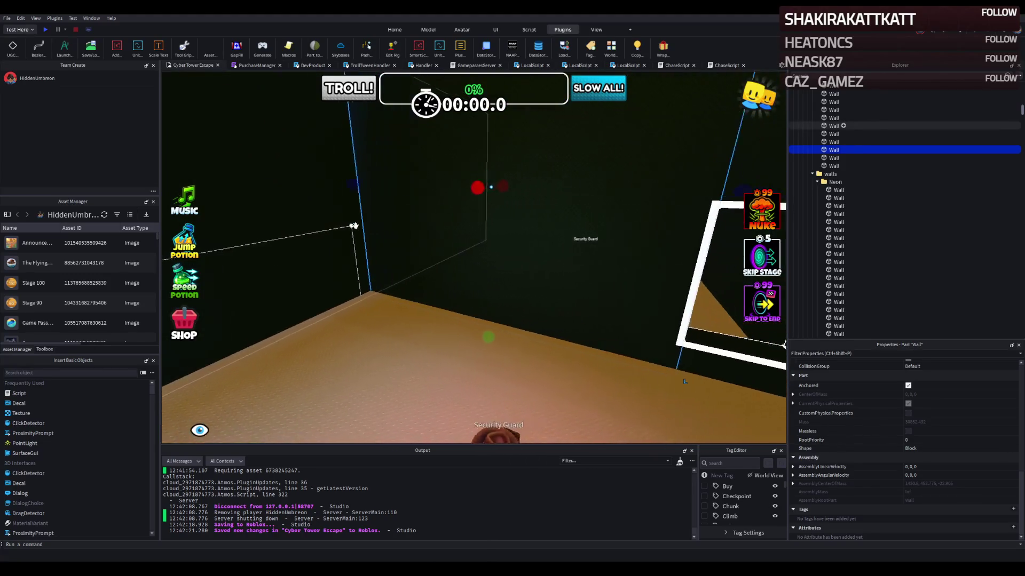
scroll(351, 227, "up", 5)
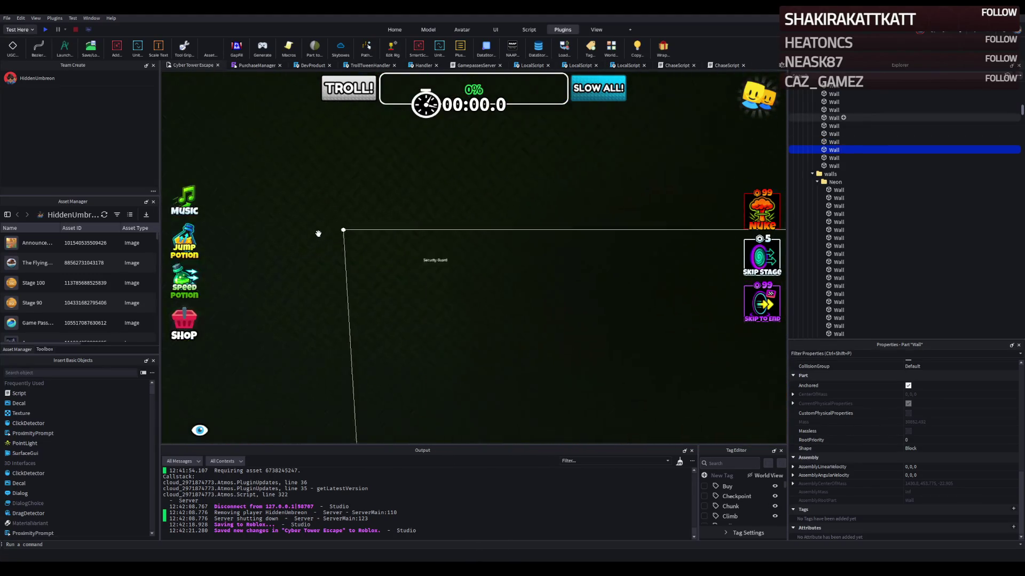
scroll(318, 234, "down", 5)
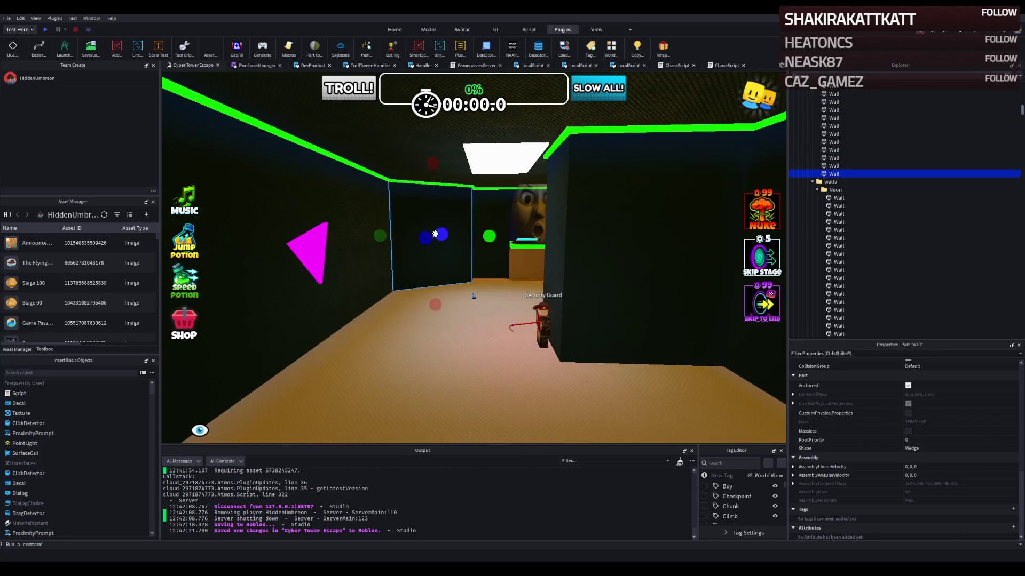
Step: Reposition the dark wall part toward the corner of the diamond-plate floor
key("a")
mouse_move(482, 221)
left_mouse_down()
mouse_move(459, 231)
mouse_move(513, 230)
left_mouse_up()
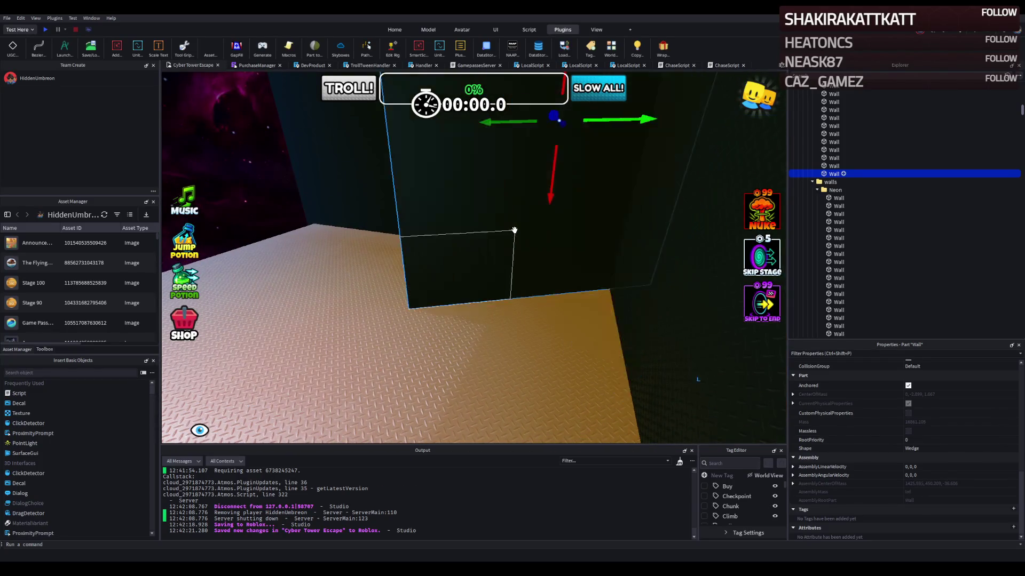
key("a")
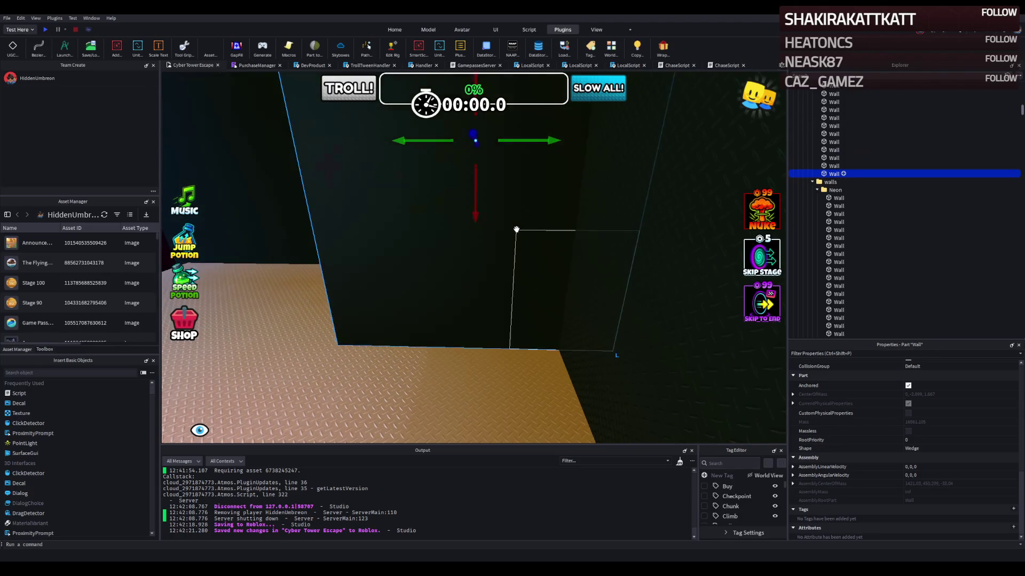
key("a")
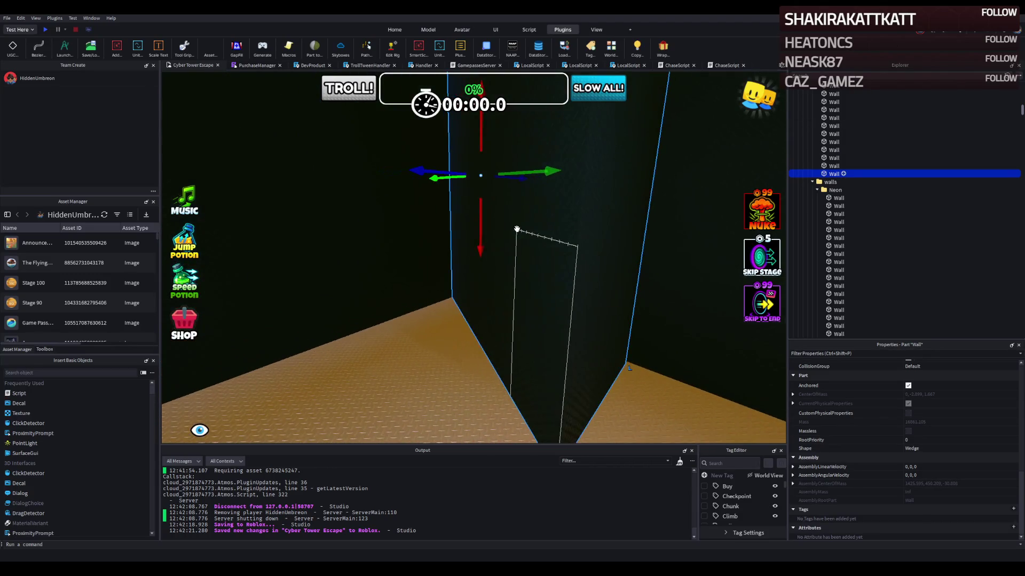
key("a")
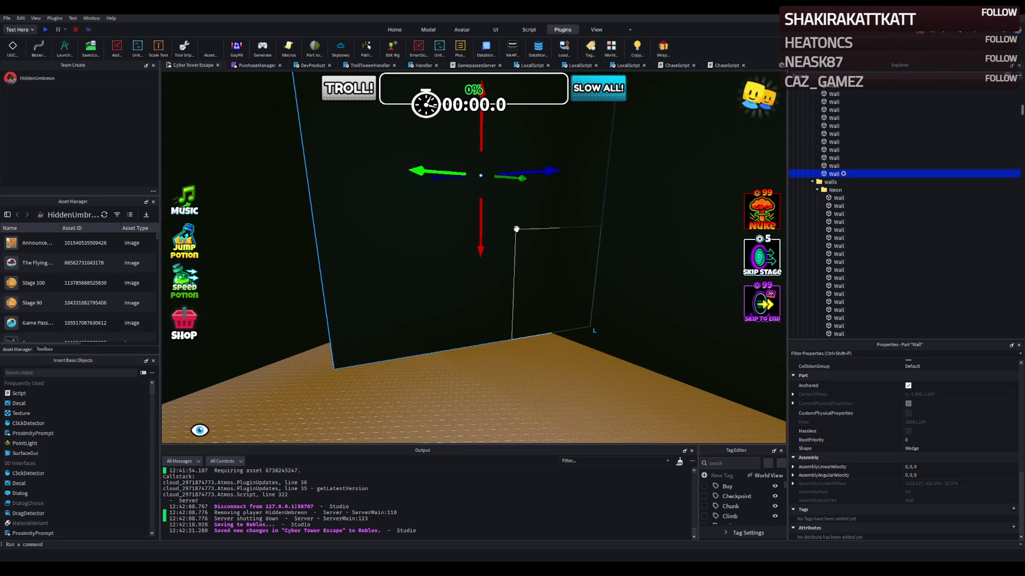
key("a")
key("a")
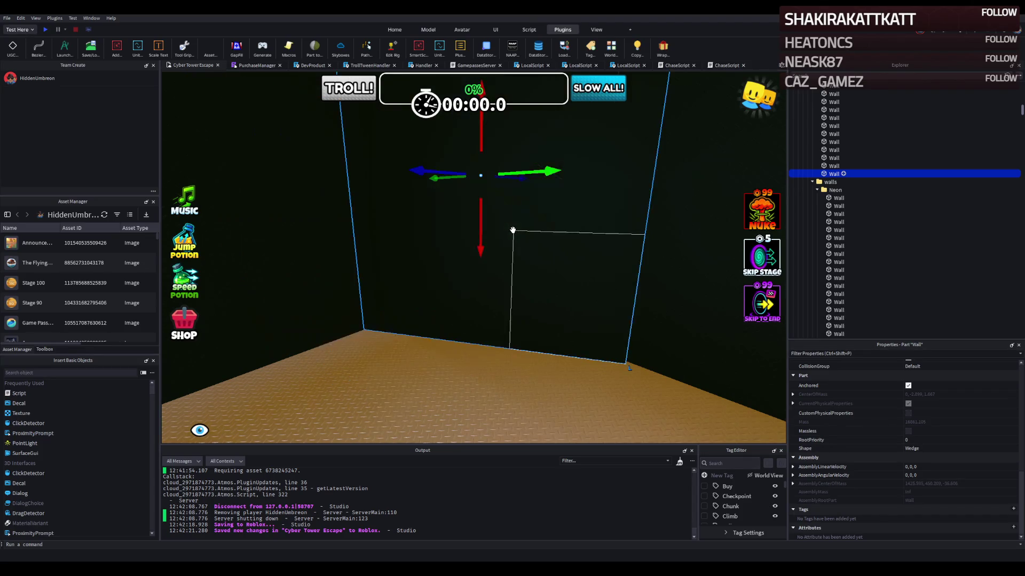
key("a")
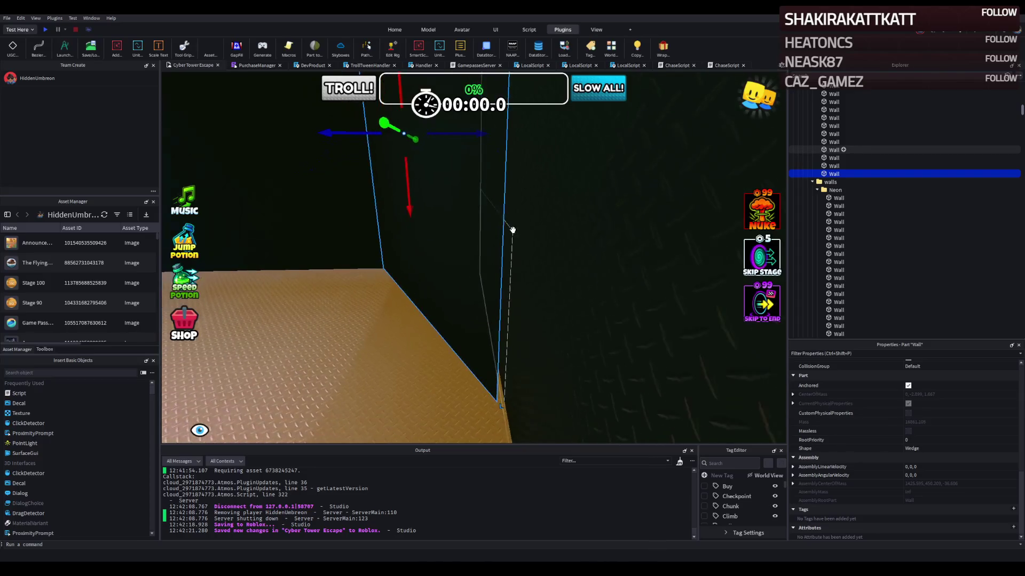
left_click_drag(447, 146, 453, 152)
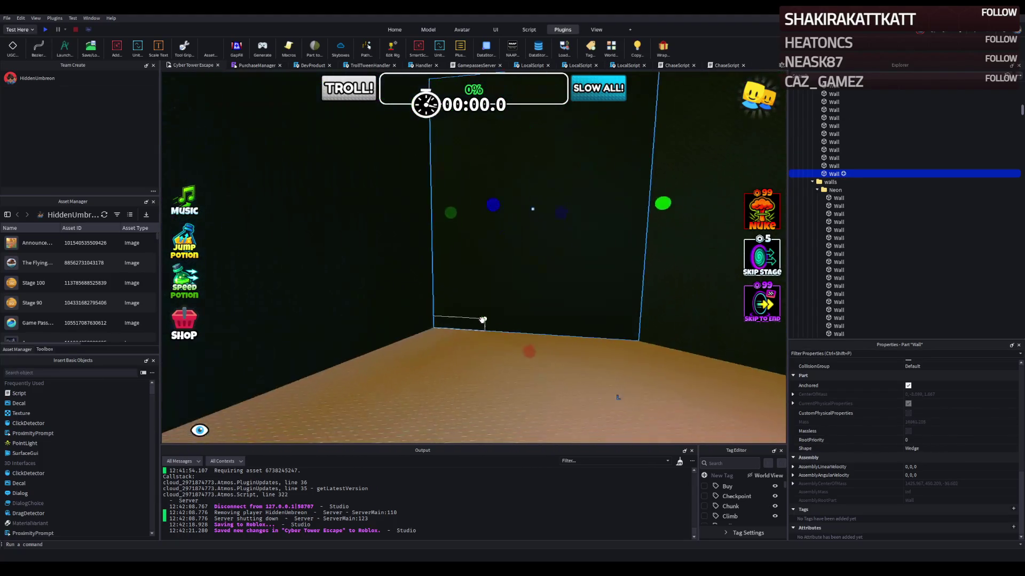
Step: Widen the wall to about 10.8 studs and raise its height
left_click_drag(486, 218, 467, 217)
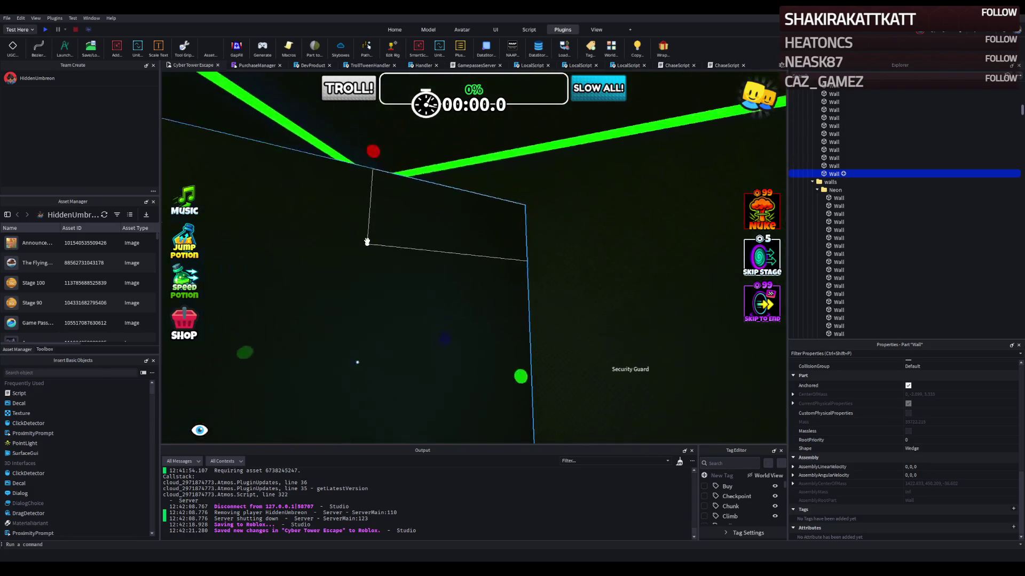
left_click_drag(336, 242, 347, 205)
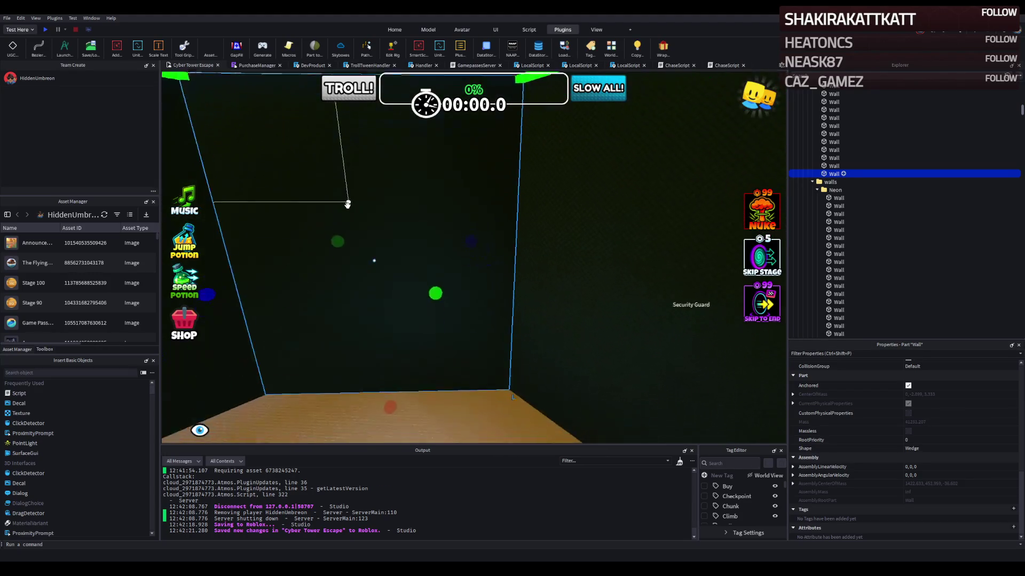
left_click(481, 328)
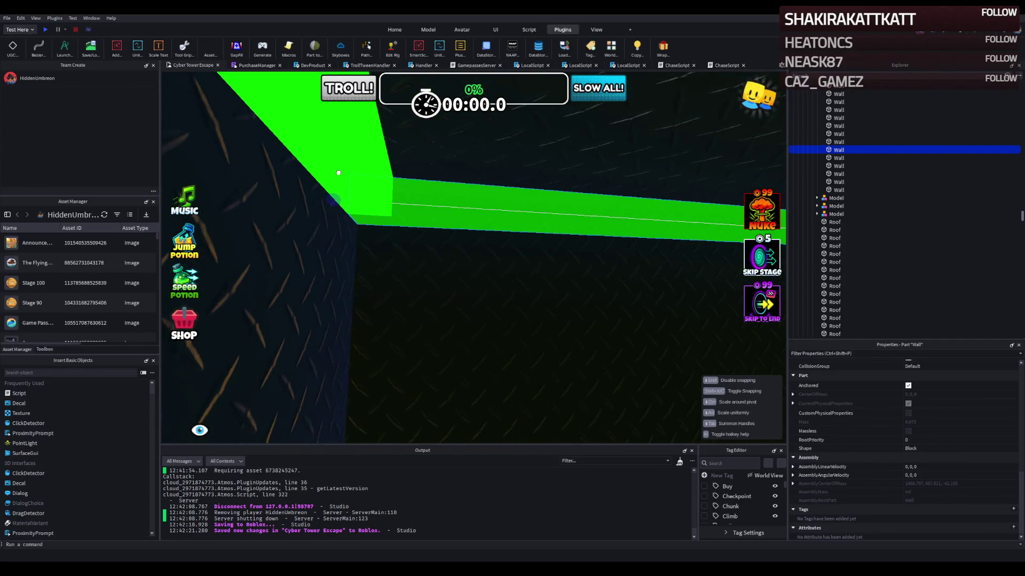
Step: Move the wall and green neon trim bar along the wall top, rotating the trim to match
mouse_move(422, 191)
left_mouse_down()
mouse_move(389, 210)
mouse_move(401, 162)
mouse_move(411, 165)
left_mouse_up()
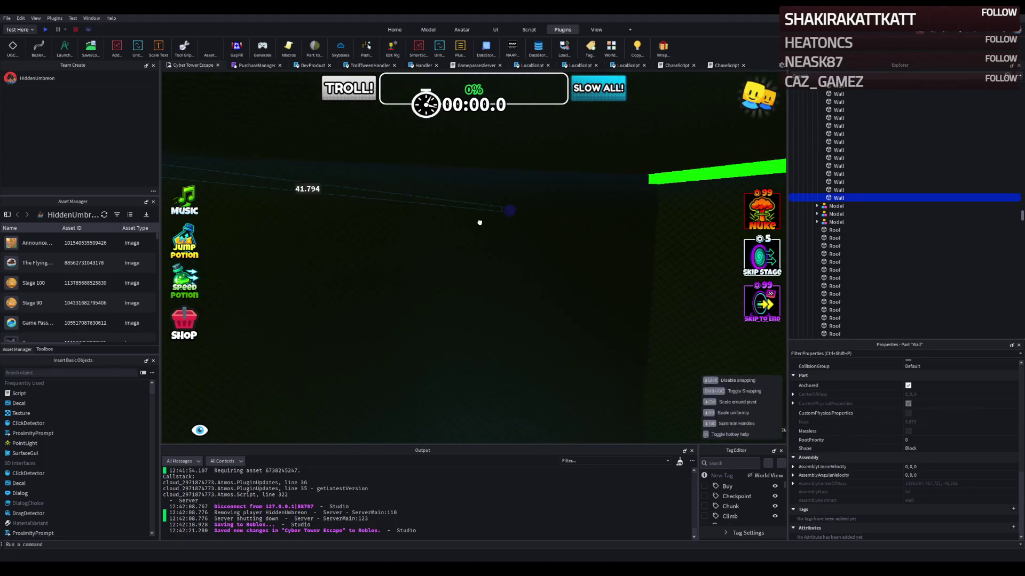
left_click_drag(322, 220, 335, 218)
left_click_drag(339, 266, 337, 266)
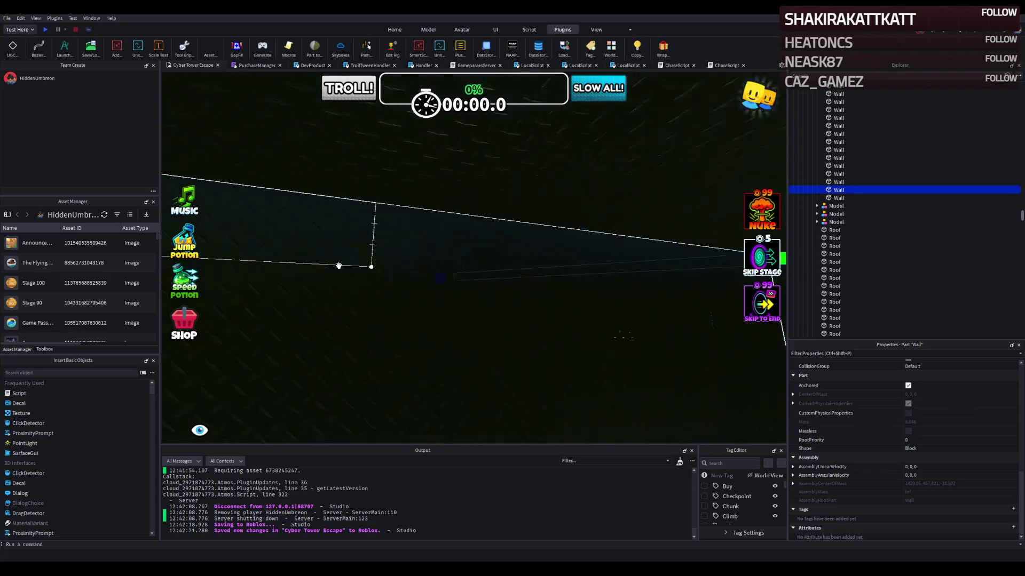
mouse_move(405, 269)
left_mouse_down()
mouse_move(380, 253)
mouse_move(276, 235)
left_mouse_up()
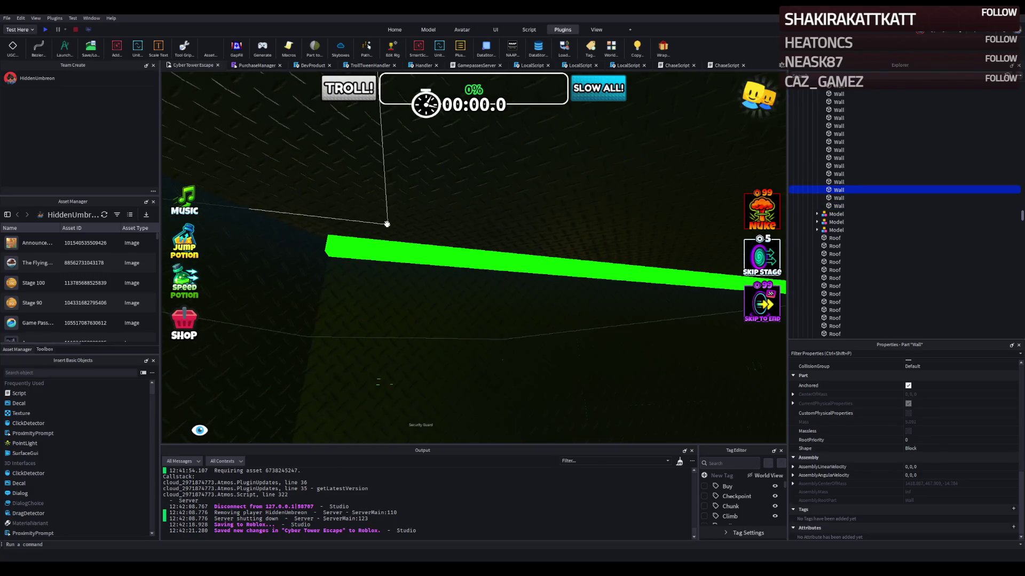
scroll(386, 222, "up", 5)
scroll(442, 219, "down", 5)
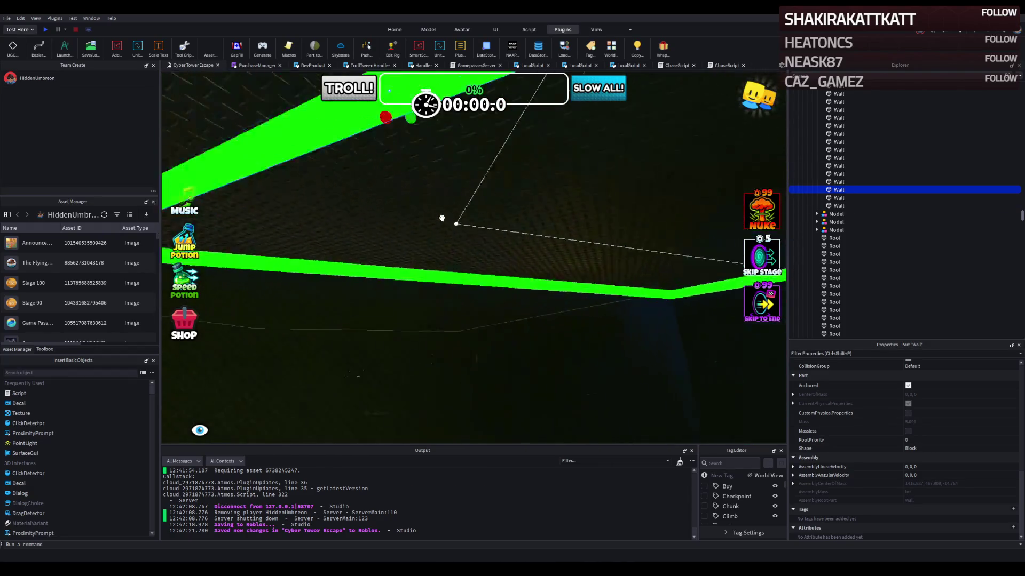
key("ctrl+r")
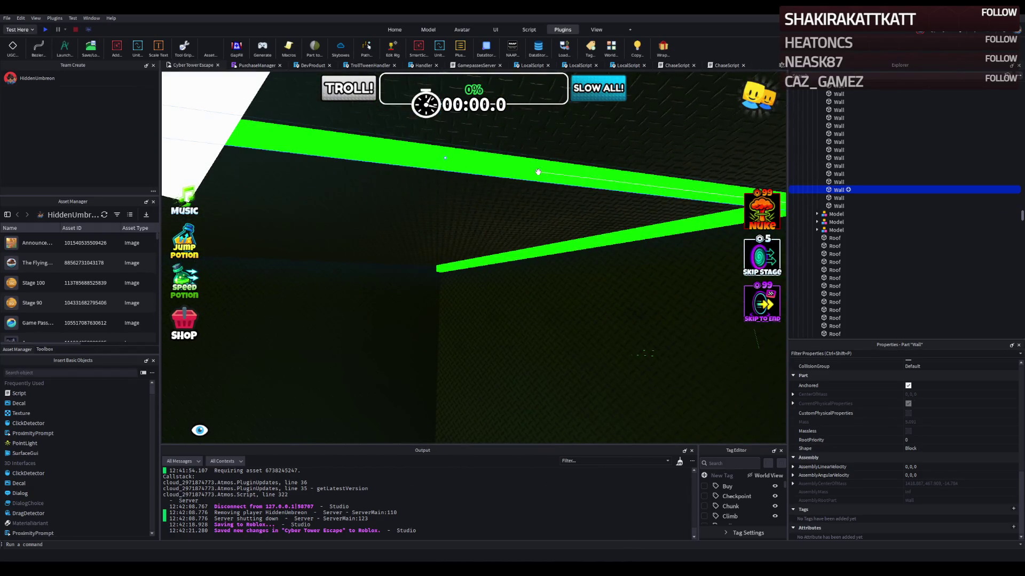
scroll(538, 172, "up", 5)
scroll(469, 218, "down", 3)
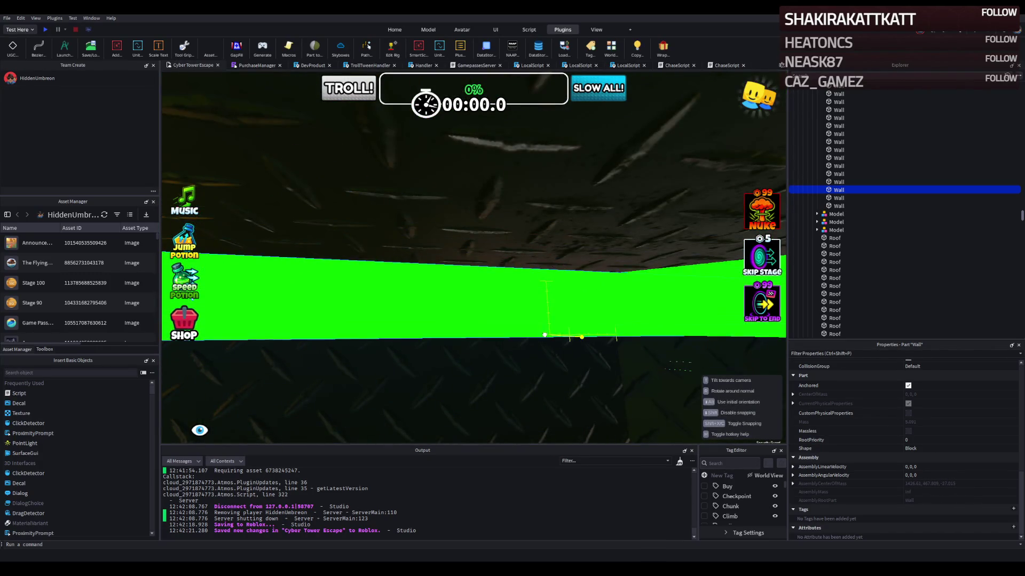
scroll(545, 335, "down", 5)
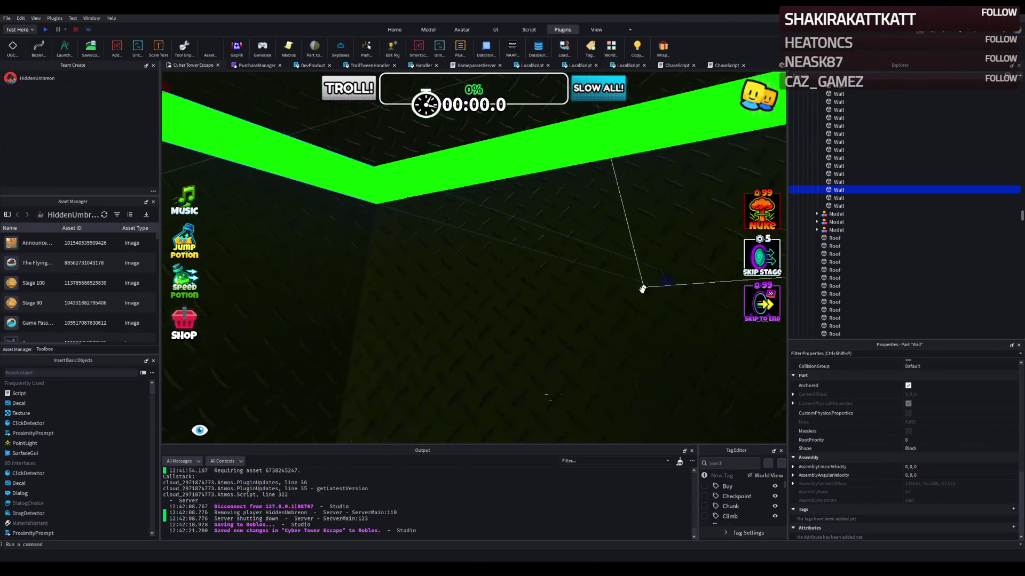
Step: Lengthen the left green trim to meet the other piece and align its position
left_click_drag(642, 289, 652, 284)
scroll(373, 248, "down", 5)
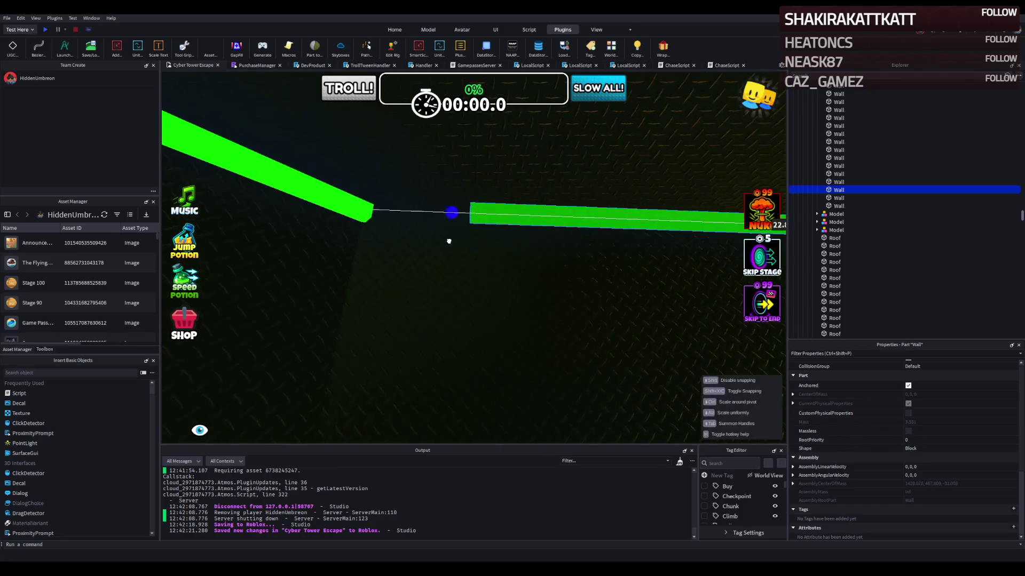
left_click_drag(341, 247, 355, 190)
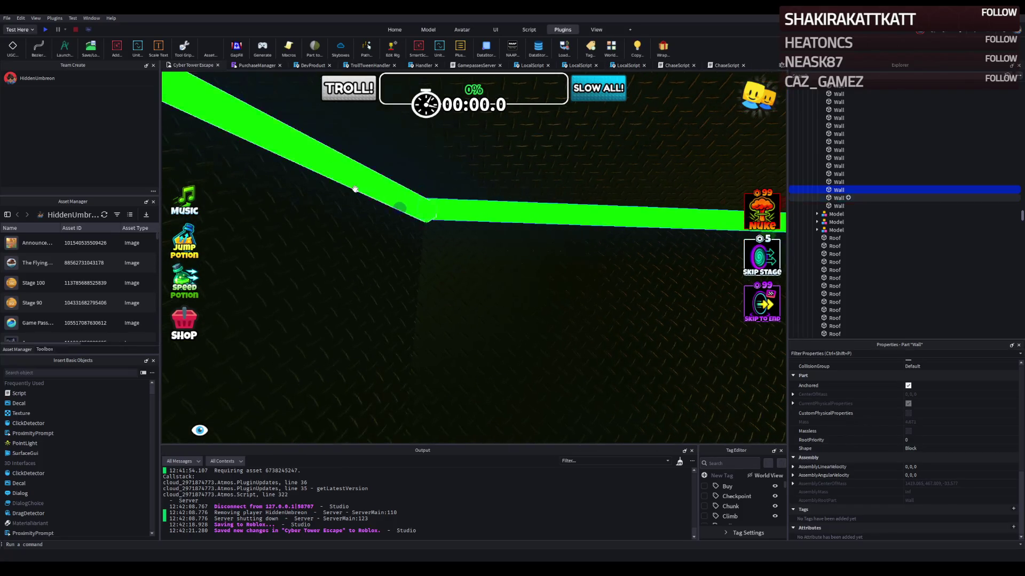
scroll(354, 183, "up", 5)
left_click_drag(587, 199, 591, 197)
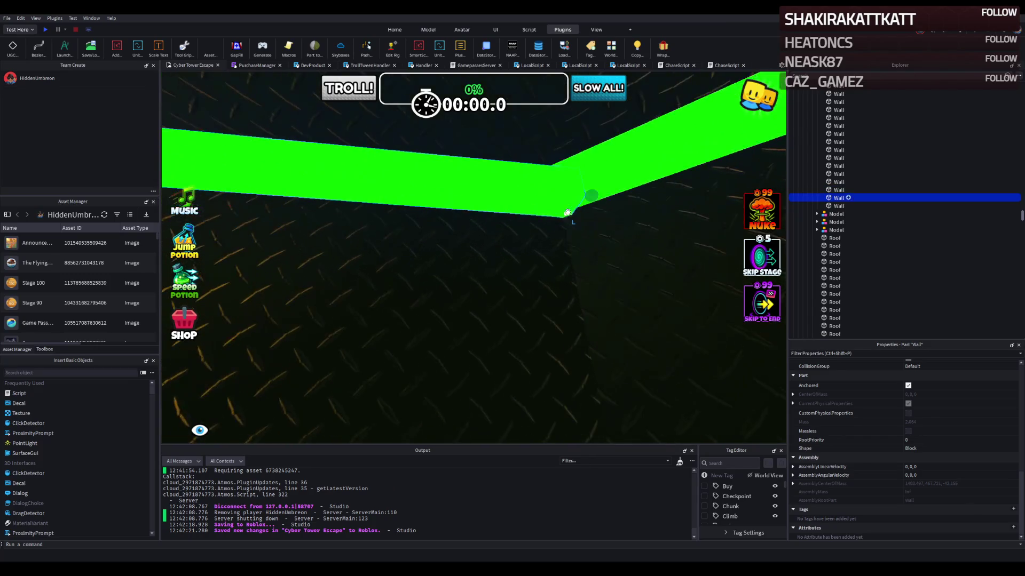
key("ctrl+2")
left_click_drag(390, 299, 406, 300)
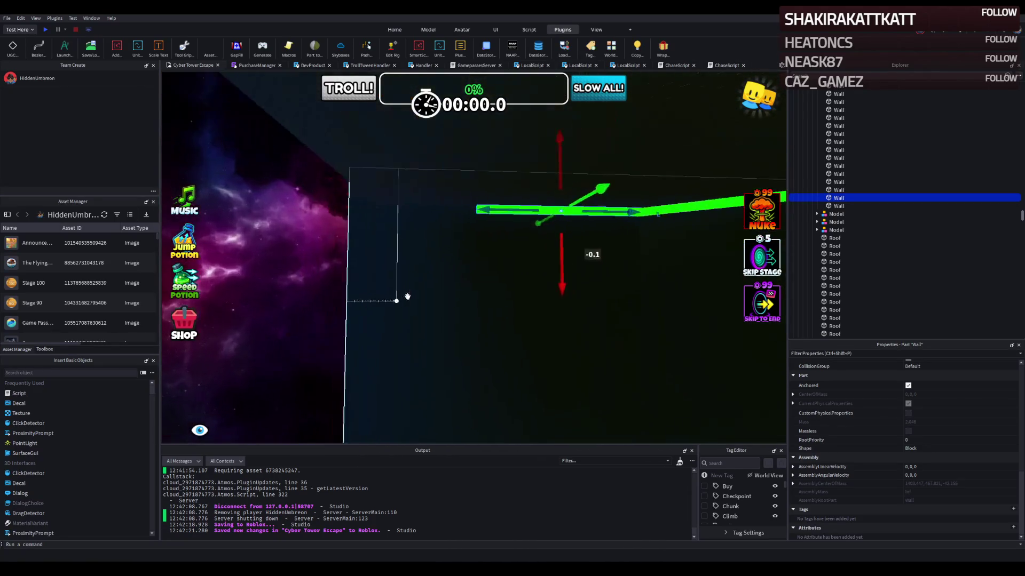
left_click_drag(453, 75, 570, 184)
key("f")
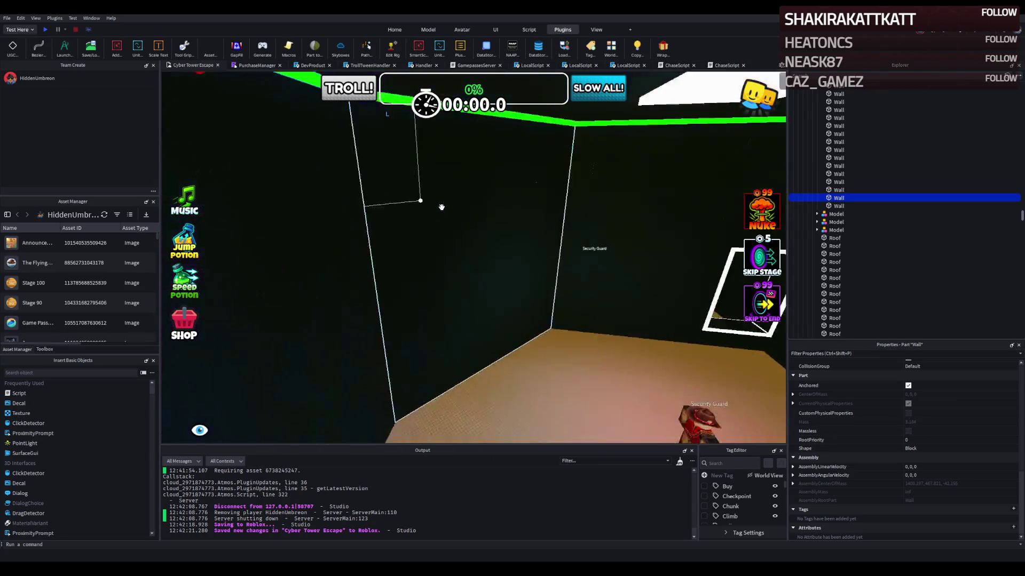
scroll(441, 207, "up", 5)
key("d")
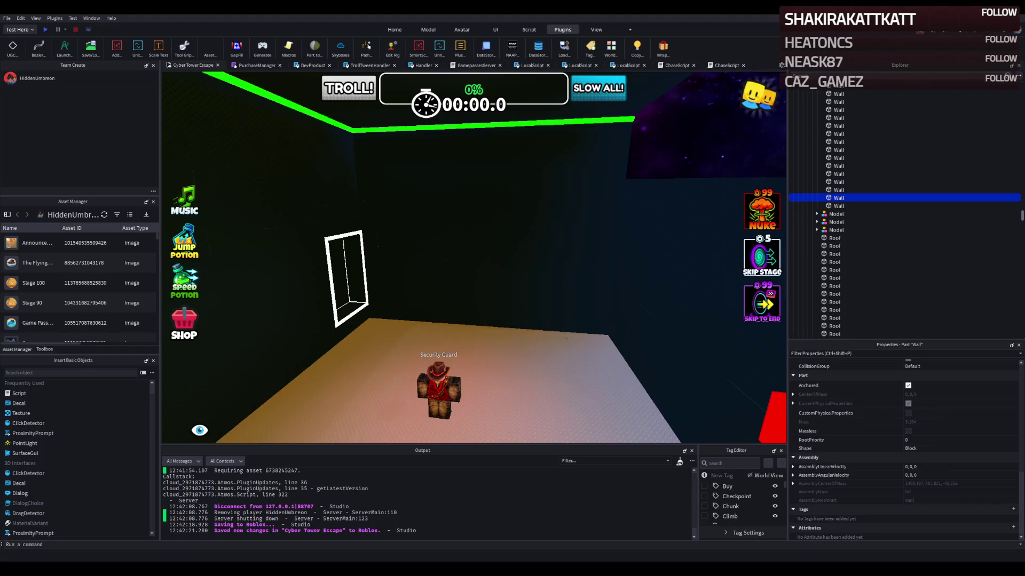
key("w")
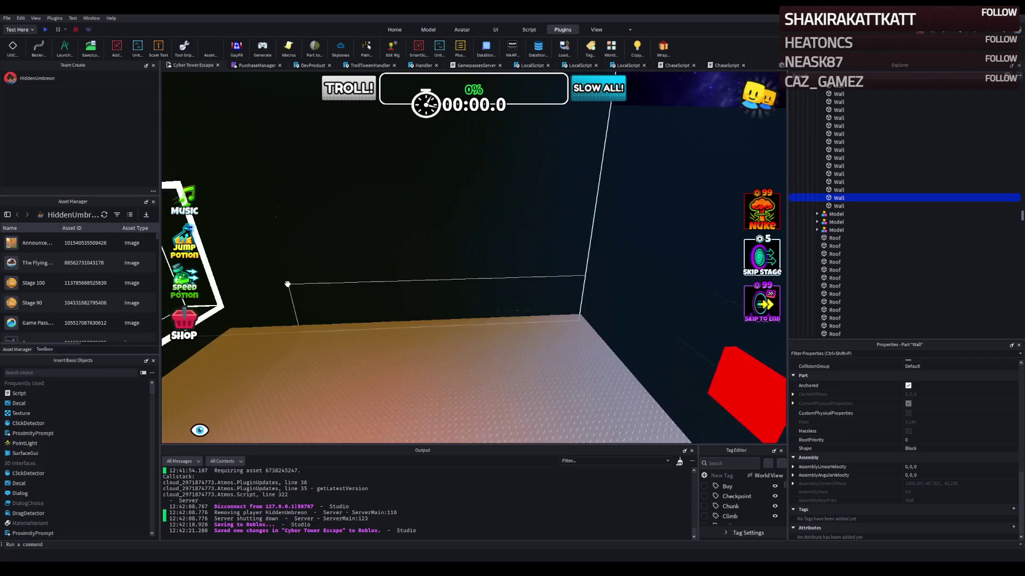
key("a")
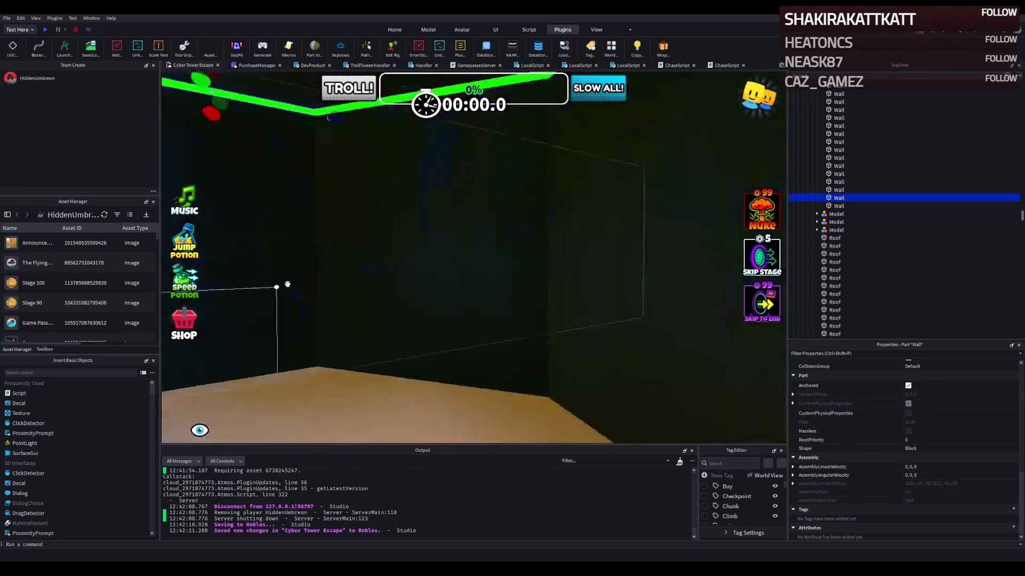
key("s")
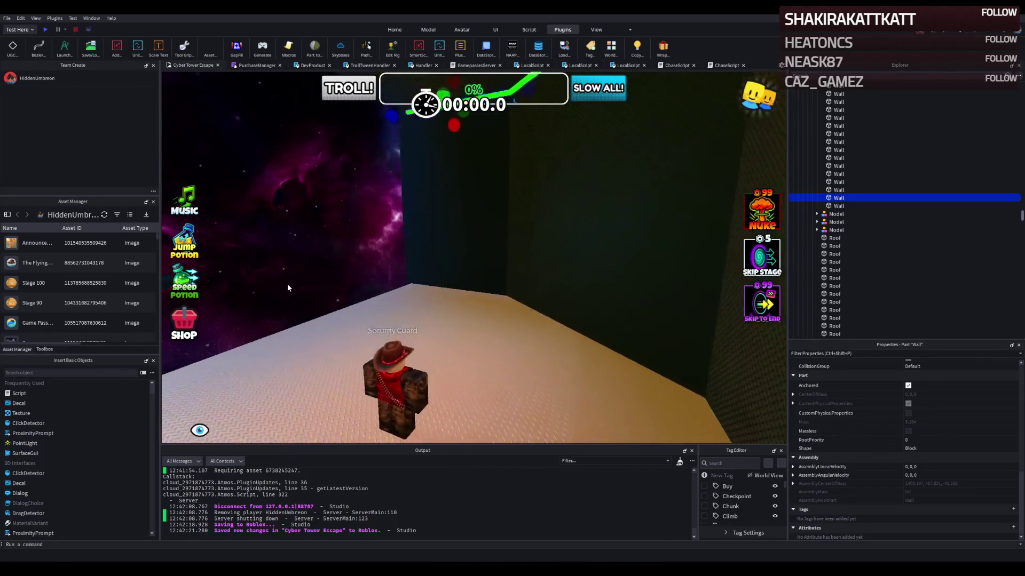
key("s")
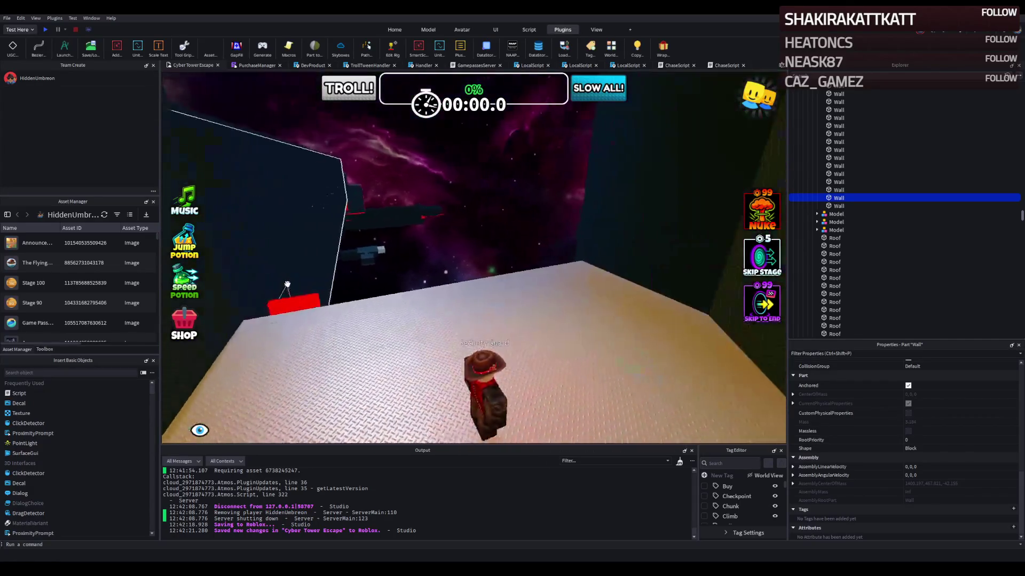
key("w")
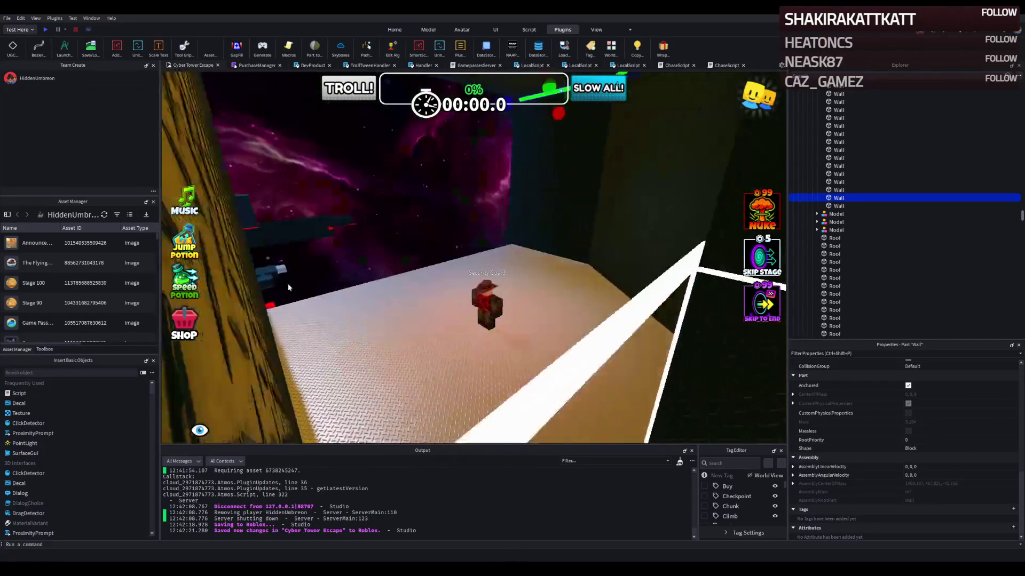
key("a")
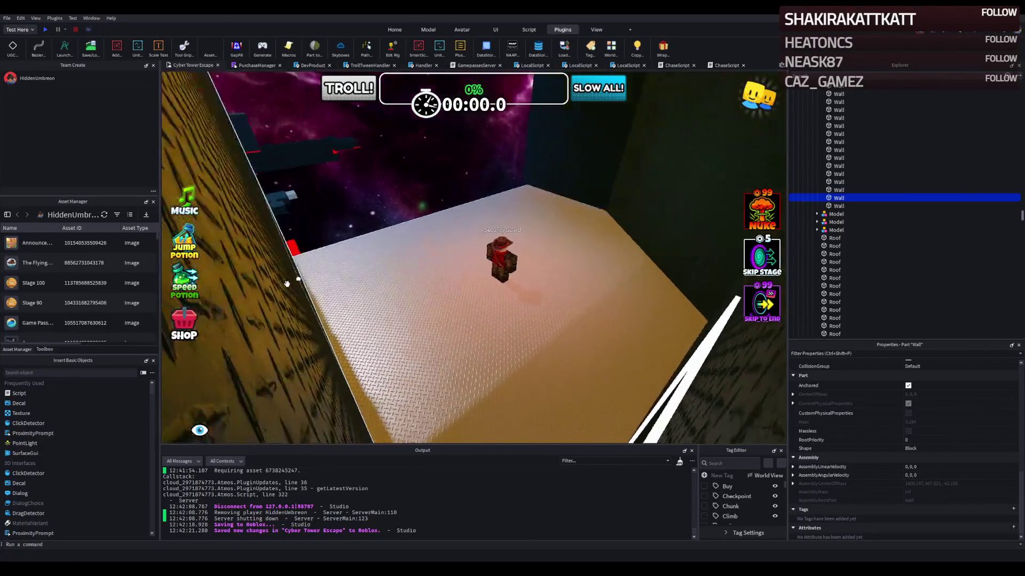
key("w")
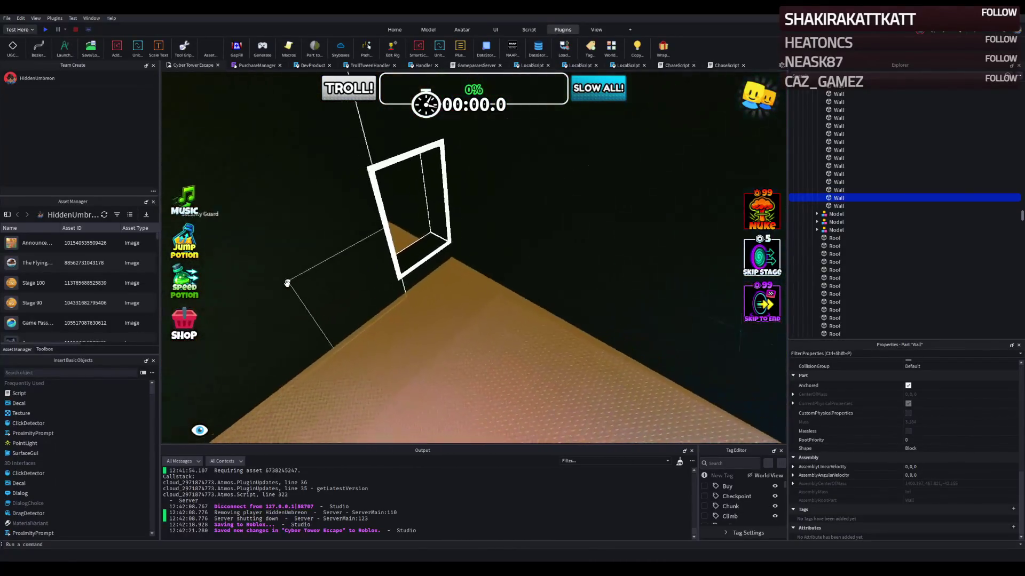
key("w")
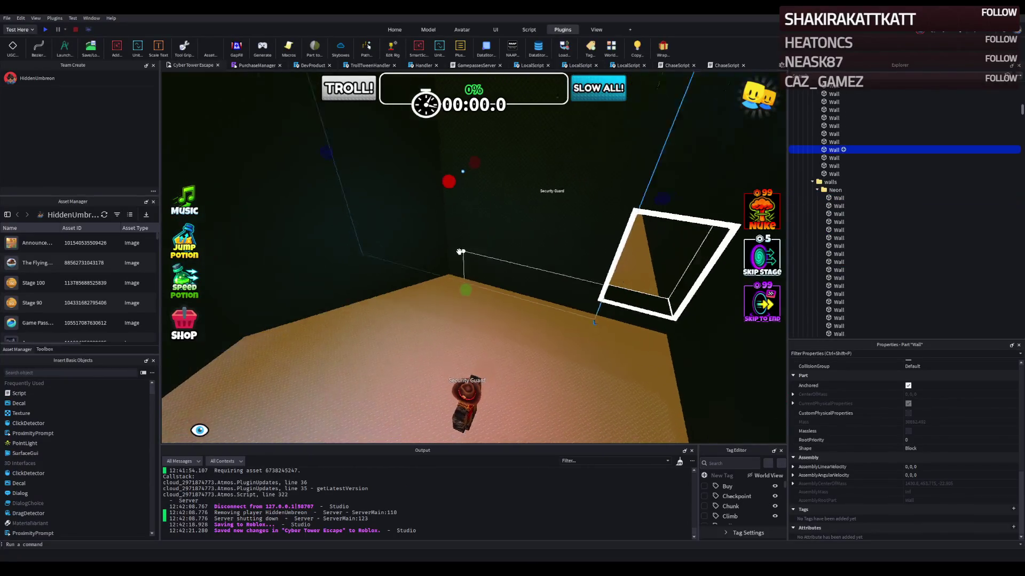
Step: Move the dark wall beside the door frame and shorten it from 30.5 to 18.9 studs
key("w")
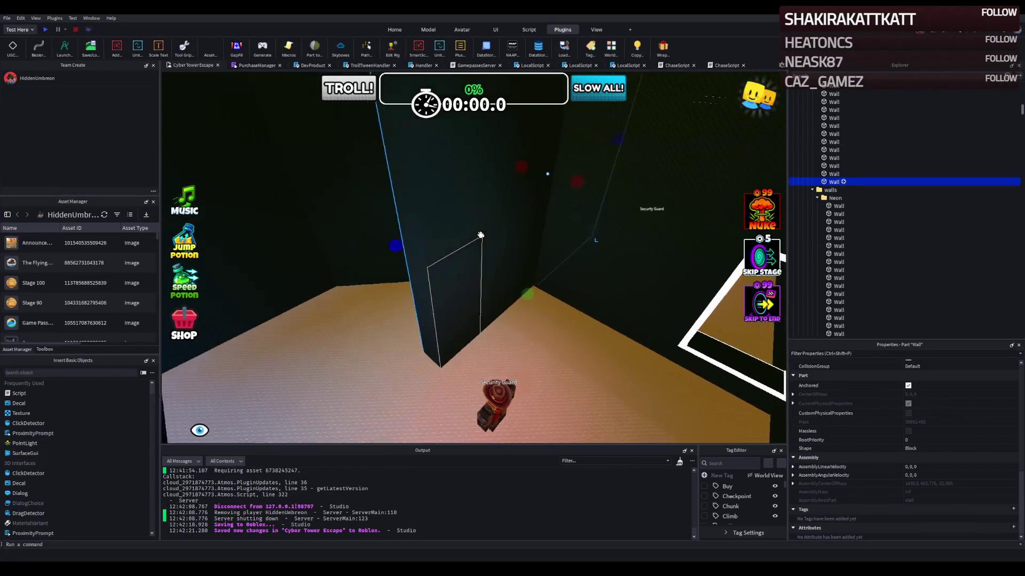
key("w")
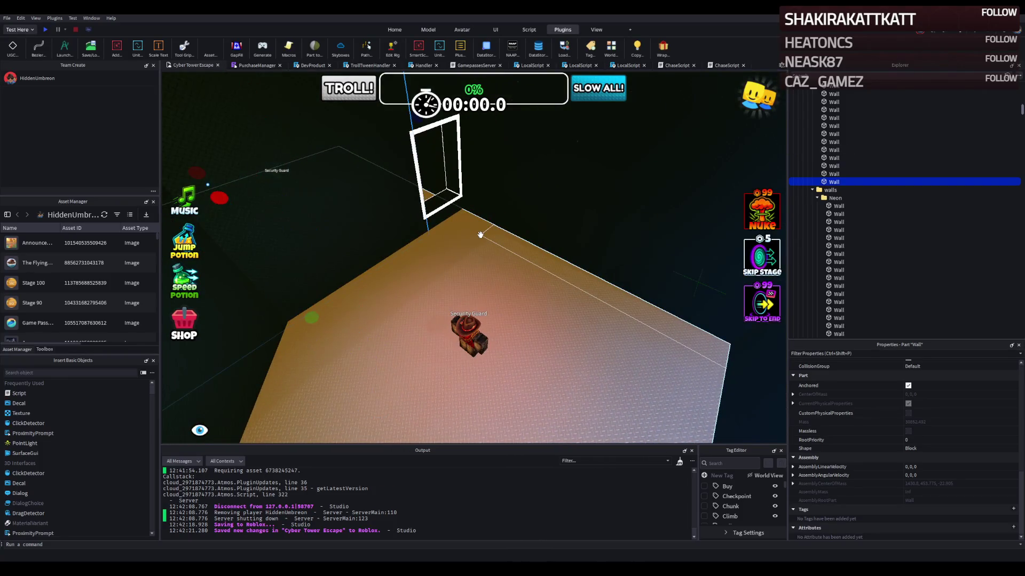
left_click_drag(351, 231, 300, 243)
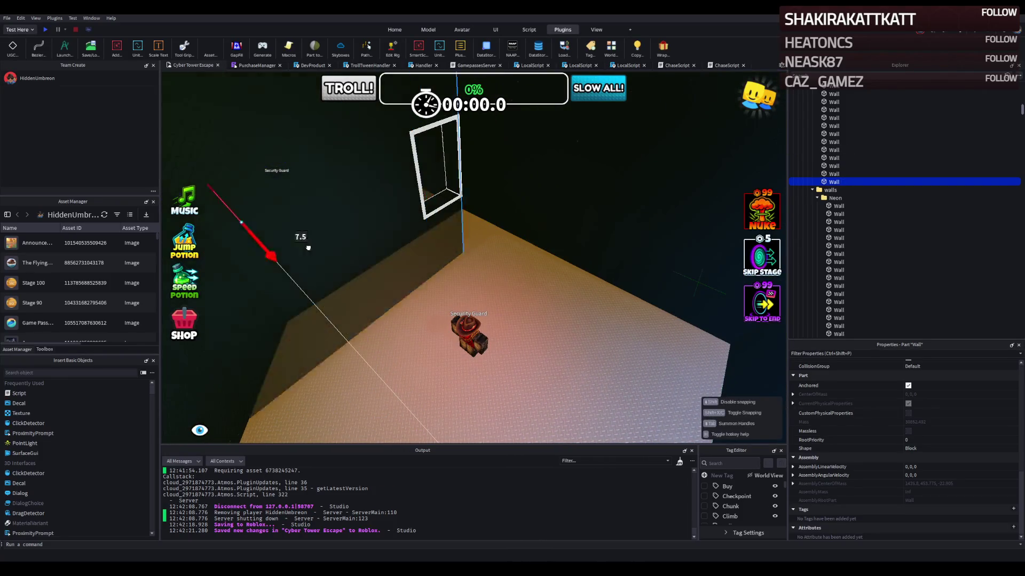
key("w")
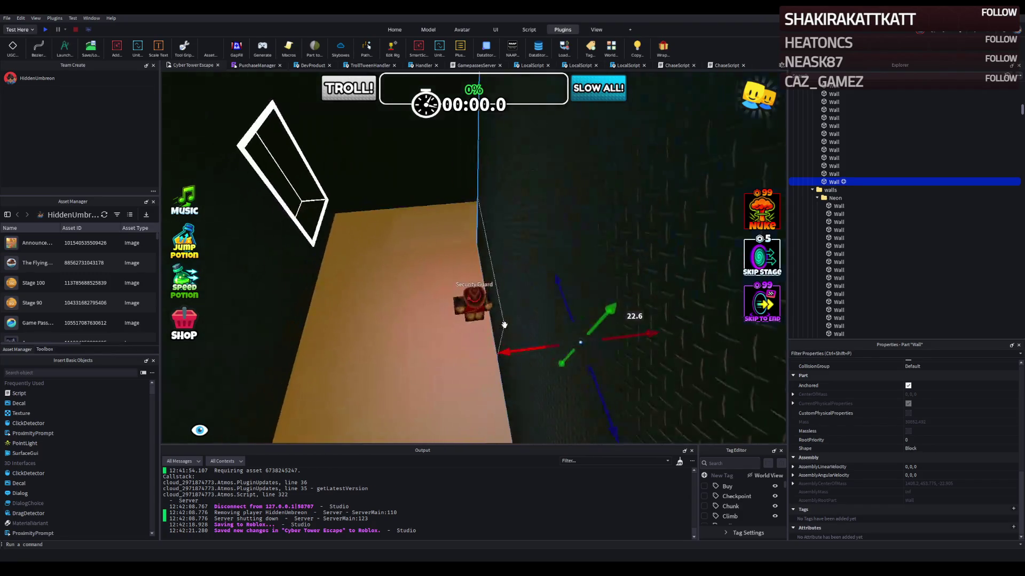
key("w")
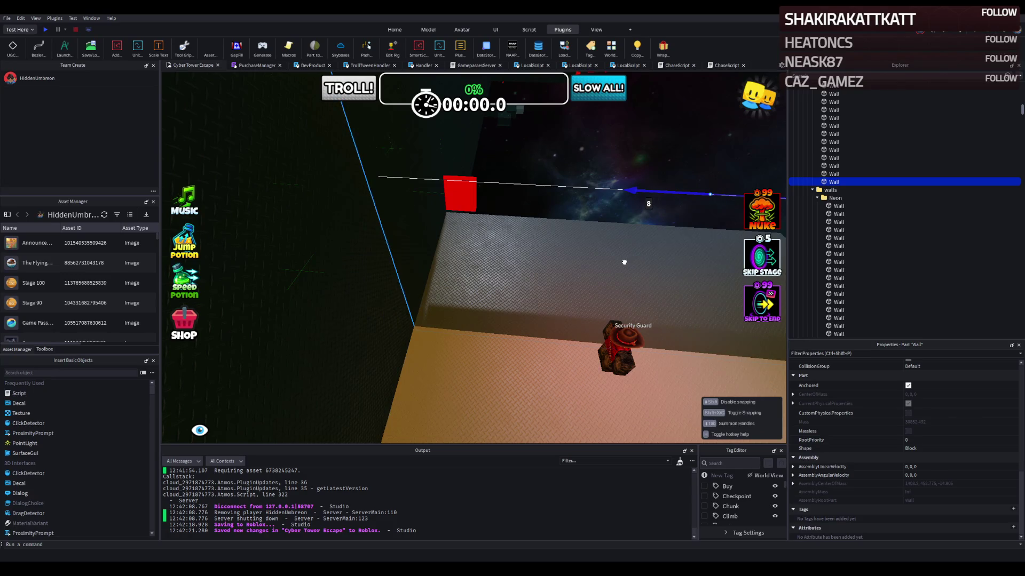
key("w")
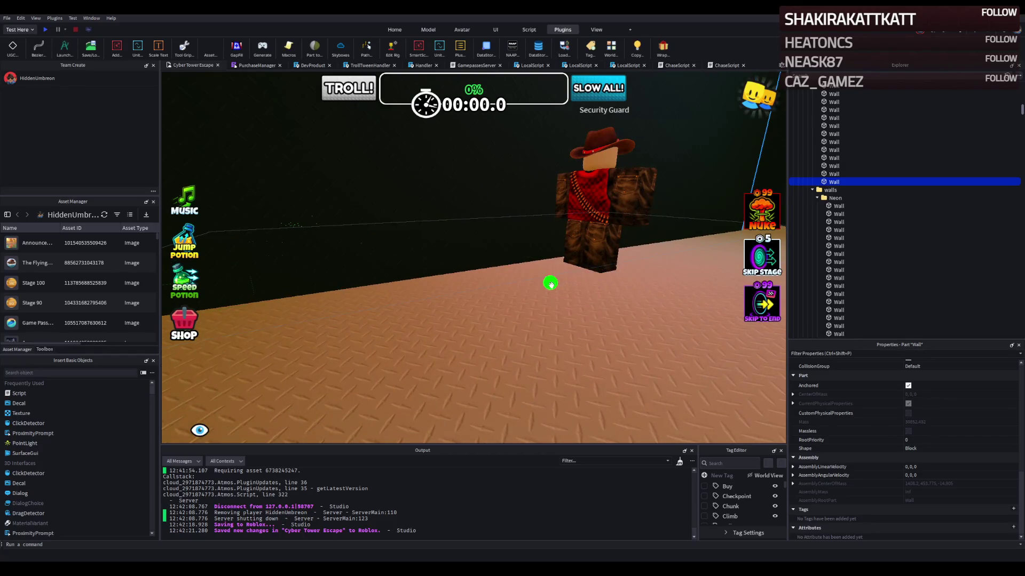
key("s")
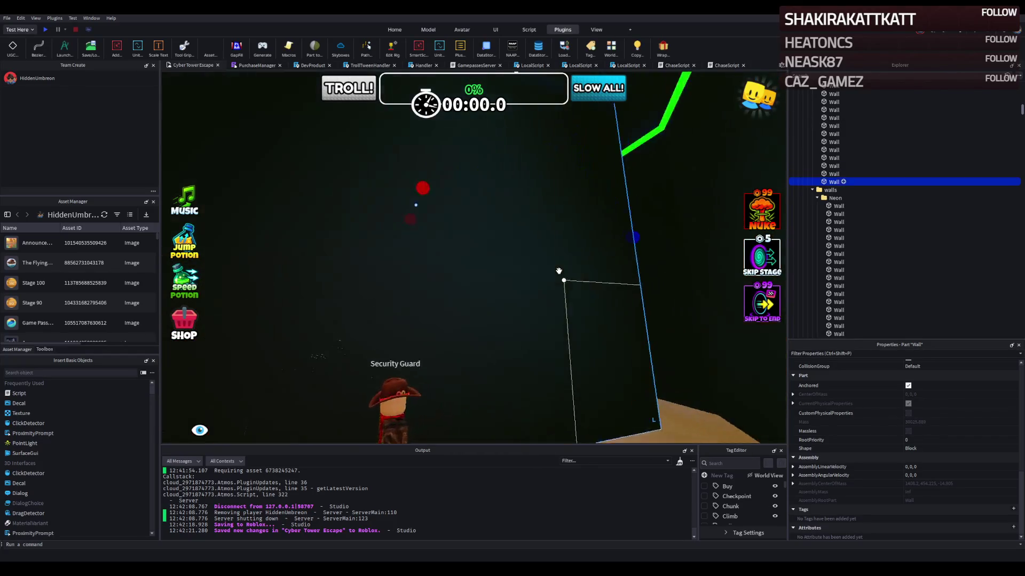
left_click_drag(550, 279, 423, 298)
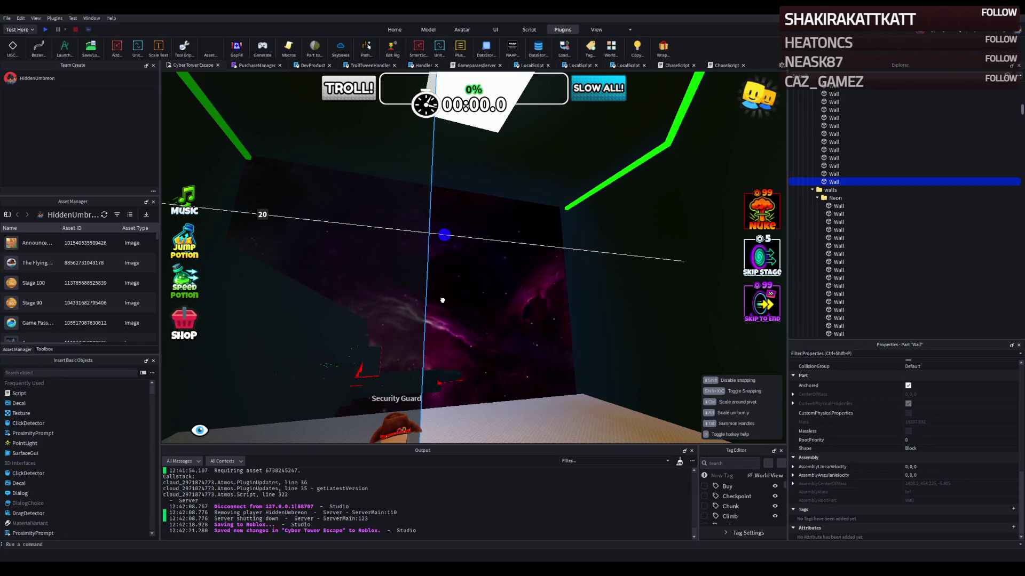
left_click(483, 273)
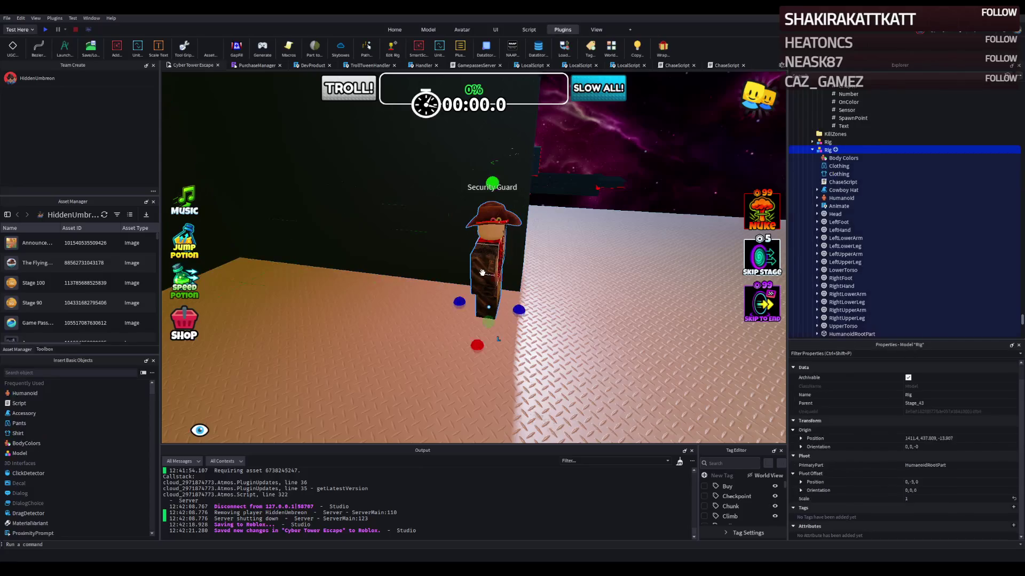
Step: Rotate the Security Guard around and widen the neighbouring dark wall to 19.2
key("ctrl+r")
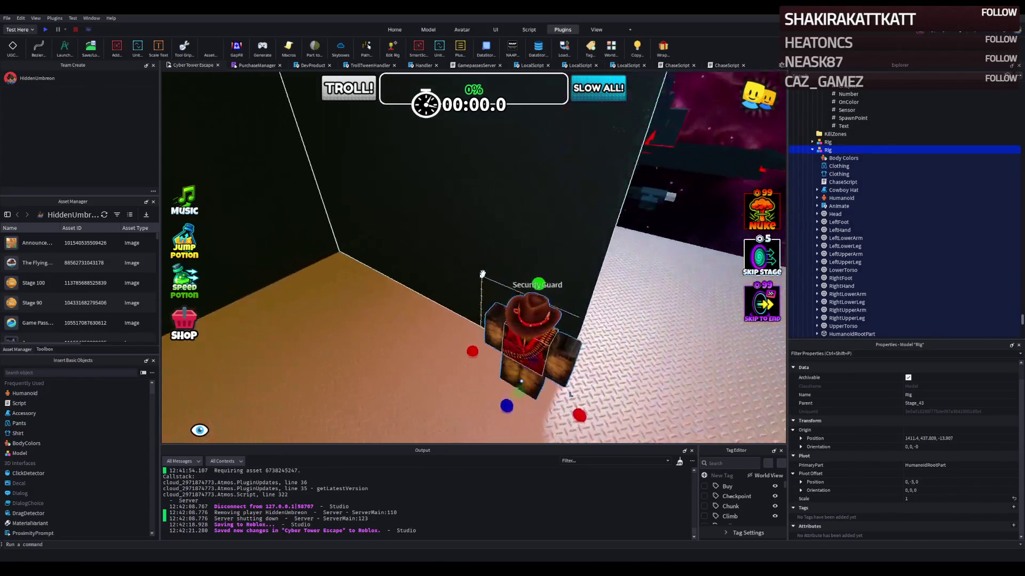
left_click(450, 270)
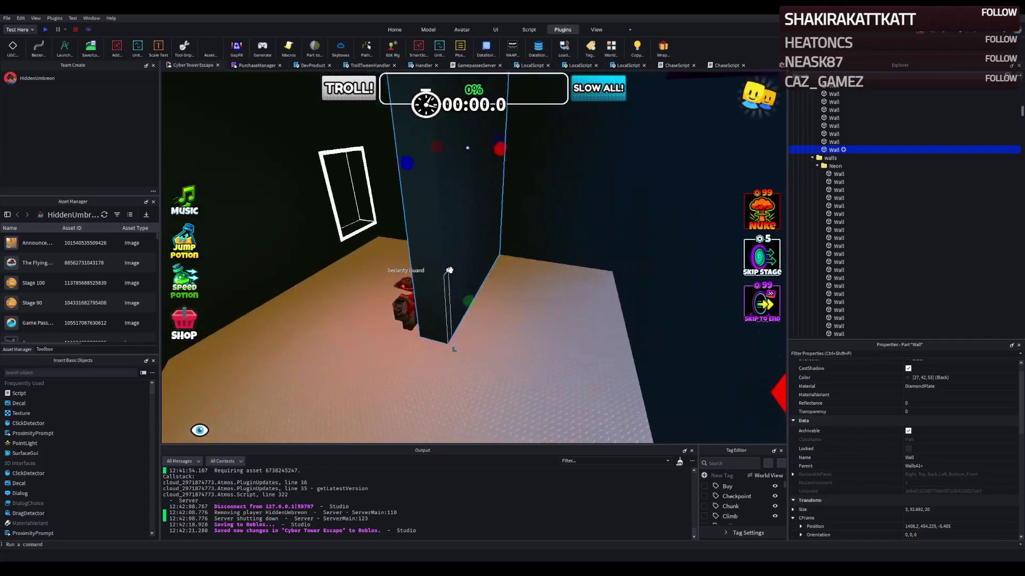
left_click_drag(455, 164, 497, 163)
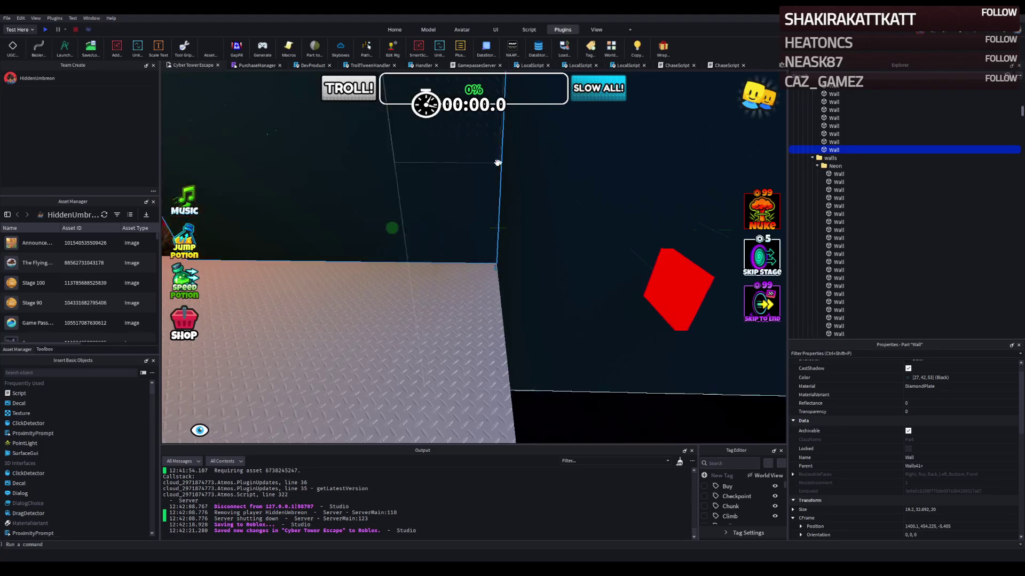
Step: Fly the camera around the floor corner to inspect the resized wall from several angles
key("s")
key("a")
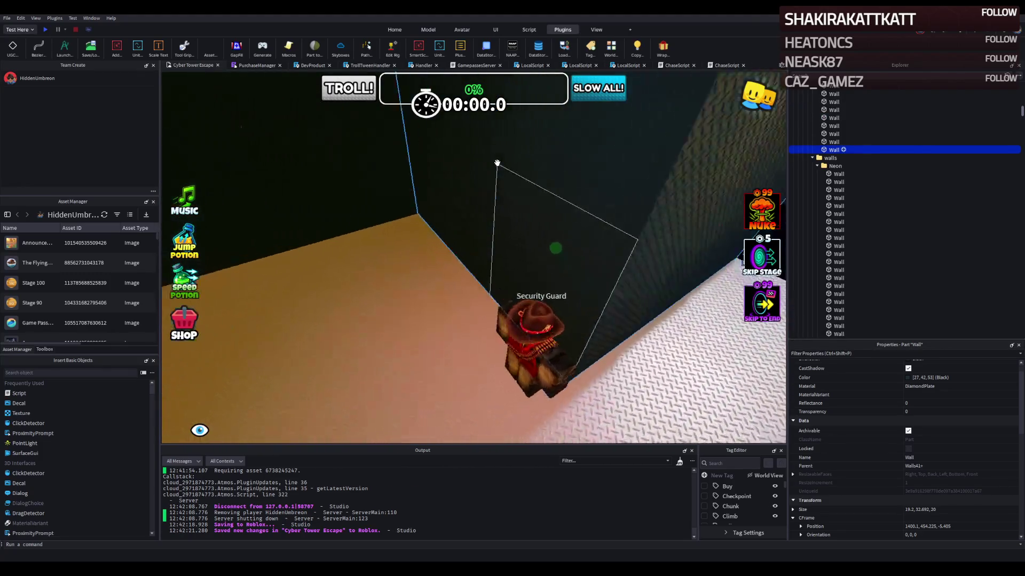
key("w")
key("a")
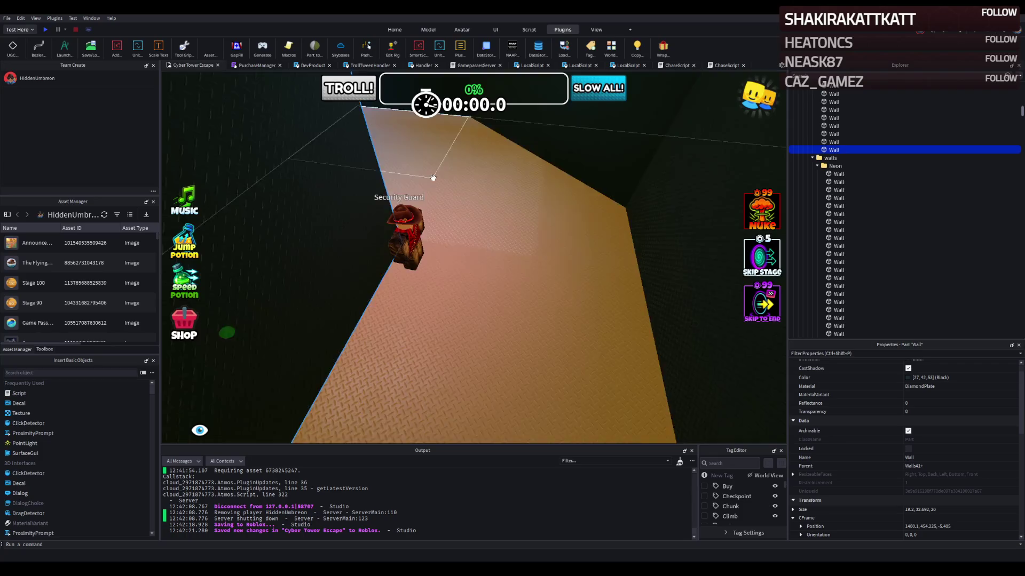
key("d")
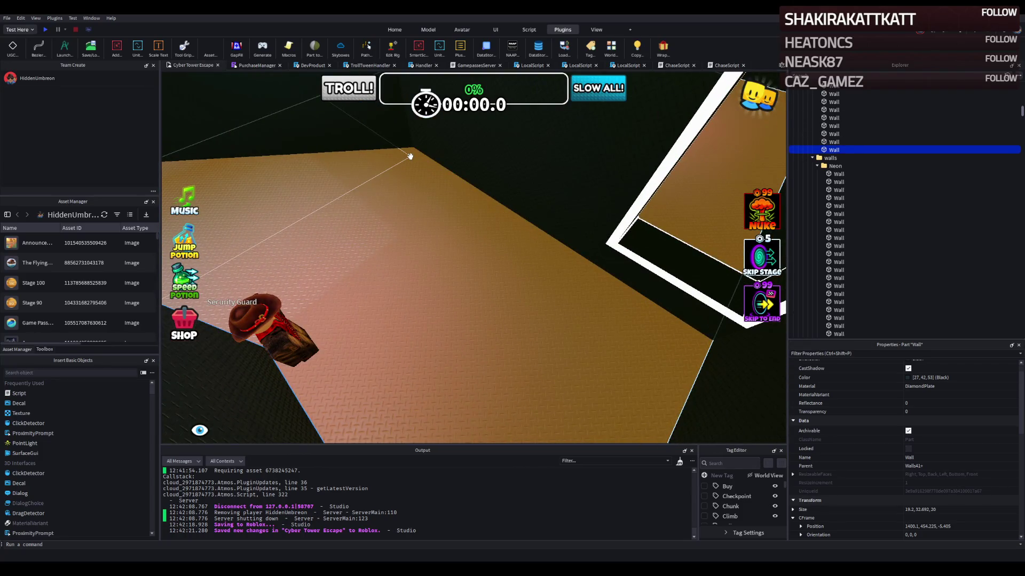
key("q")
key("w")
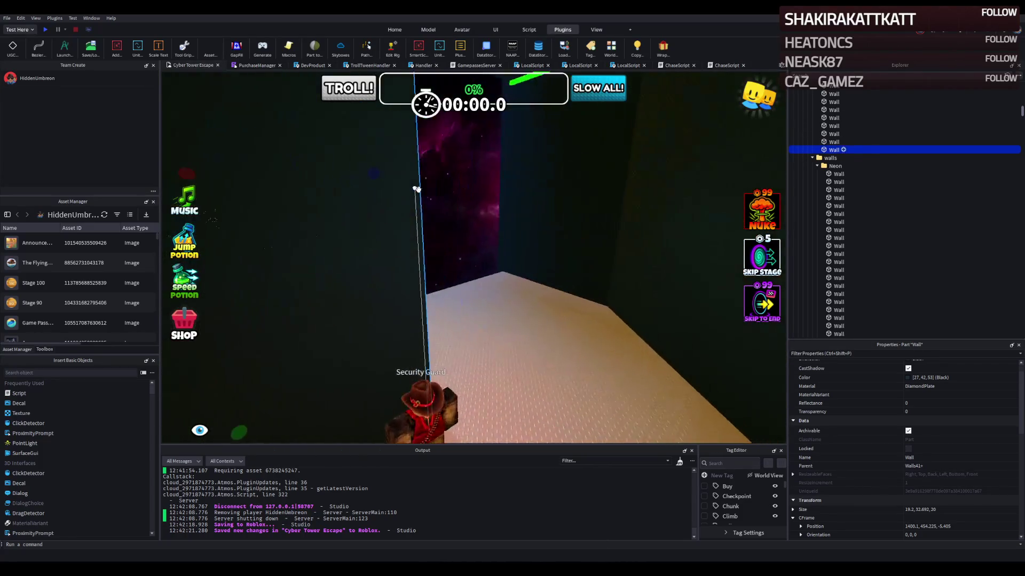
key("a")
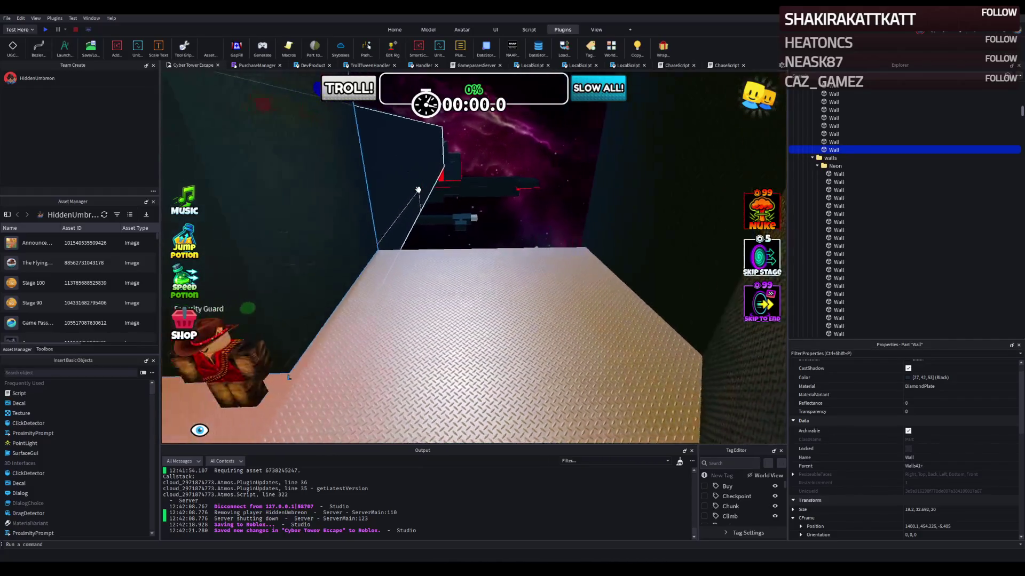
key("s")
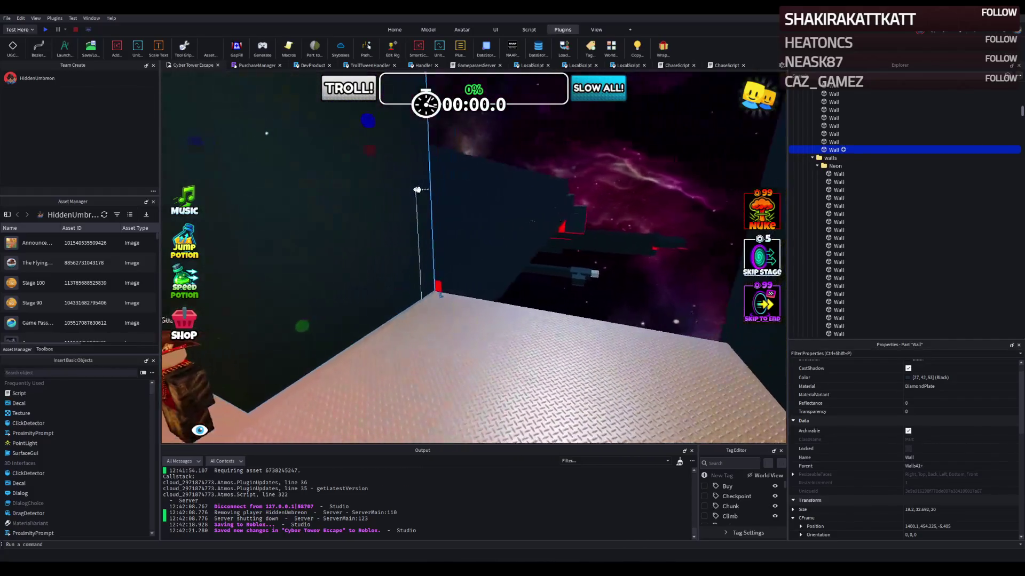
key("d")
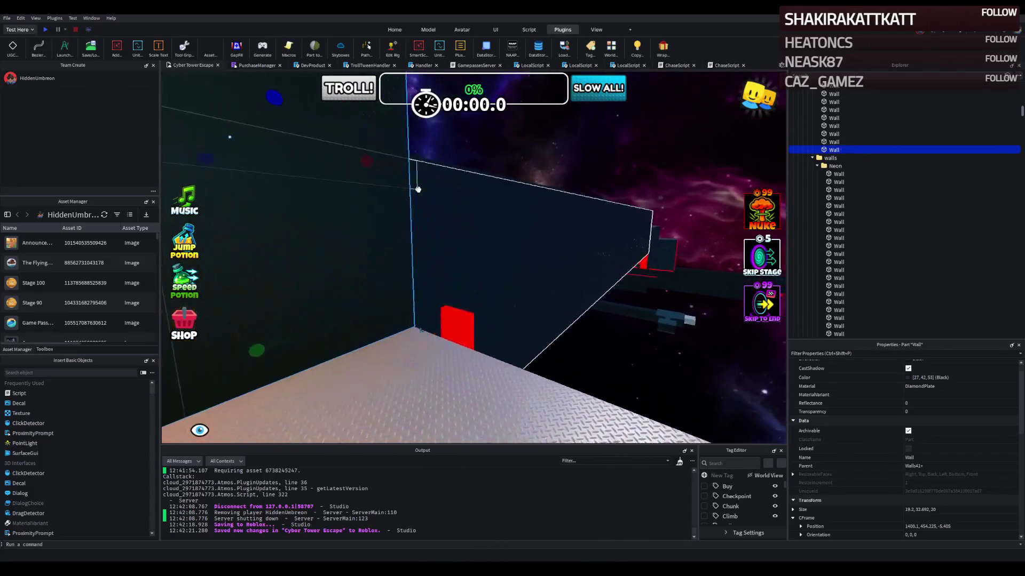
key("a")
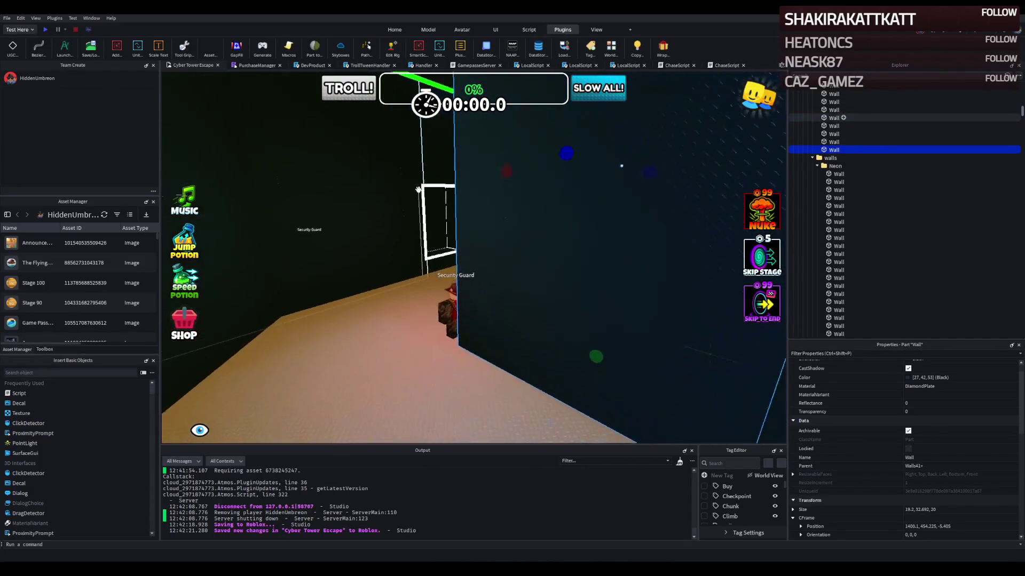
key("s")
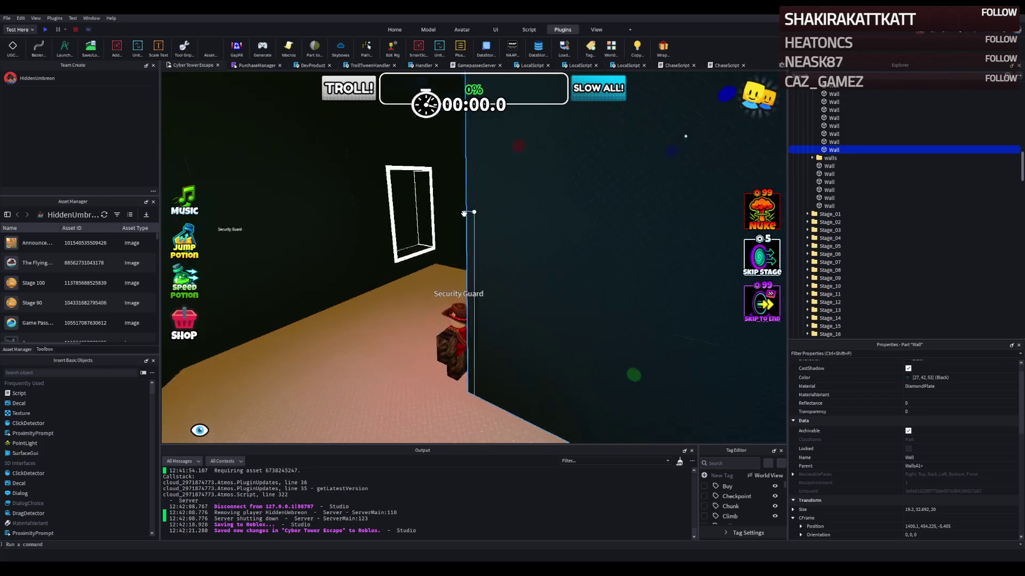
left_click(492, 272)
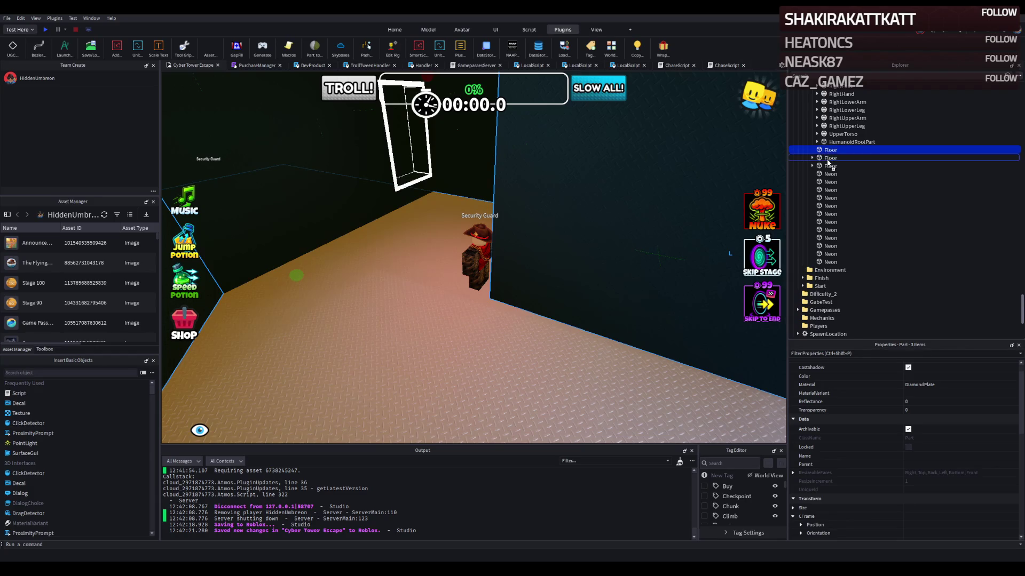
Step: Select the Checkpoint model in Explorer, collapse its children, and frame it in the viewport
scroll(828, 164, "up", 3)
left_click(829, 151)
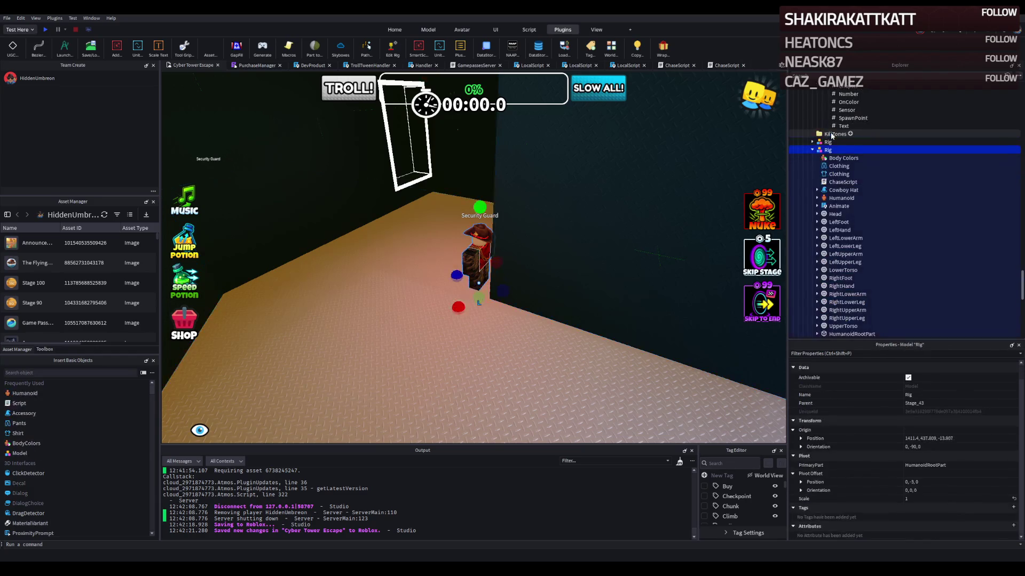
left_click(835, 148)
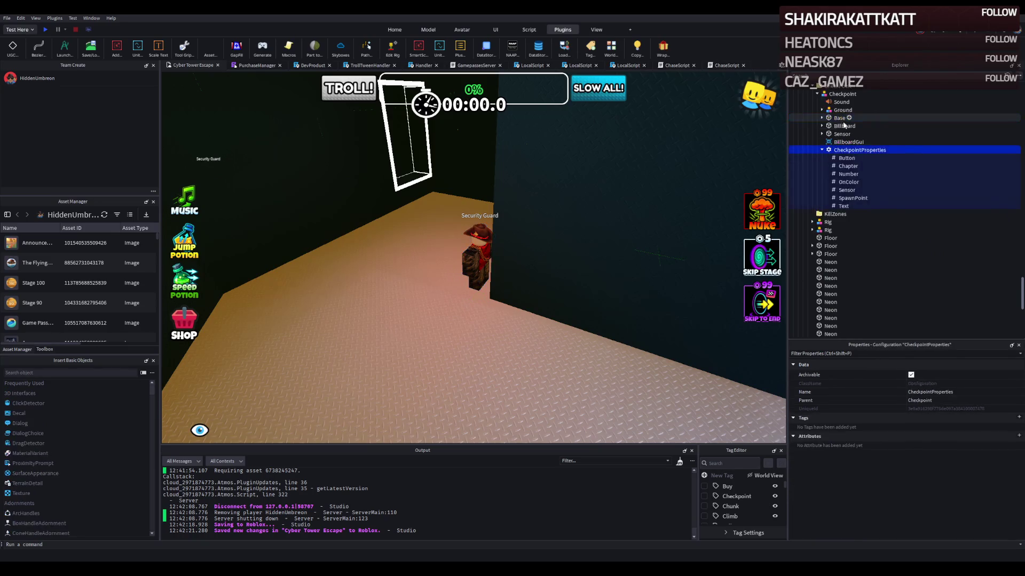
left_click(842, 94)
left_click(817, 94)
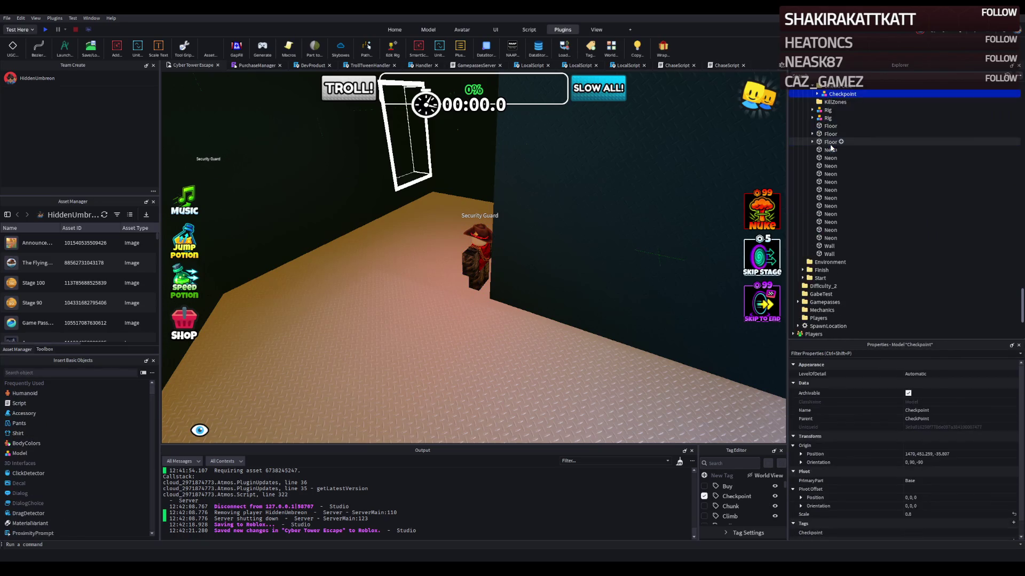
key("f")
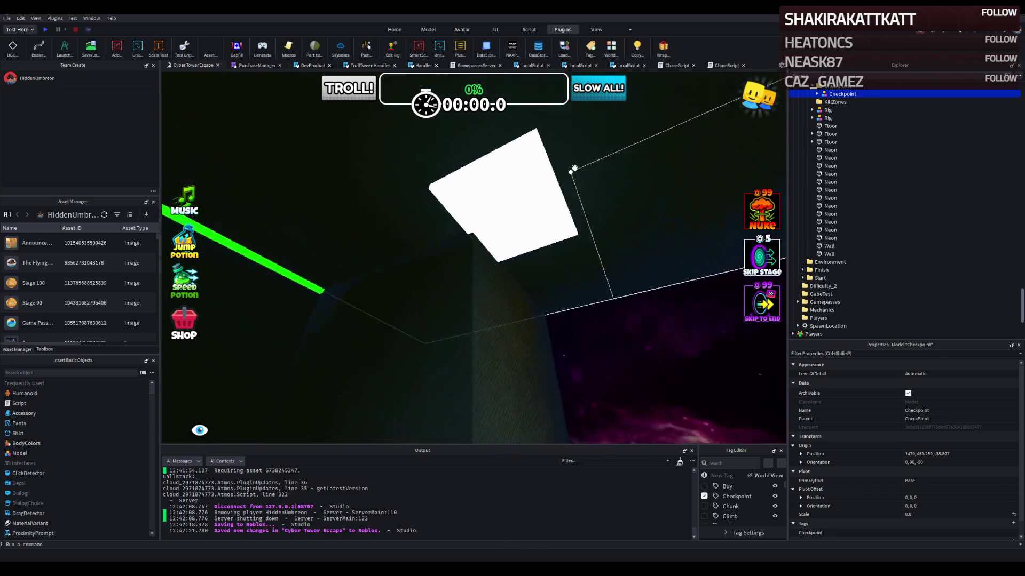
Step: Narrow the white neon floor piece from 8 to 7 studs and lengthen it
left_click(457, 213)
left_click_drag(409, 211, 423, 210)
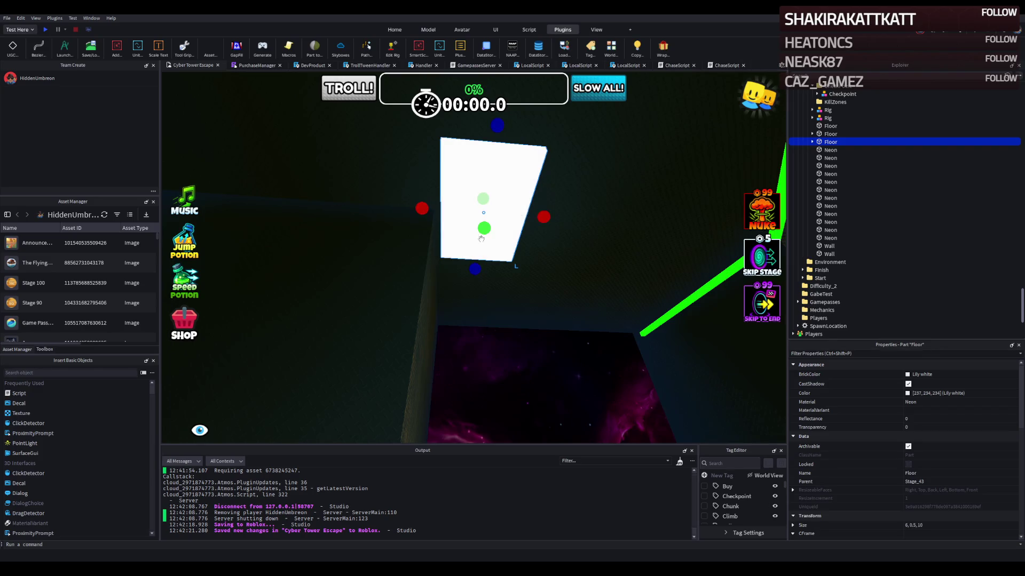
left_click_drag(481, 276, 480, 284)
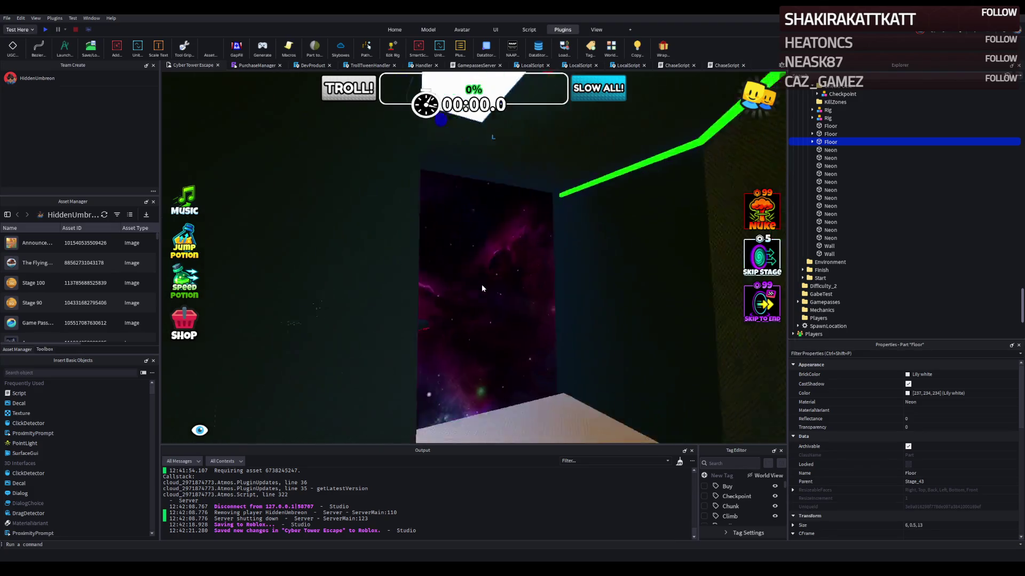
key("f")
scroll(481, 284, "up", 5)
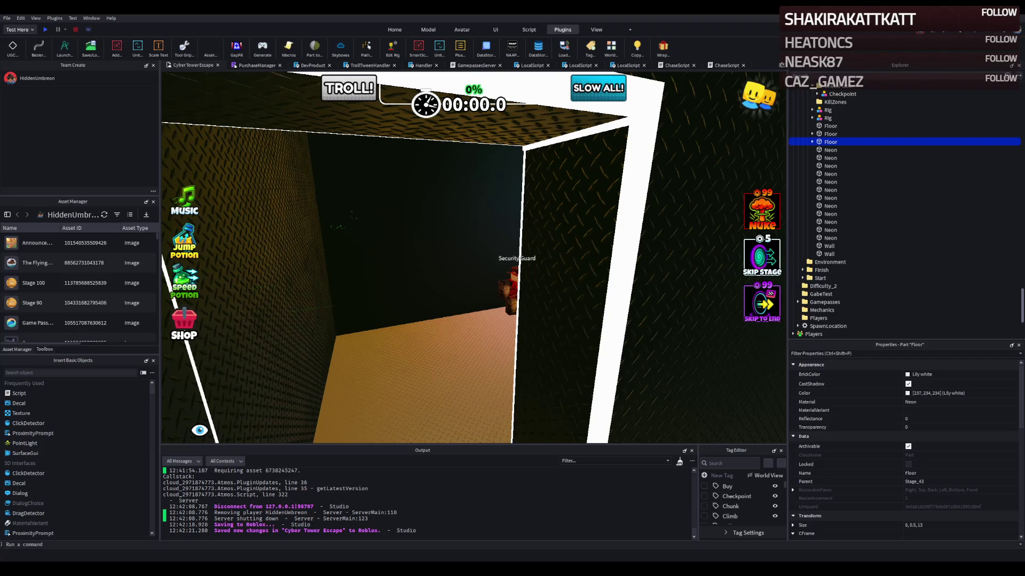
key("d")
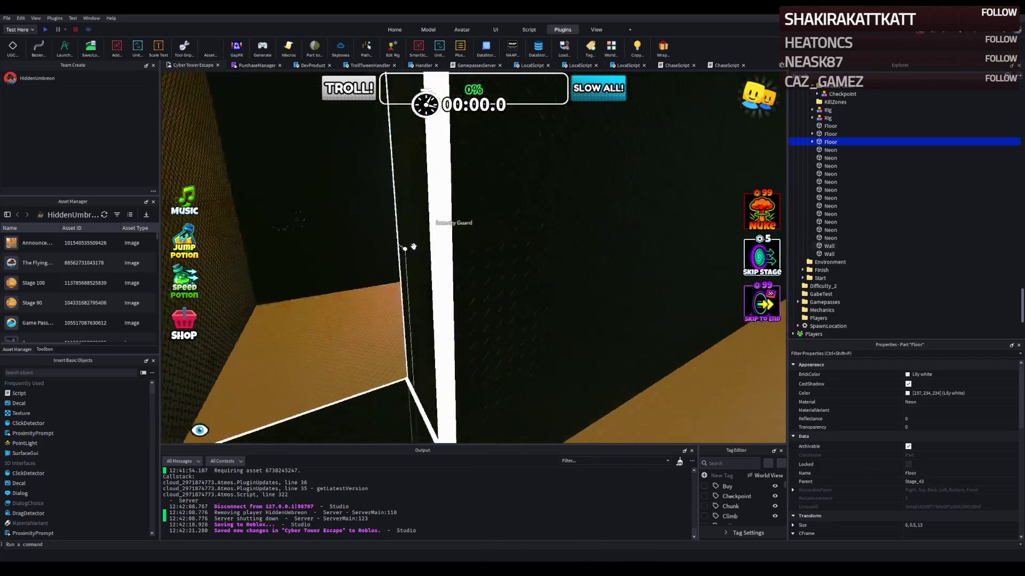
key("s")
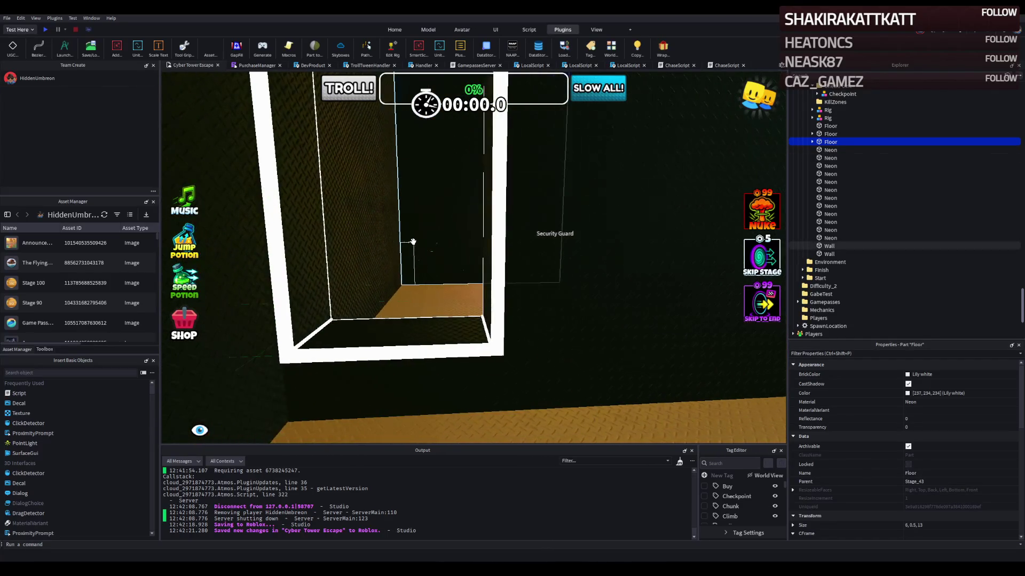
key("w")
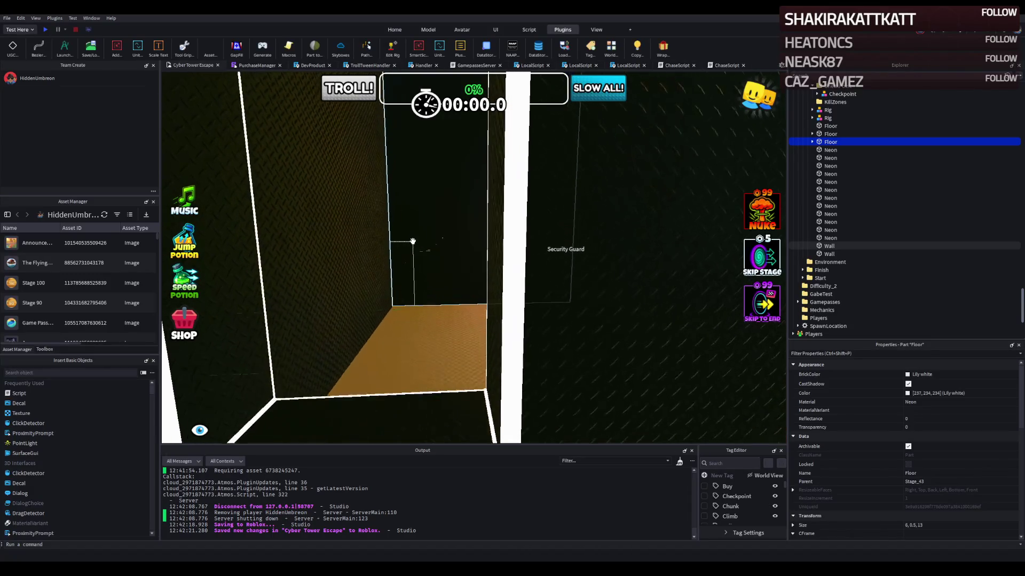
key("w")
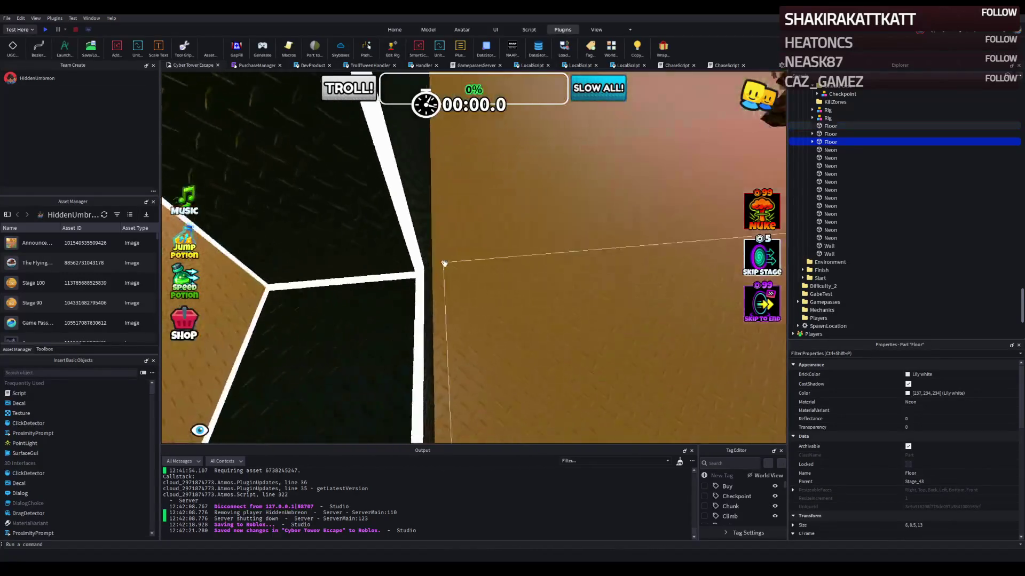
key("s")
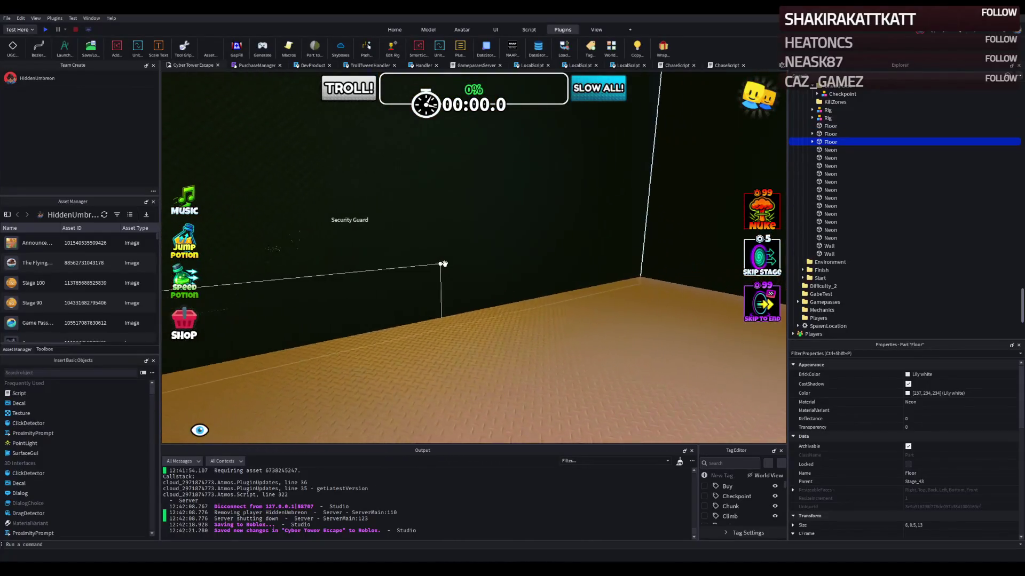
key("d")
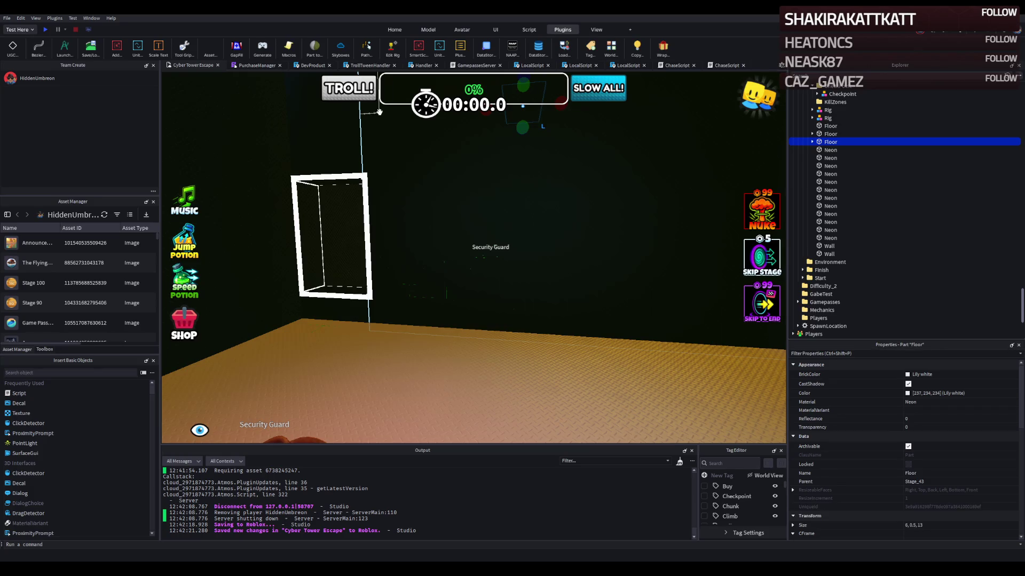
key("w")
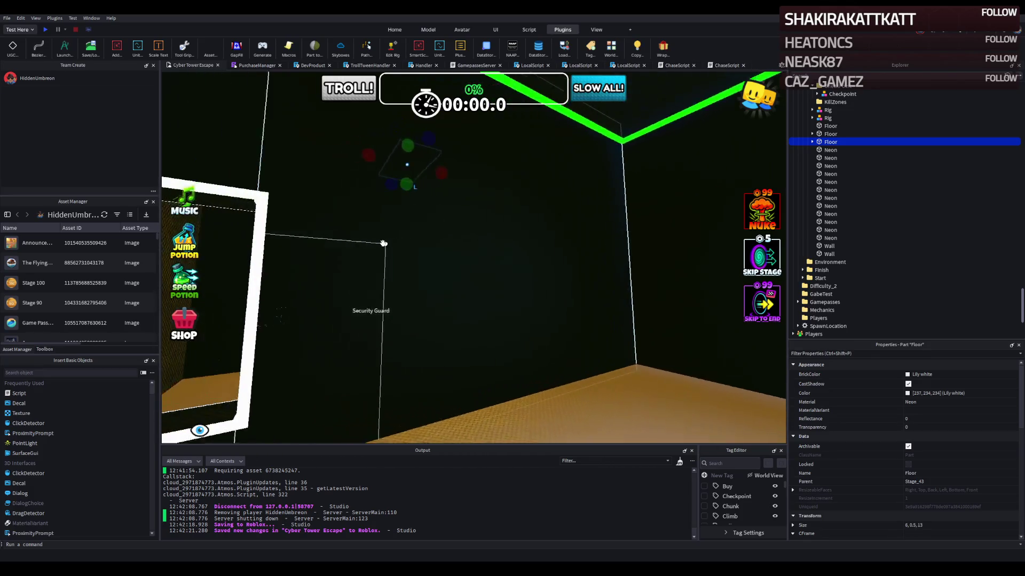
key("w")
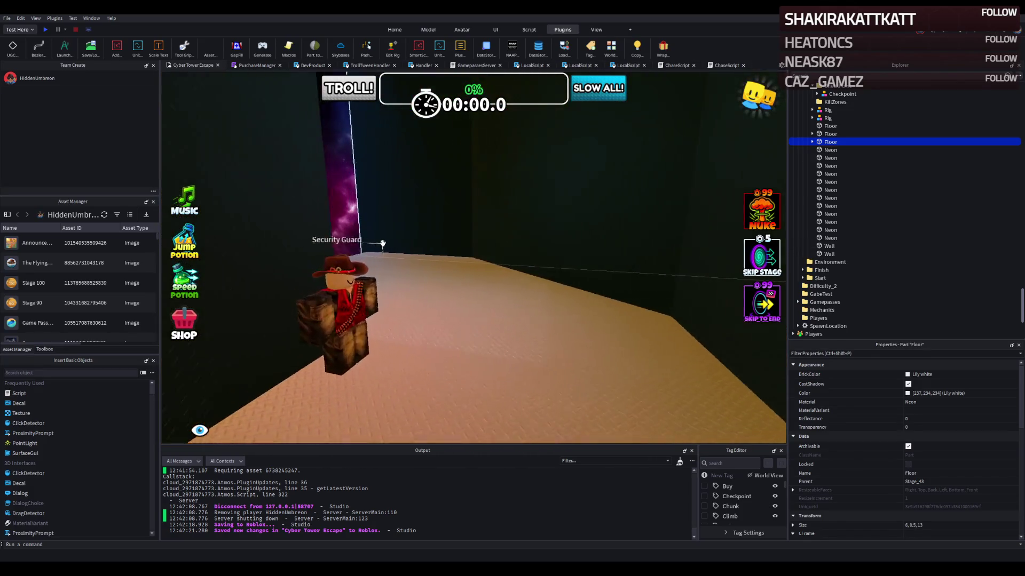
key("w")
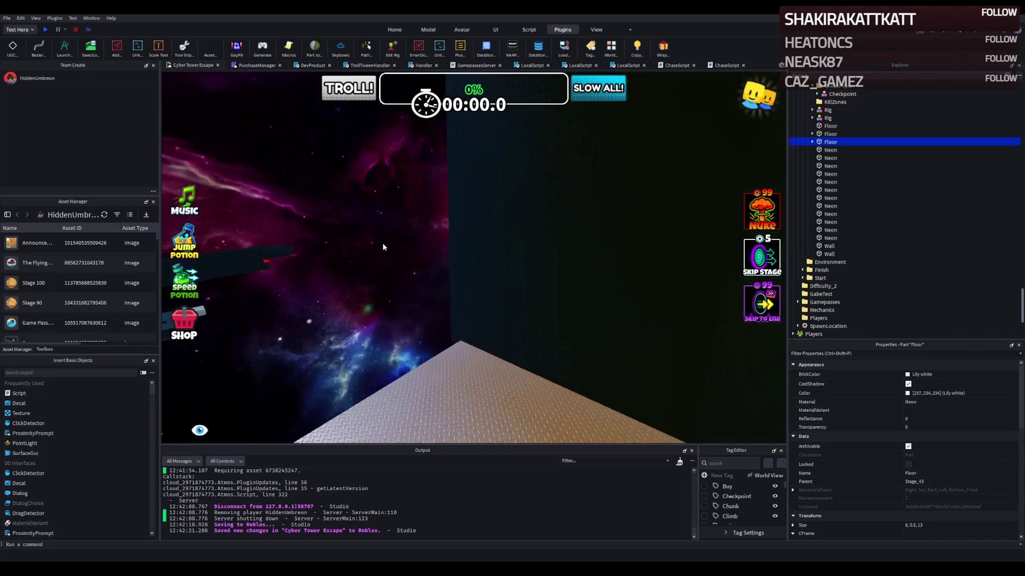
key("s")
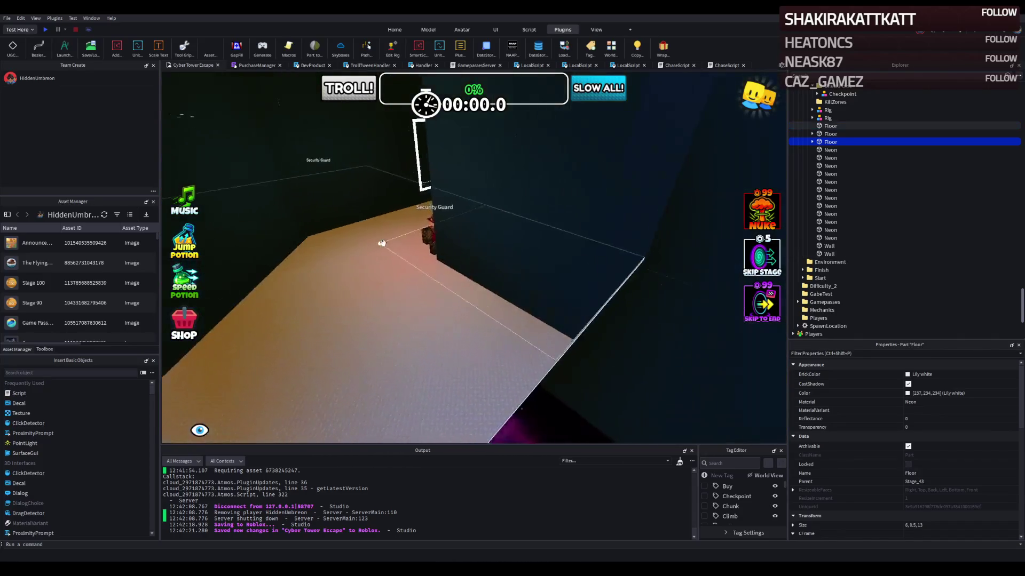
key("w")
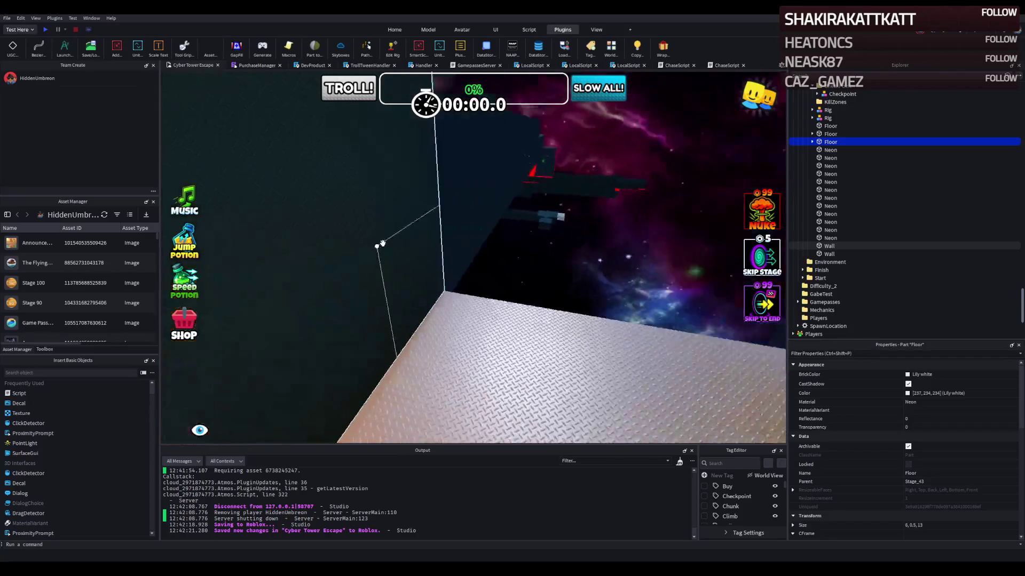
left_click(435, 237)
Step: Duplicate the room's back wall and slide the copy along the floor
key("s")
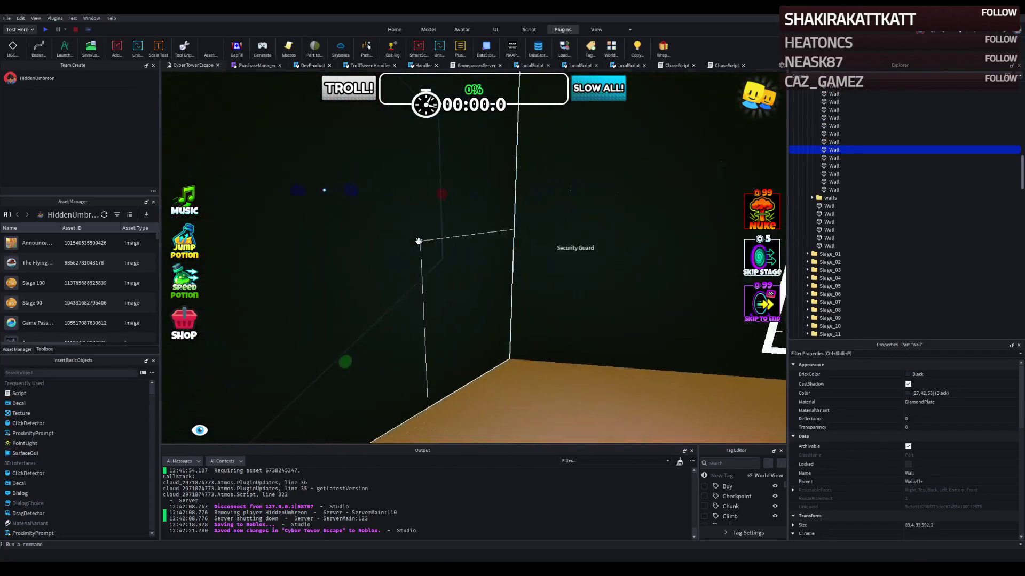
key("w")
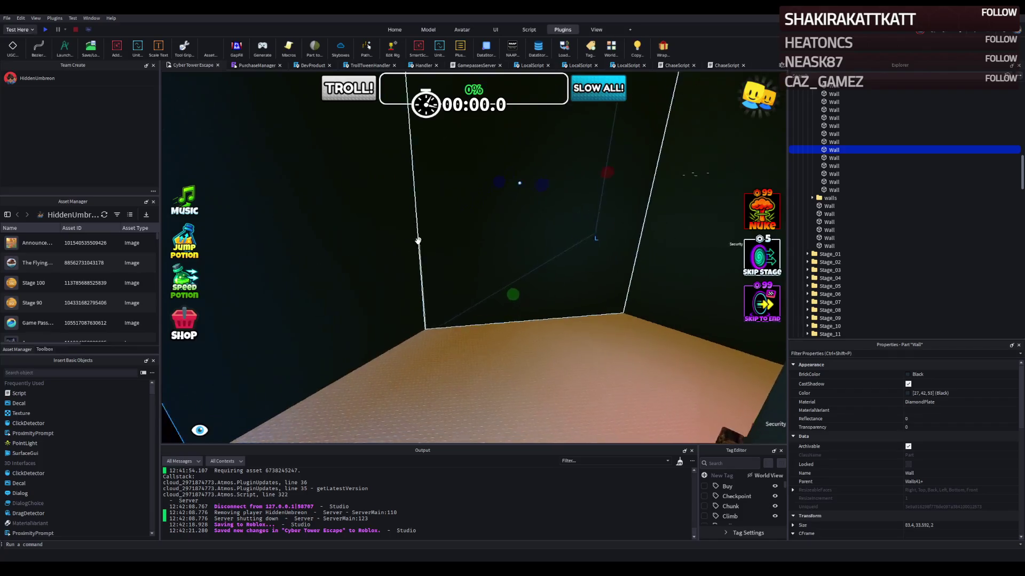
key("s")
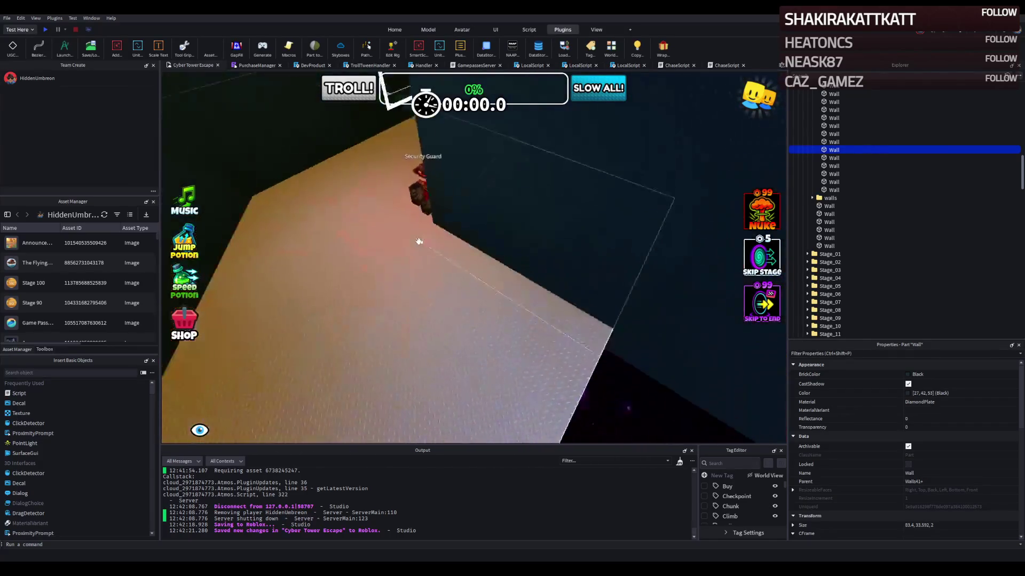
left_click(487, 220)
key("ctrl+d")
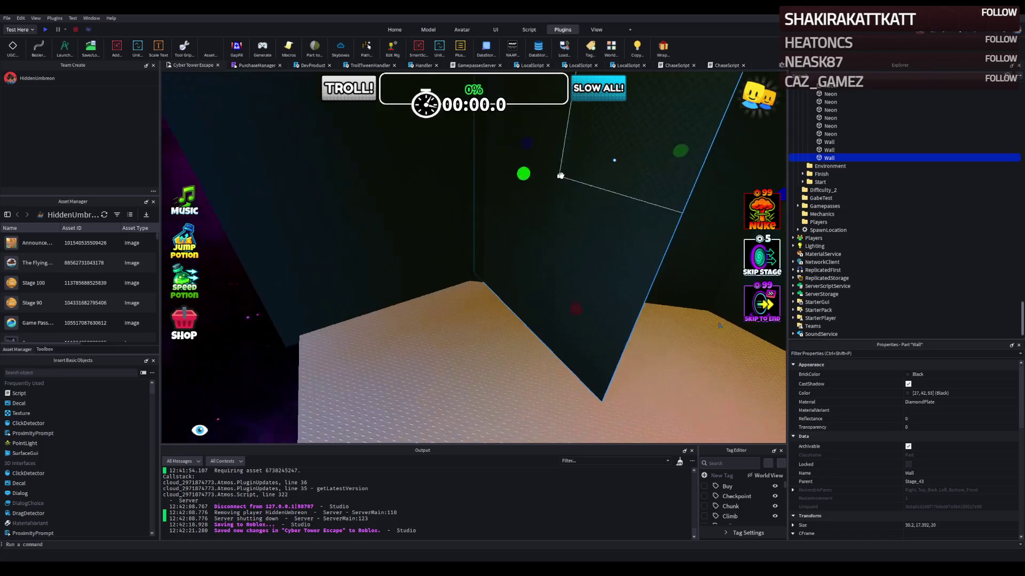
mouse_move(552, 171)
left_mouse_down()
mouse_move(515, 208)
mouse_move(454, 213)
left_mouse_up()
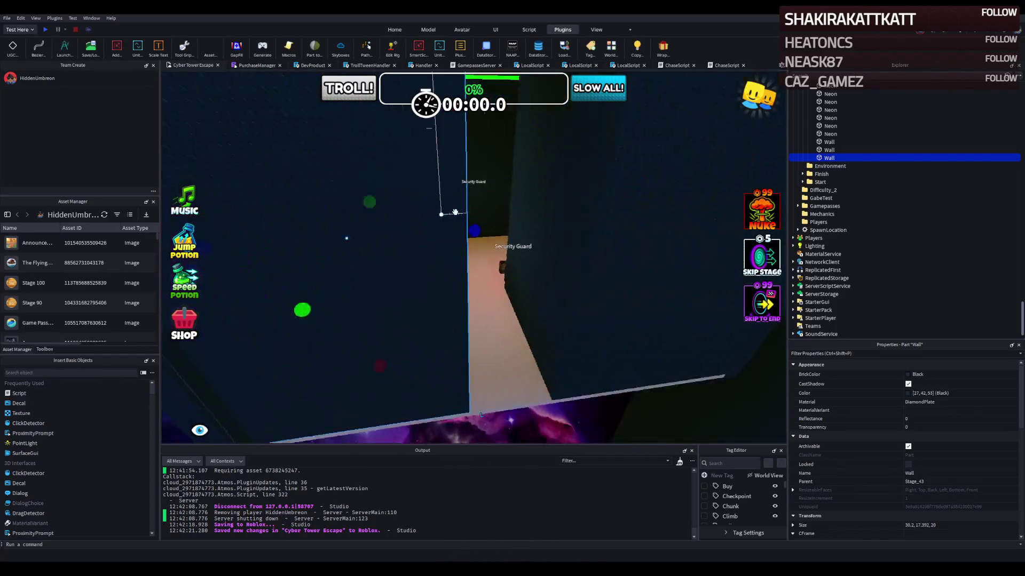
left_click_drag(416, 240, 410, 241)
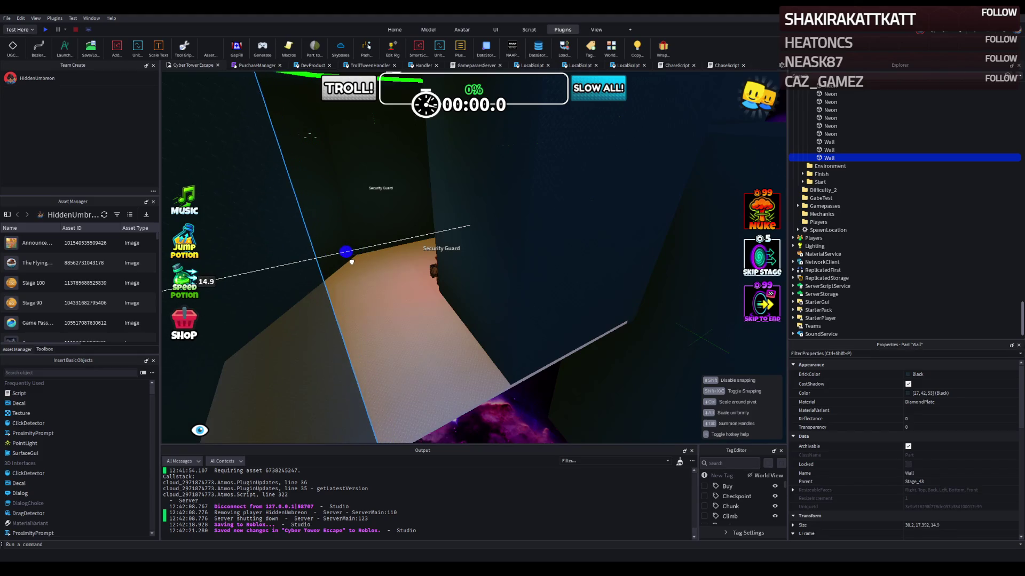
left_click_drag(352, 261, 352, 262)
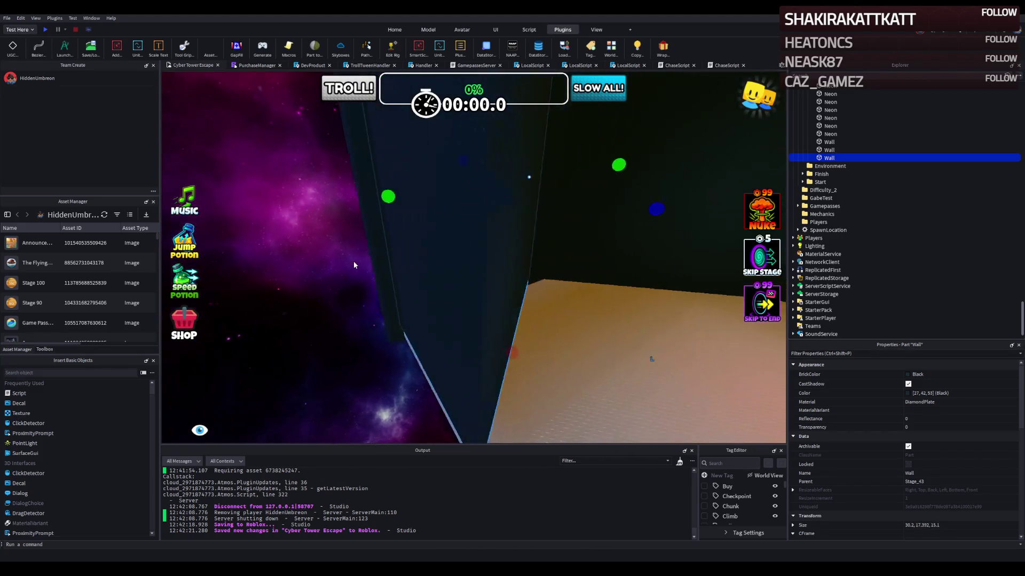
Step: Push the copied wall out to the floor edge and nudge it into line
key("d")
left_click_drag(466, 214, 435, 181)
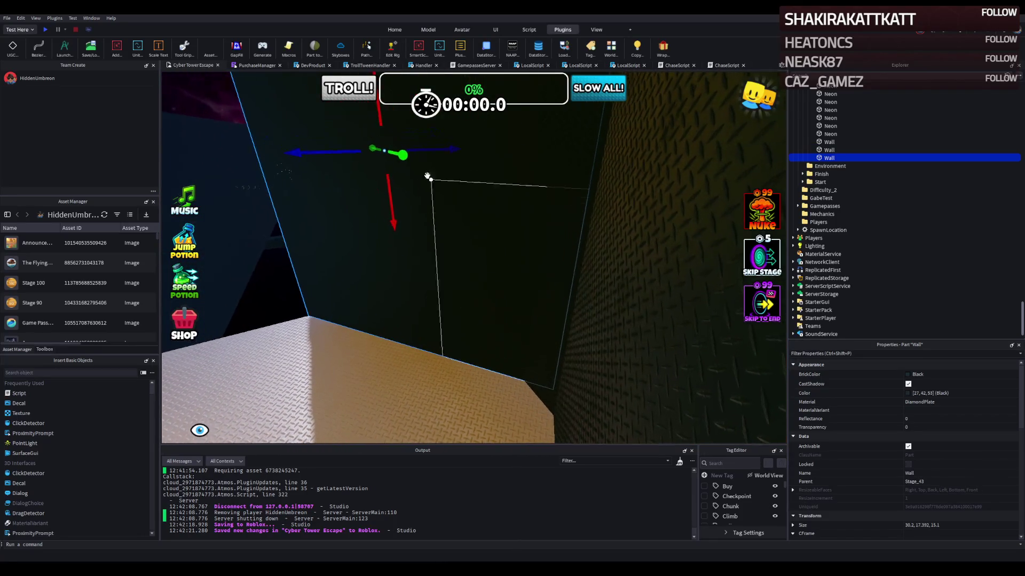
left_click_drag(333, 143, 304, 167)
left_click_drag(485, 167, 465, 180)
Step: Duplicate another wall, try resizing the copy, then delete the unwanted copy
left_click(619, 288)
key("ctrl+d")
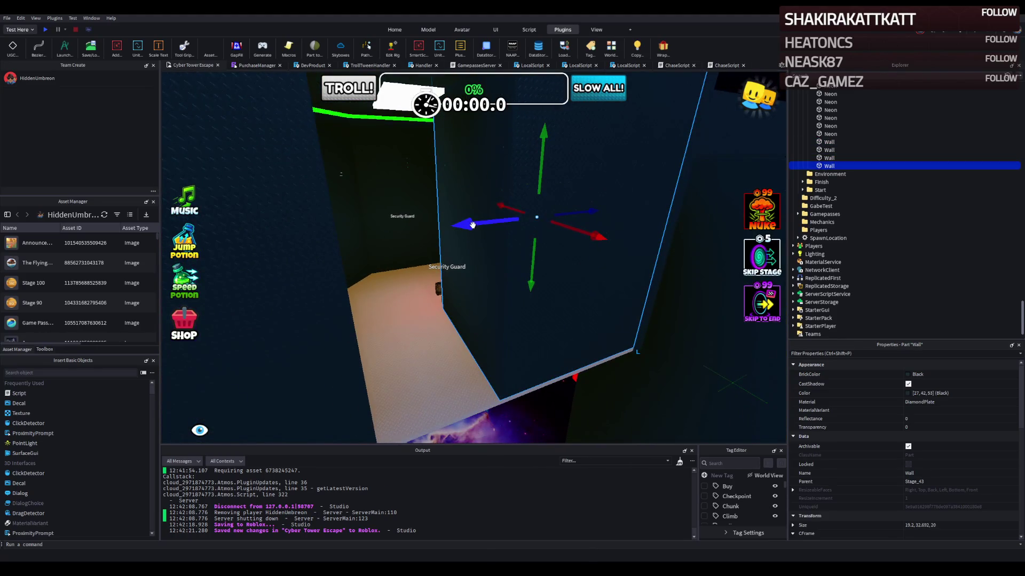
mouse_move(476, 223)
left_mouse_down()
mouse_move(384, 250)
mouse_move(411, 245)
left_mouse_up()
mouse_move(510, 184)
left_mouse_down()
mouse_move(520, 182)
mouse_move(383, 167)
left_mouse_up()
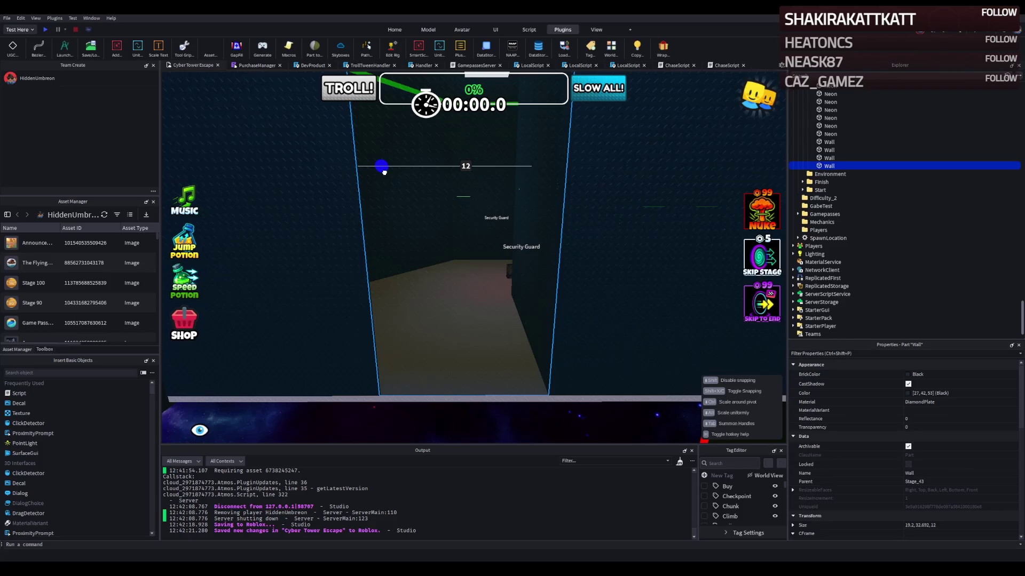
left_click_drag(383, 172, 390, 175)
key("Delete")
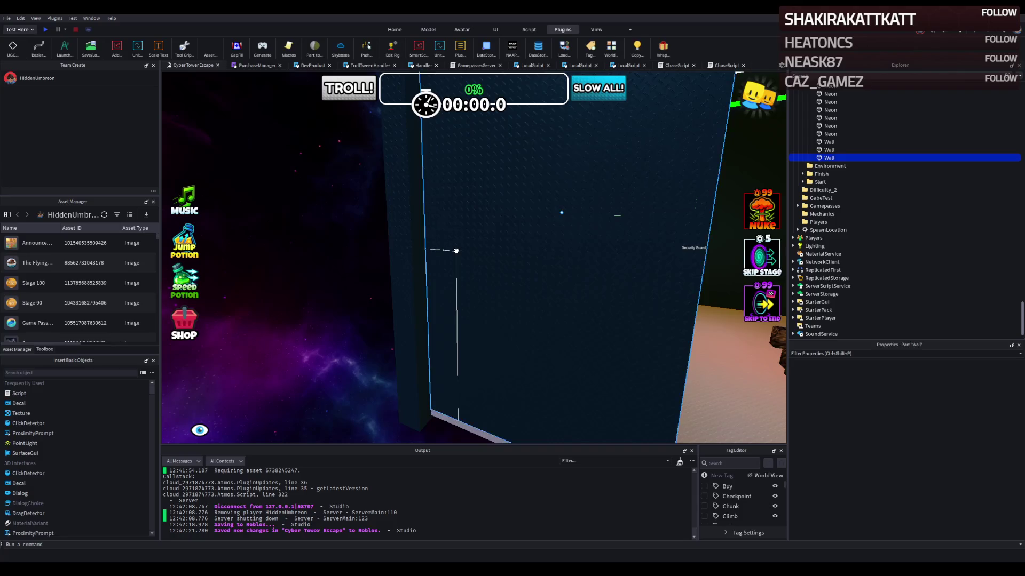
Step: Shorten the remaining wall to about 30.2 × 17.392 × 12.5 so it meets the corner
left_click(456, 251)
key("f")
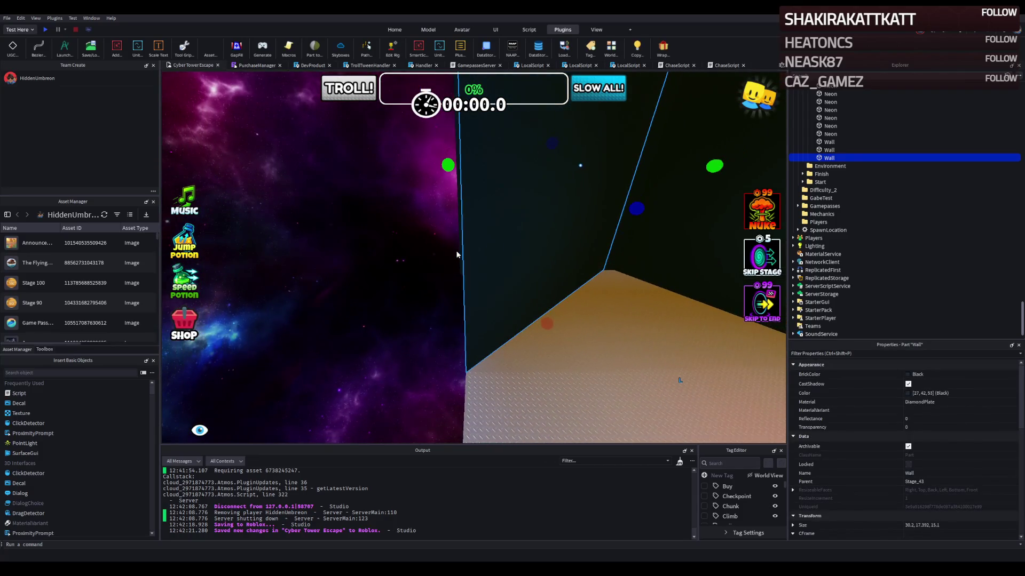
key("w")
key("e")
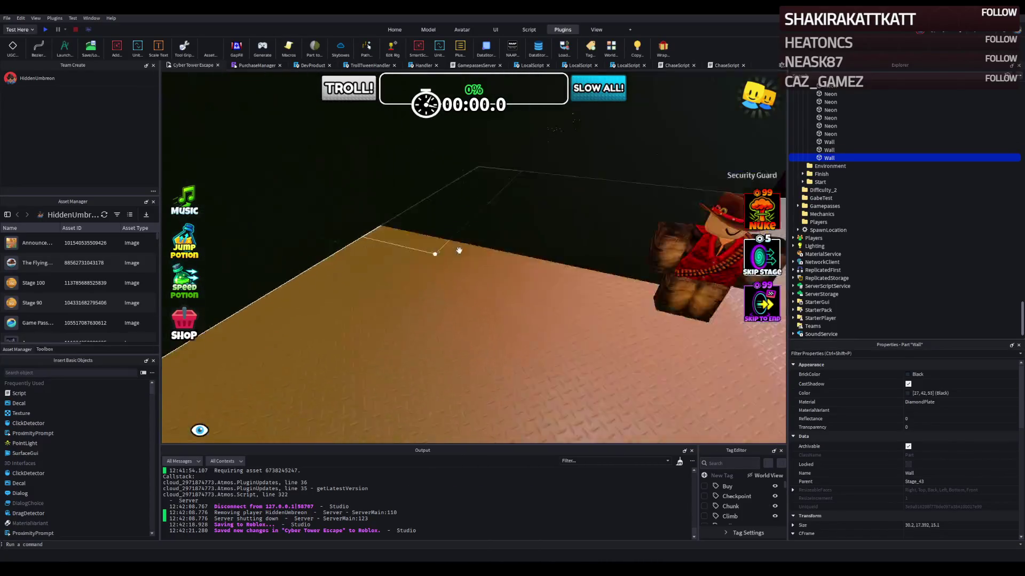
key("s")
key("q")
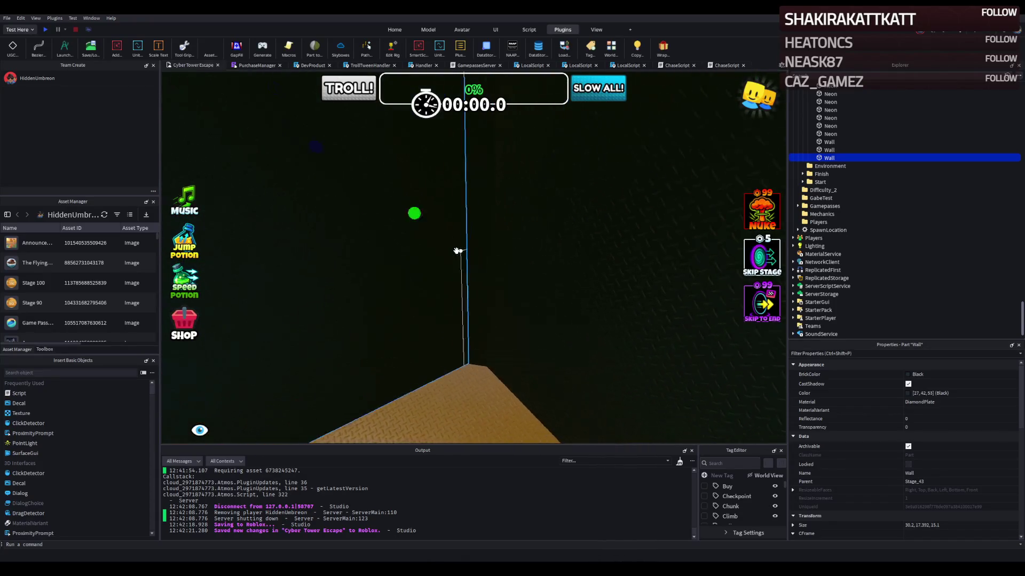
key("w")
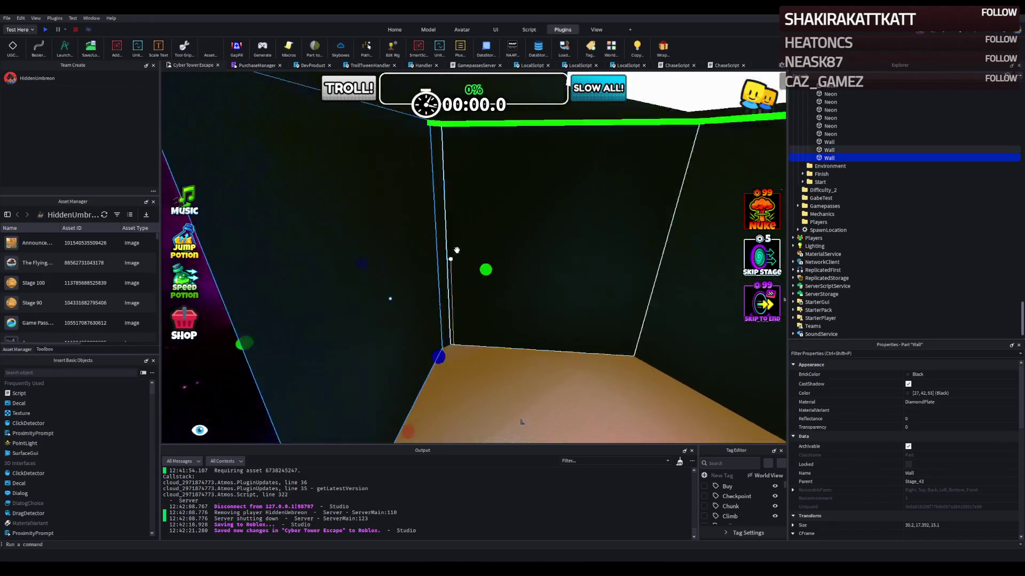
key("s")
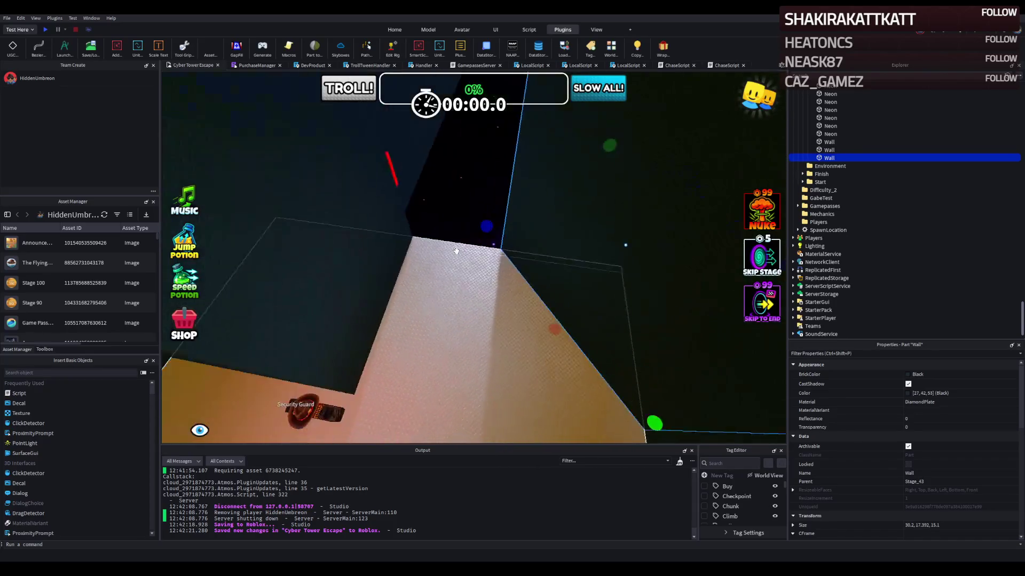
left_click_drag(446, 249, 459, 249)
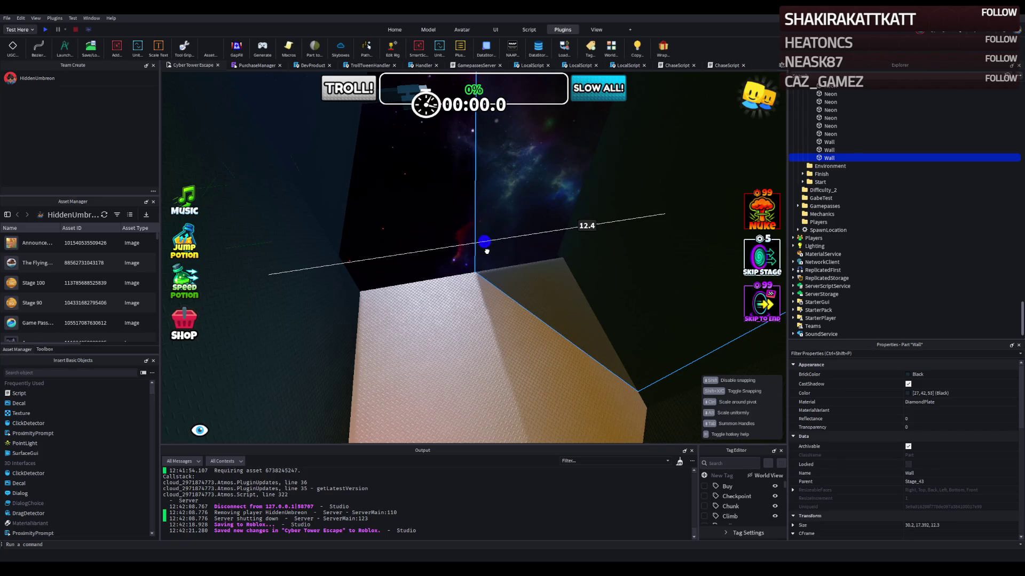
scroll(485, 252, "up", 10)
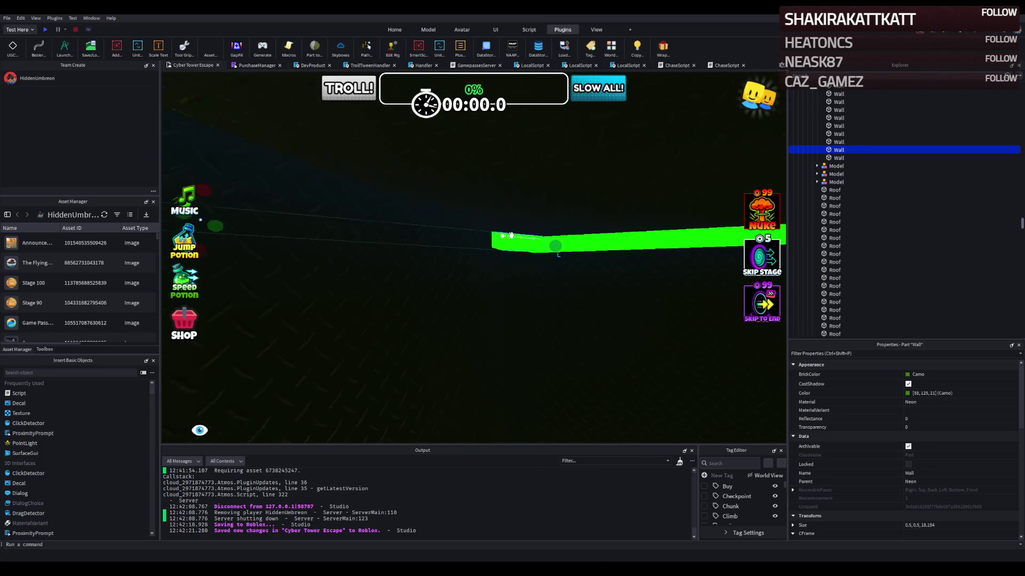
Step: Nudge the green neon wall strip about 0.1 studs lower
scroll(510, 234, "up", 4)
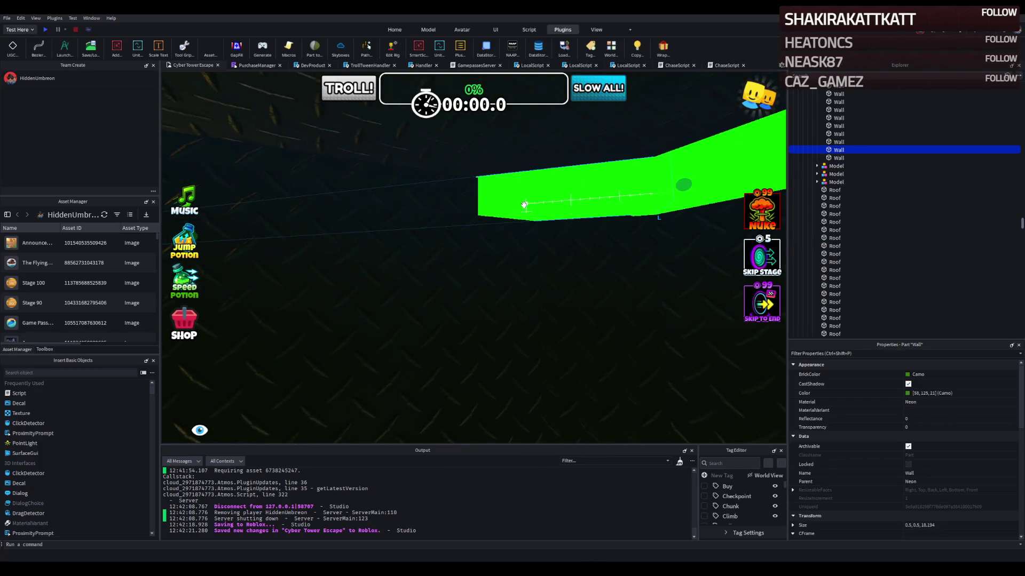
scroll(524, 204, "up", 3)
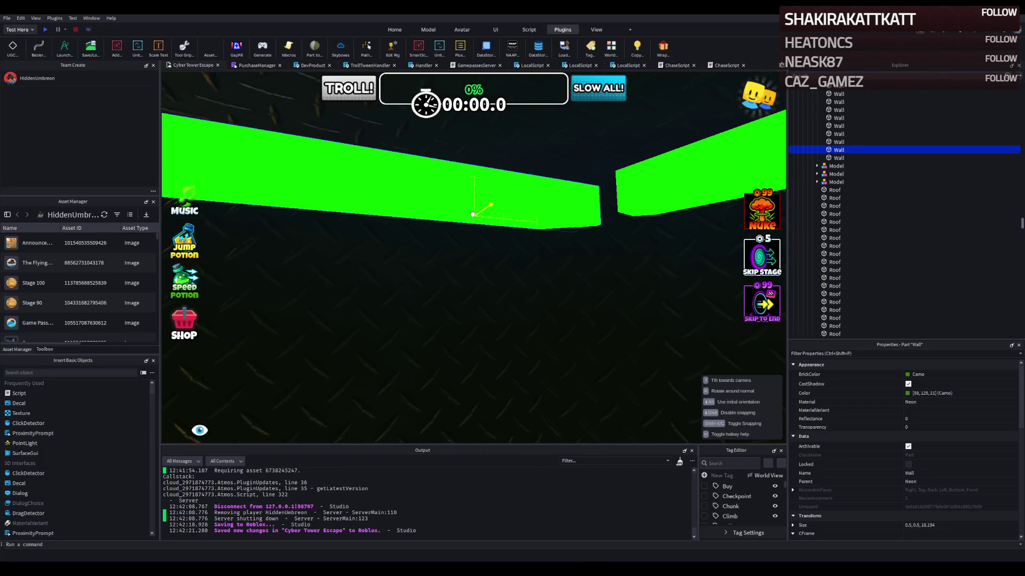
scroll(471, 213, "up", 3)
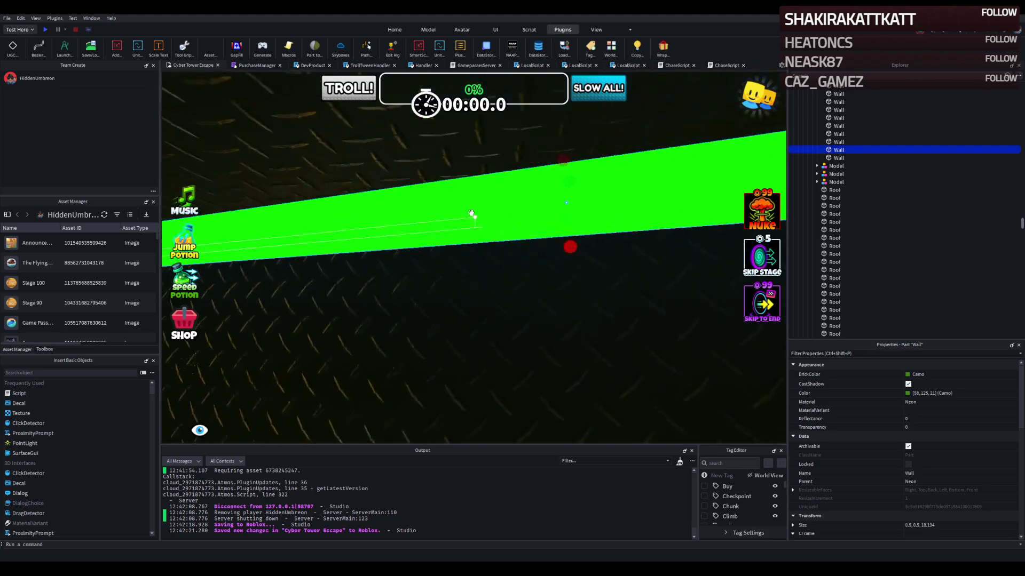
scroll(472, 224, "up", 3)
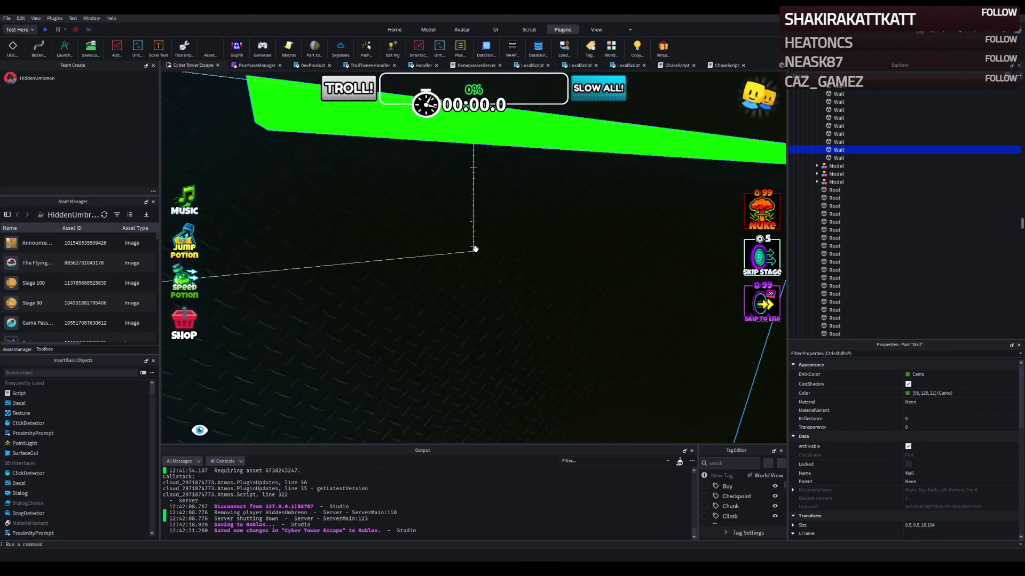
left_click(505, 256, "ctrl")
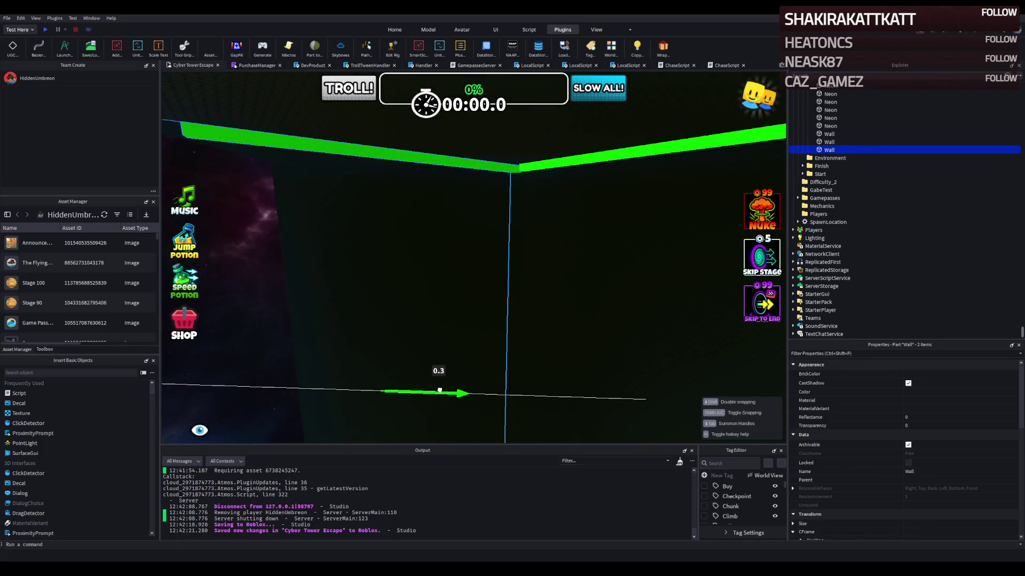
key("e")
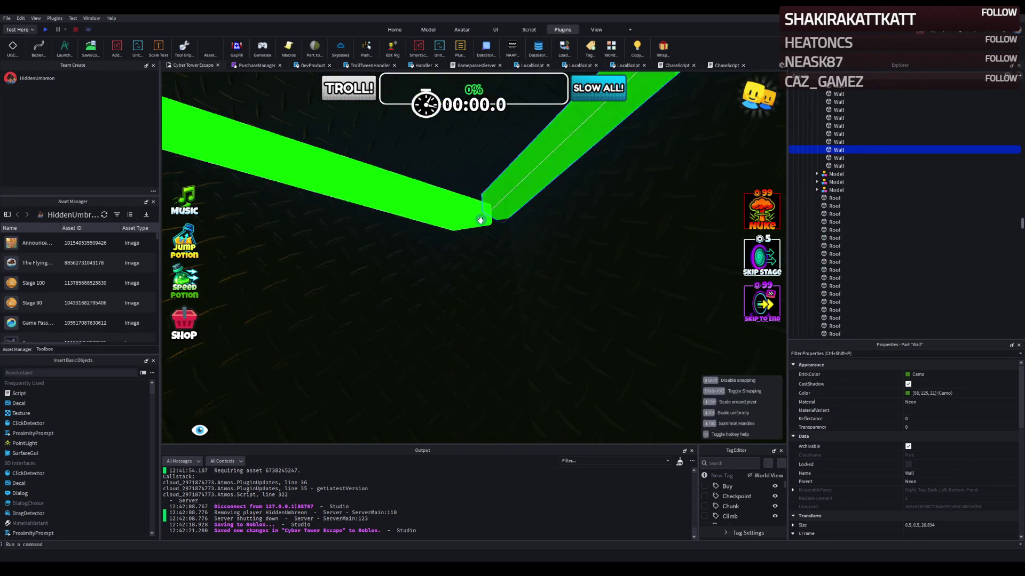
key("q")
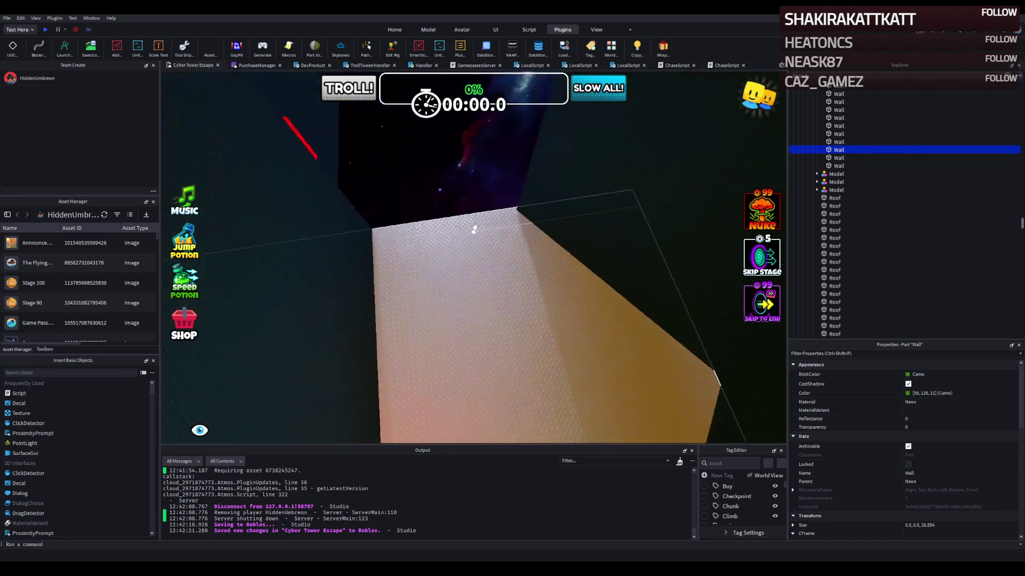
key("e")
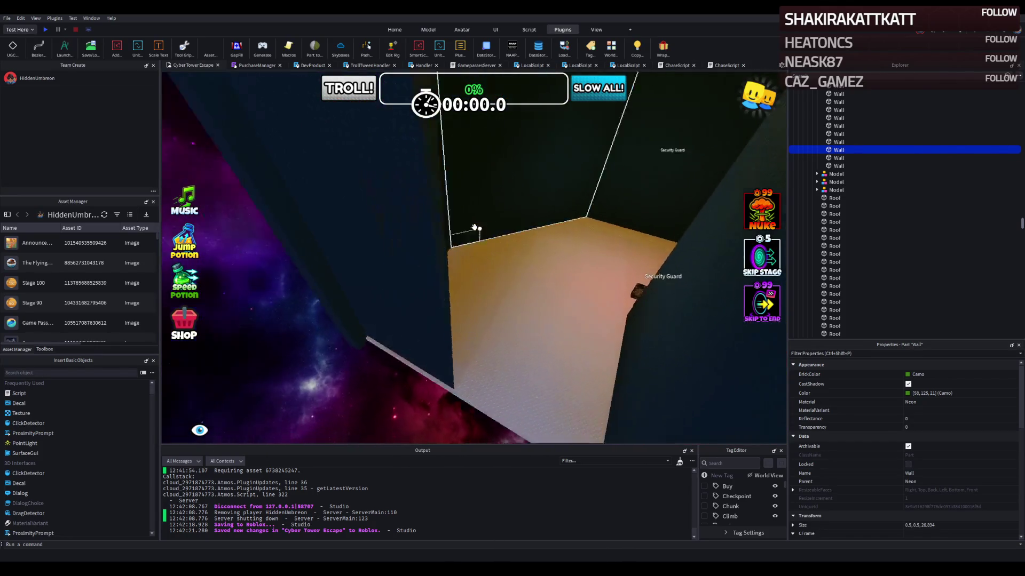
key("e")
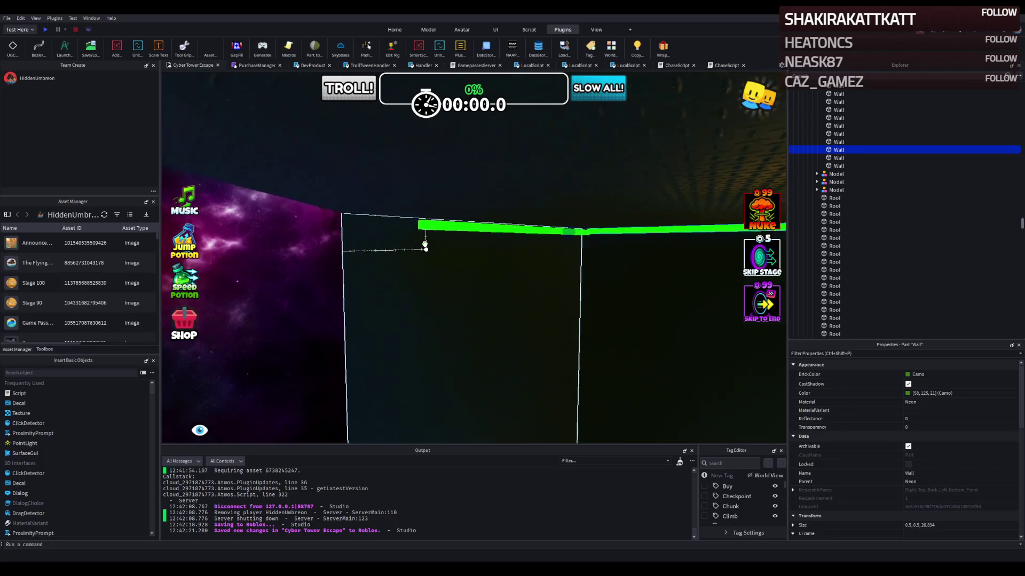
left_click(421, 258)
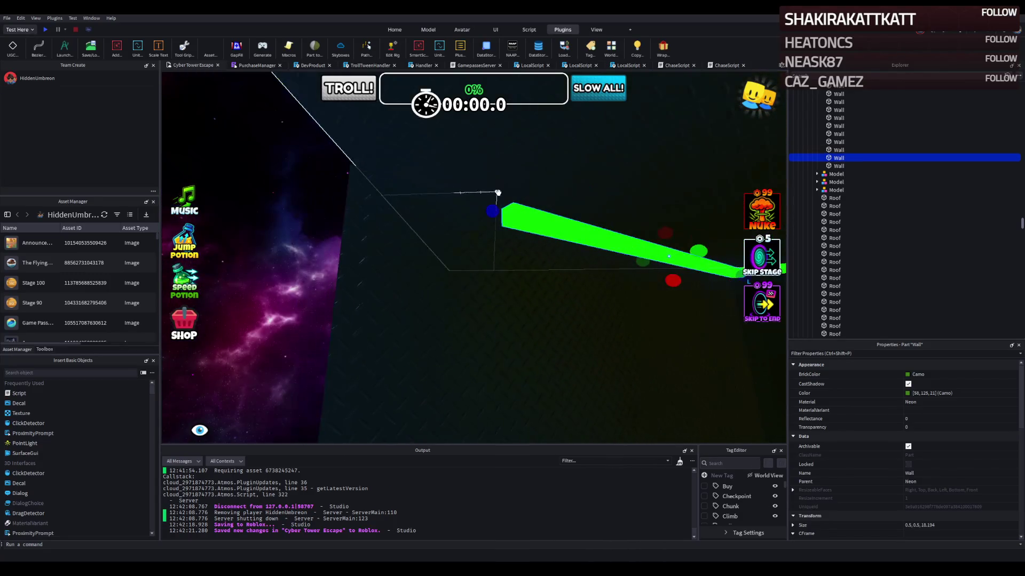
key("f")
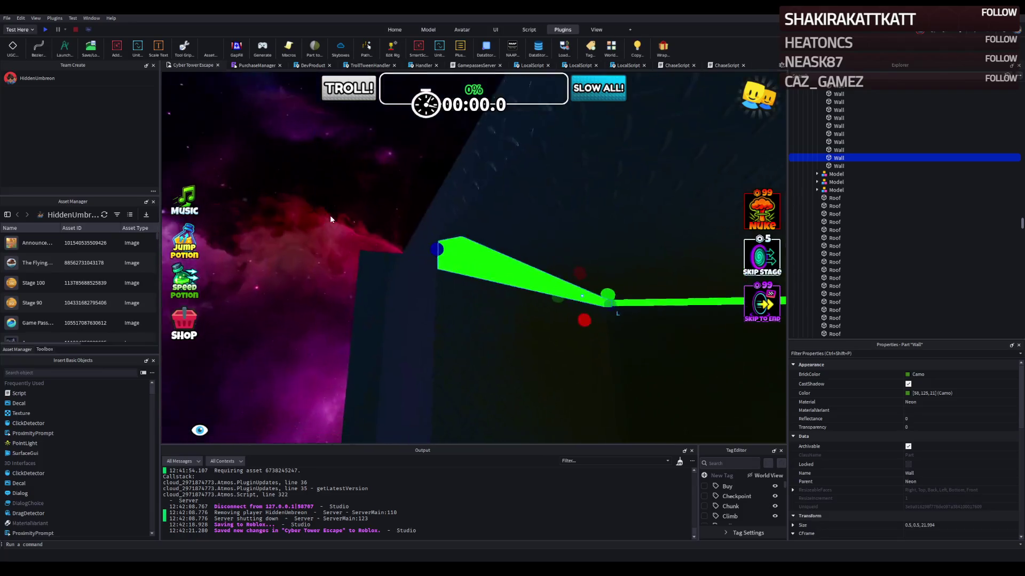
key("a")
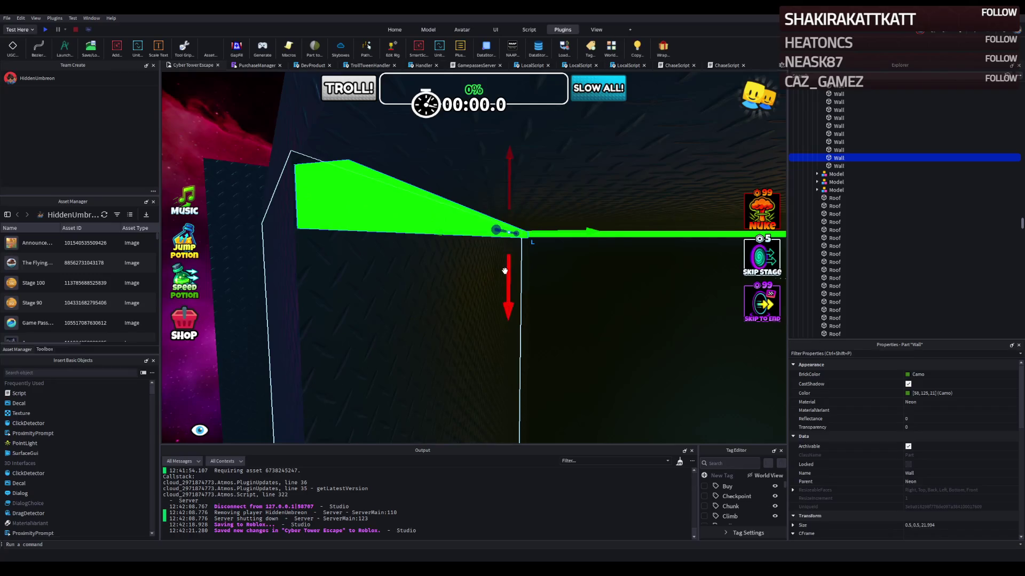
left_click_drag(505, 271, 504, 270)
Step: Fly around the walled room to review the Security Guard and green-edged wall tops
key("d")
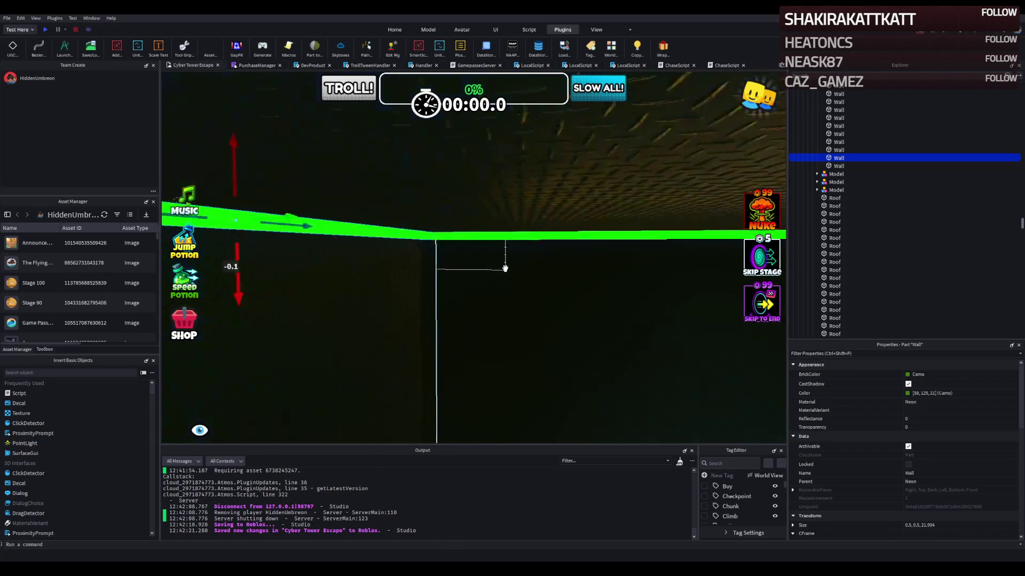
key("s")
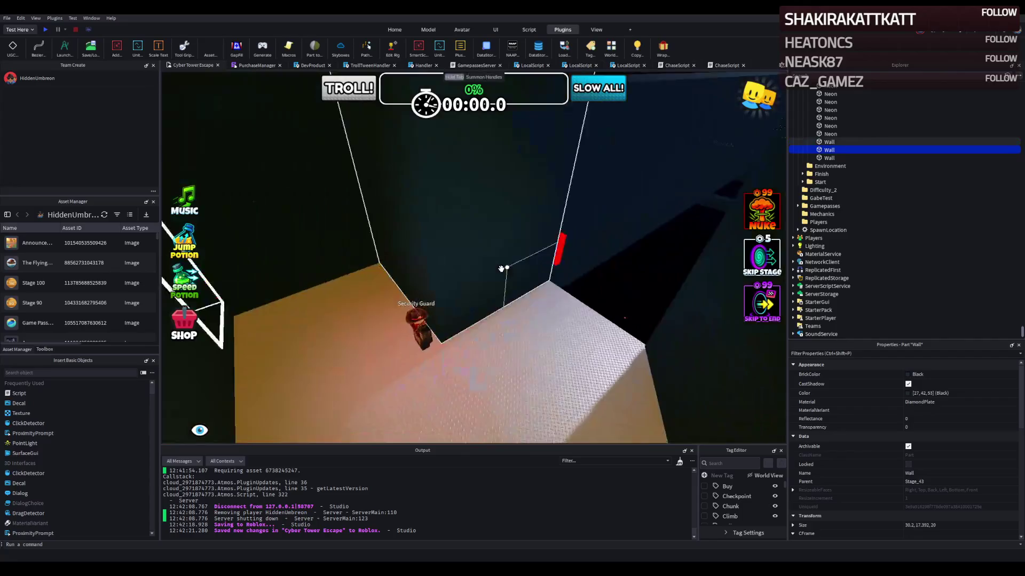
key("w")
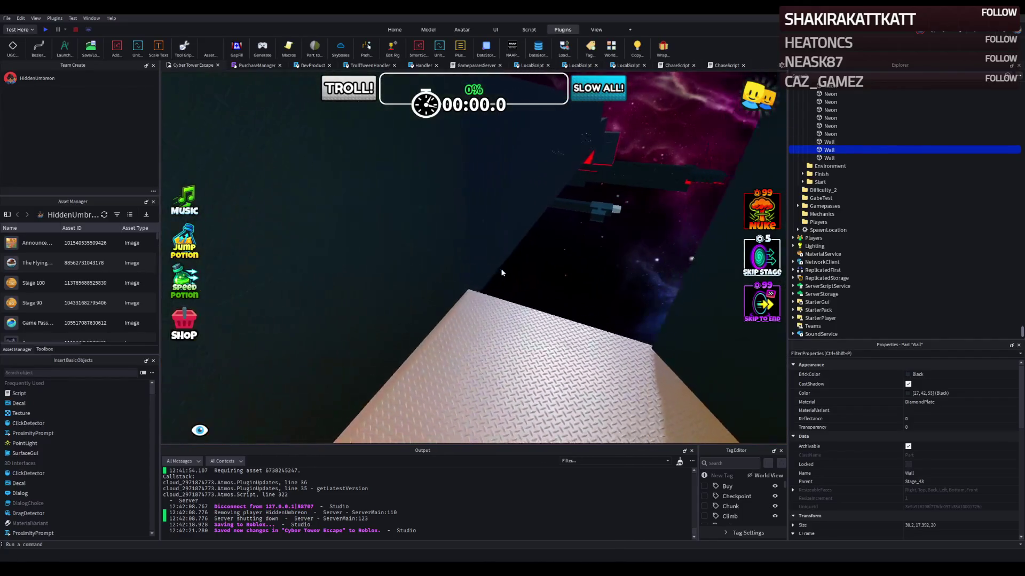
key("s")
key("a")
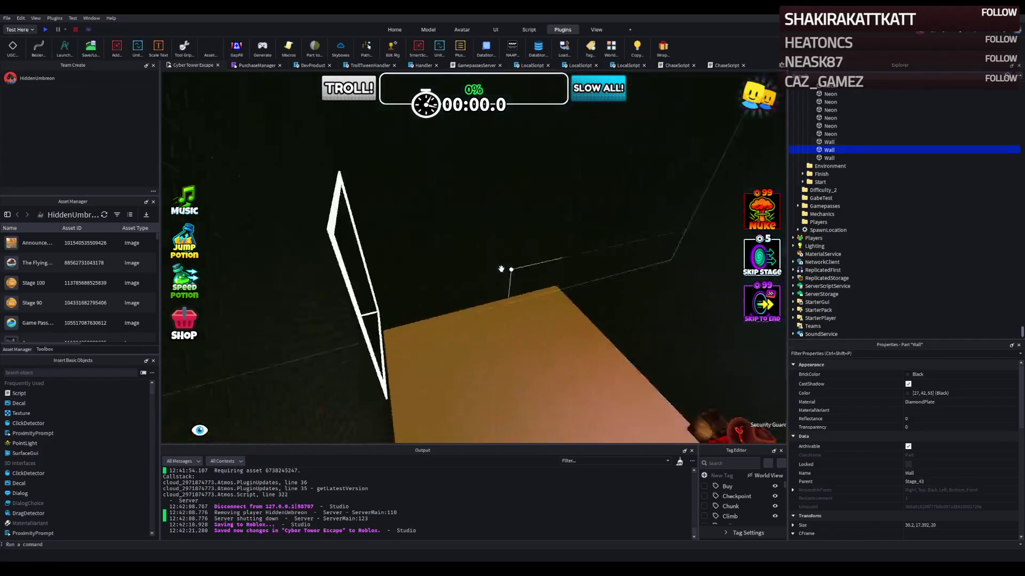
key("s")
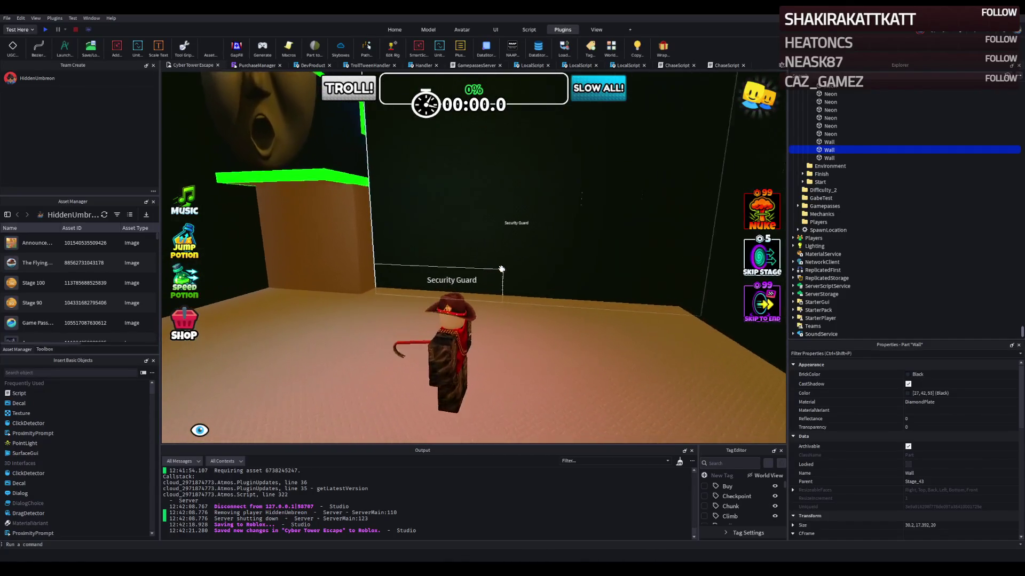
key("s")
key("e")
key("q")
key("w")
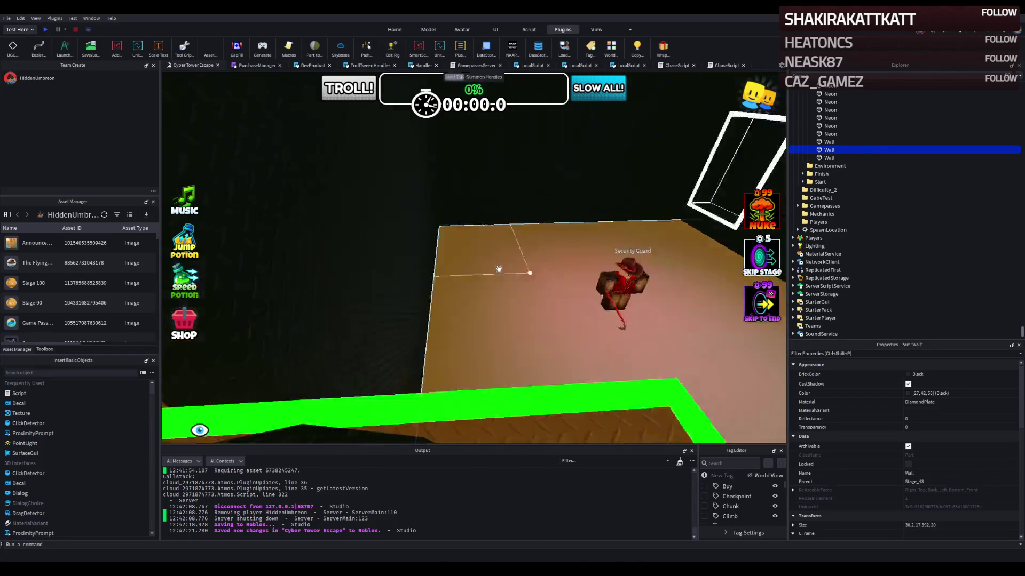
key("w")
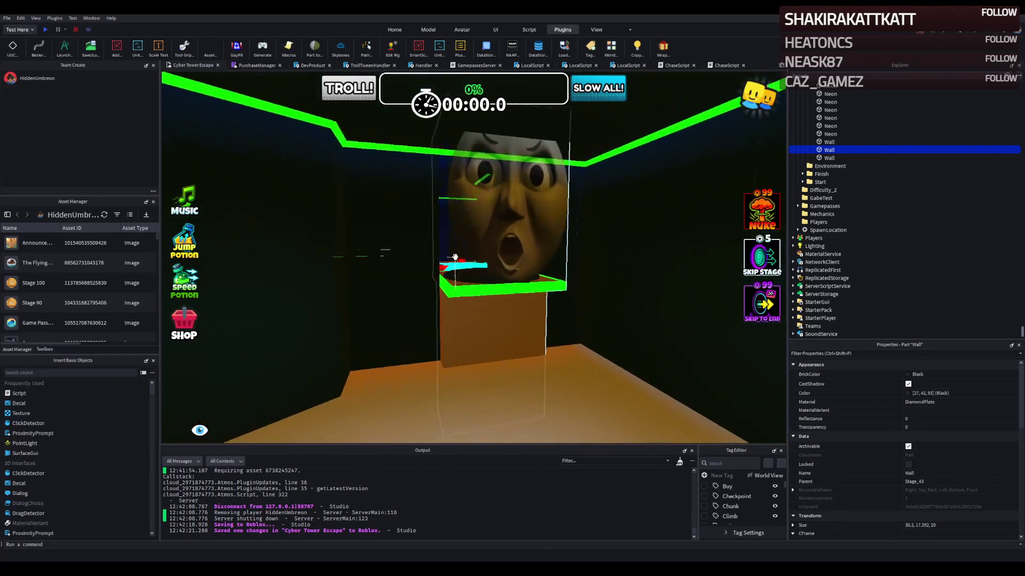
key("w")
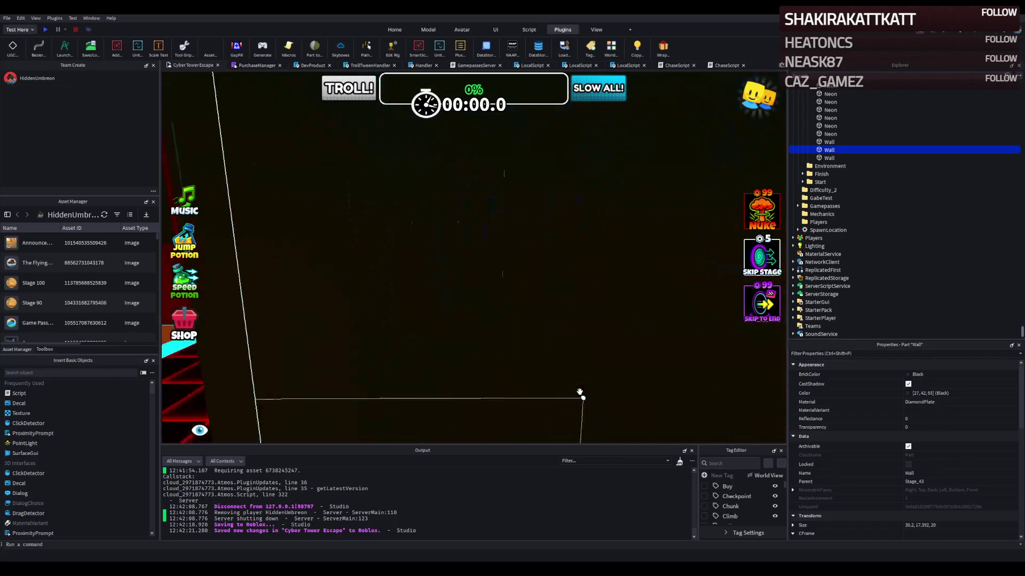
Step: Fly along the obby course past the platforms to the red-grid path
key("f")
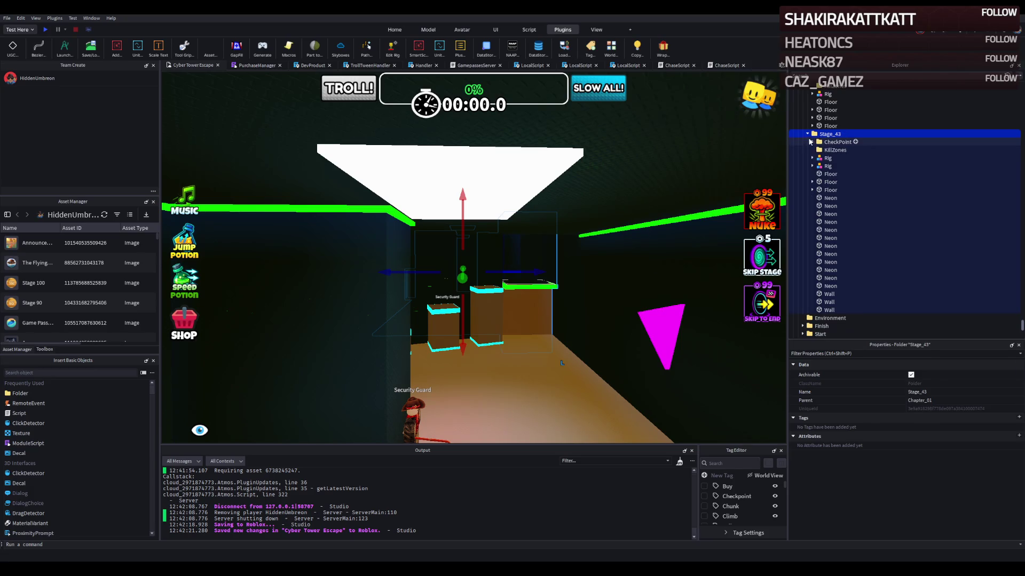
key("w")
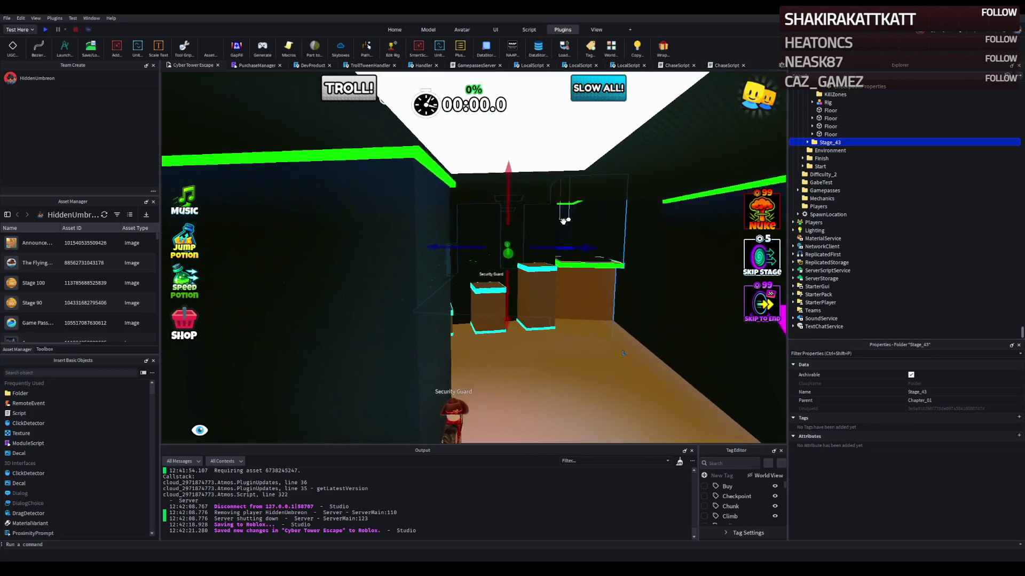
key("w")
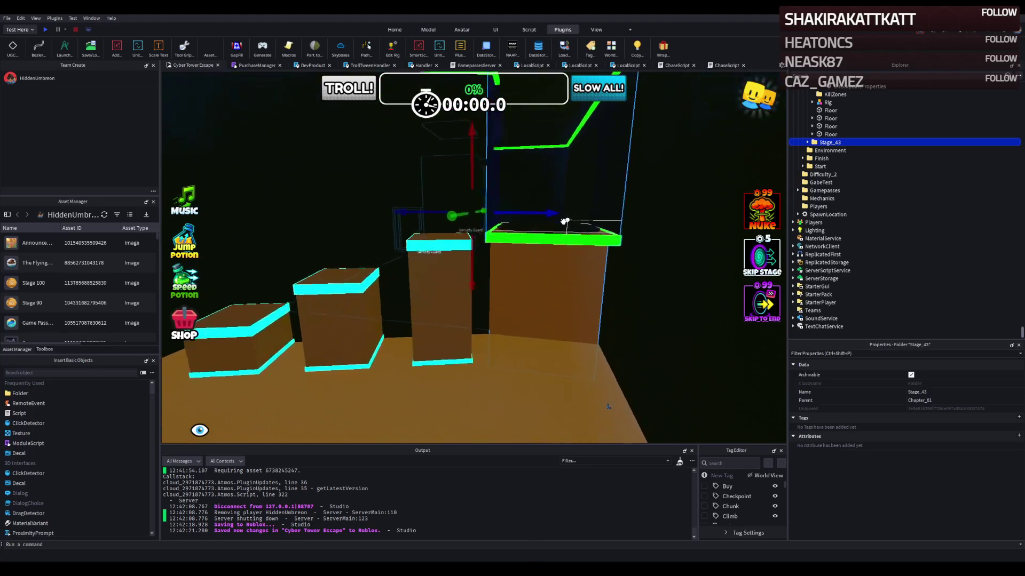
key("w")
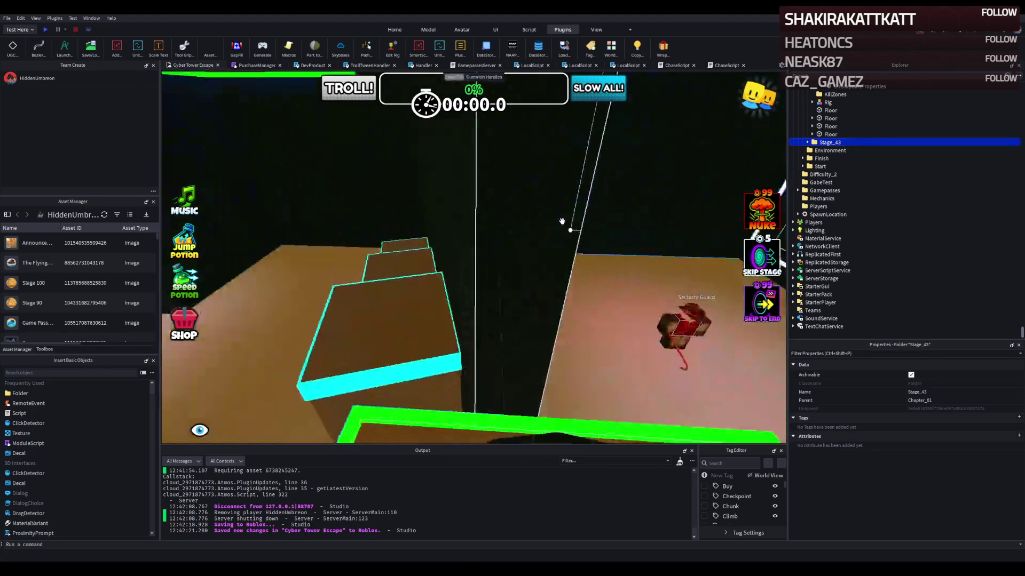
key("w")
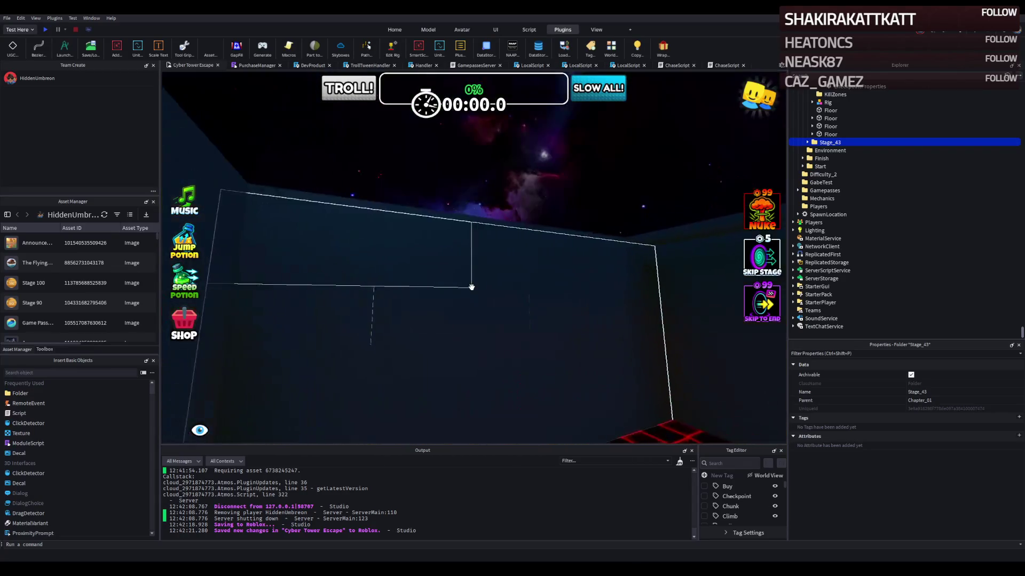
key("w")
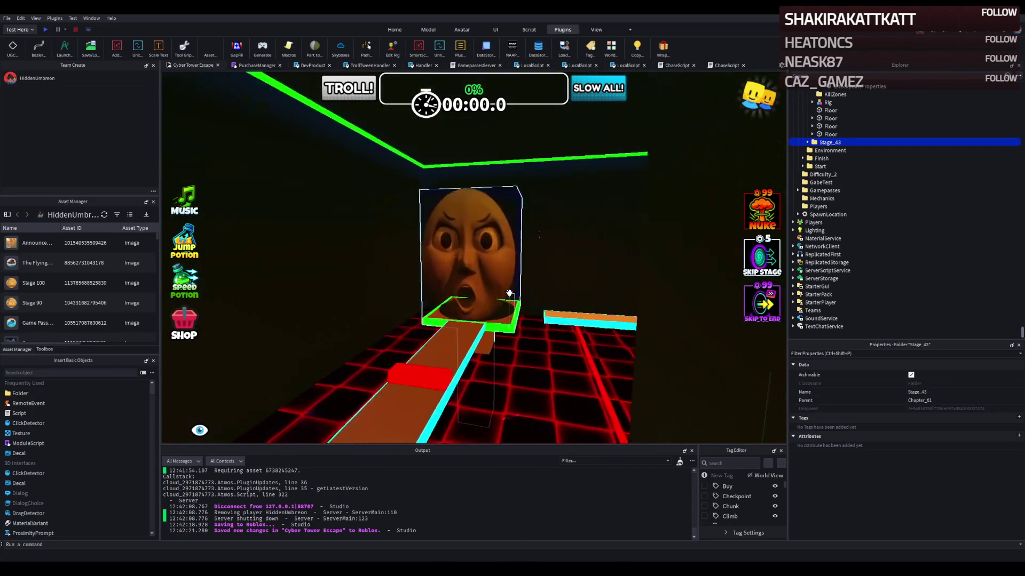
key("f")
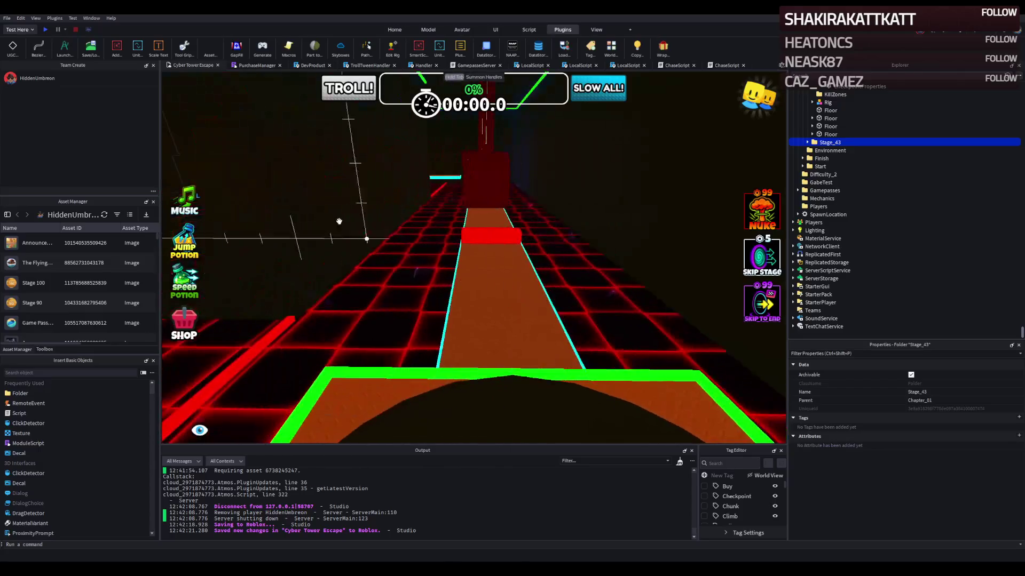
left_click(46, 30)
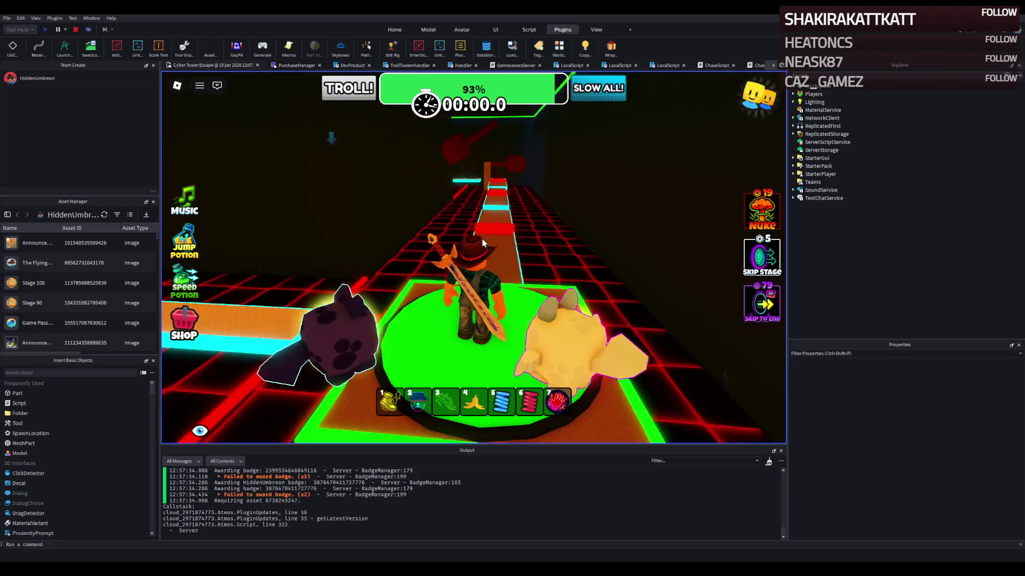
key("w")
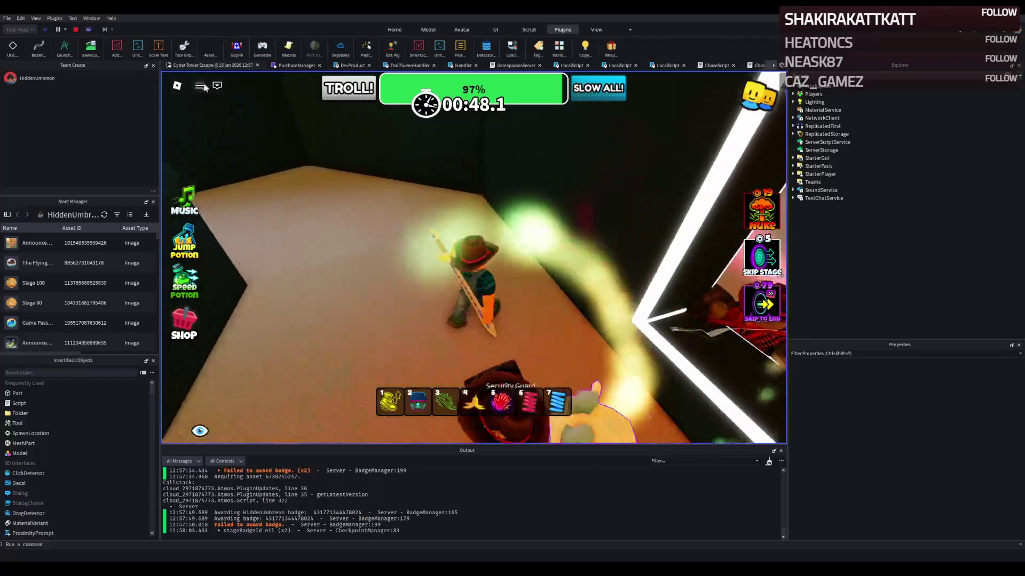
key("shift+F5")
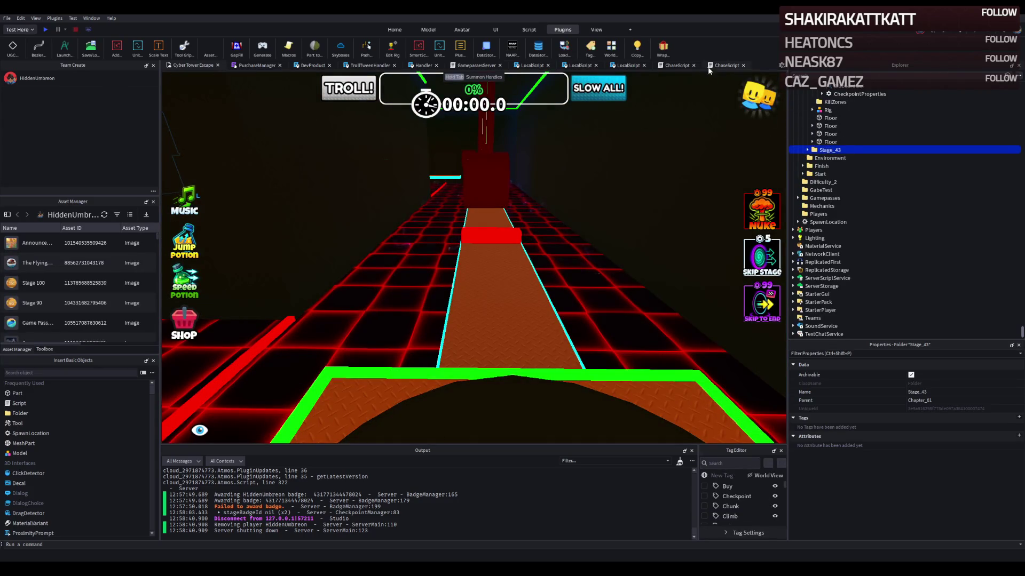
Step: Review ChaseScript's MAX_DISTANCE and MAX_HEIGHT_DIFF, then fly to the guard and start a playtest
left_click(675, 66)
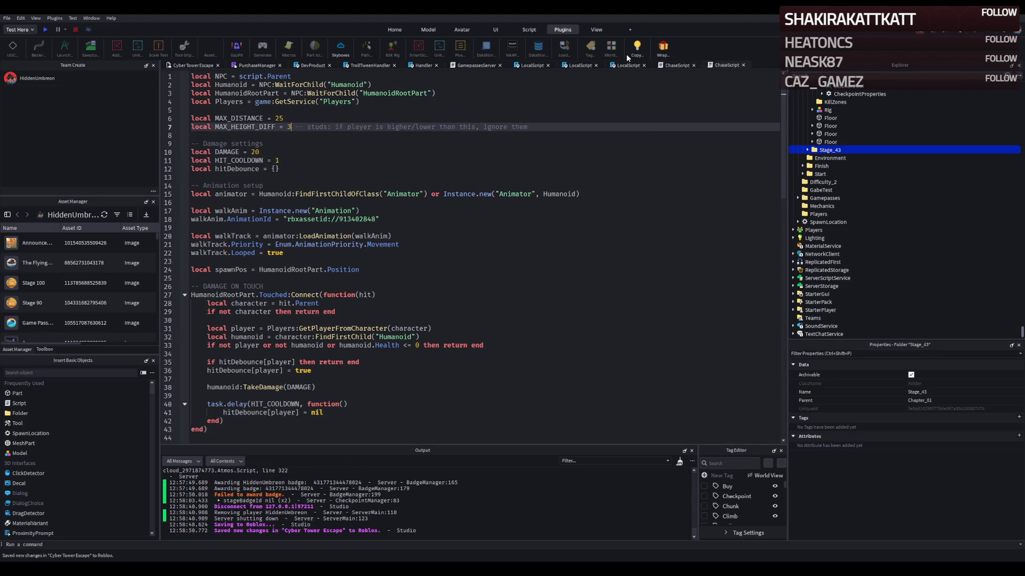
left_click(192, 68)
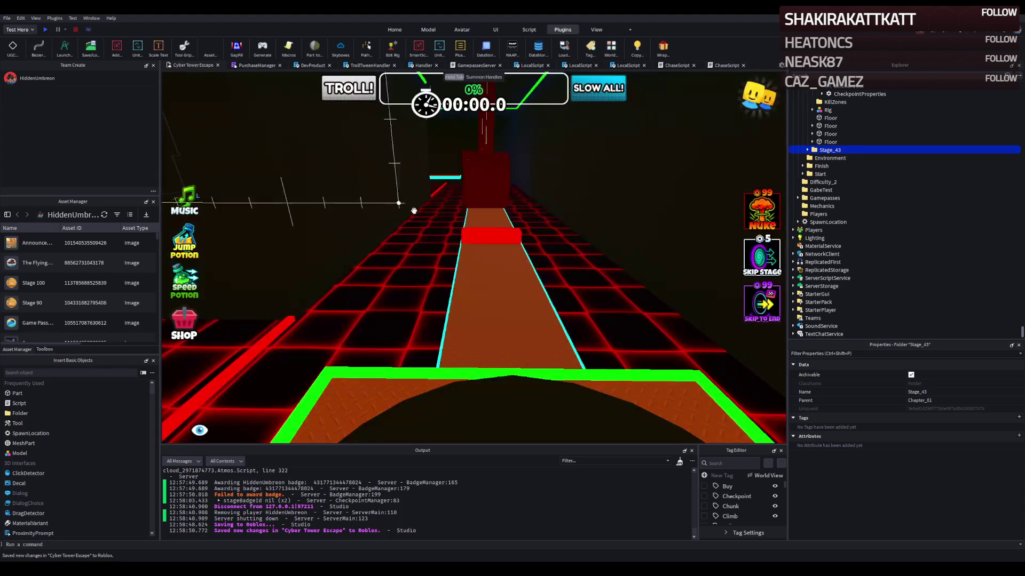
key("w")
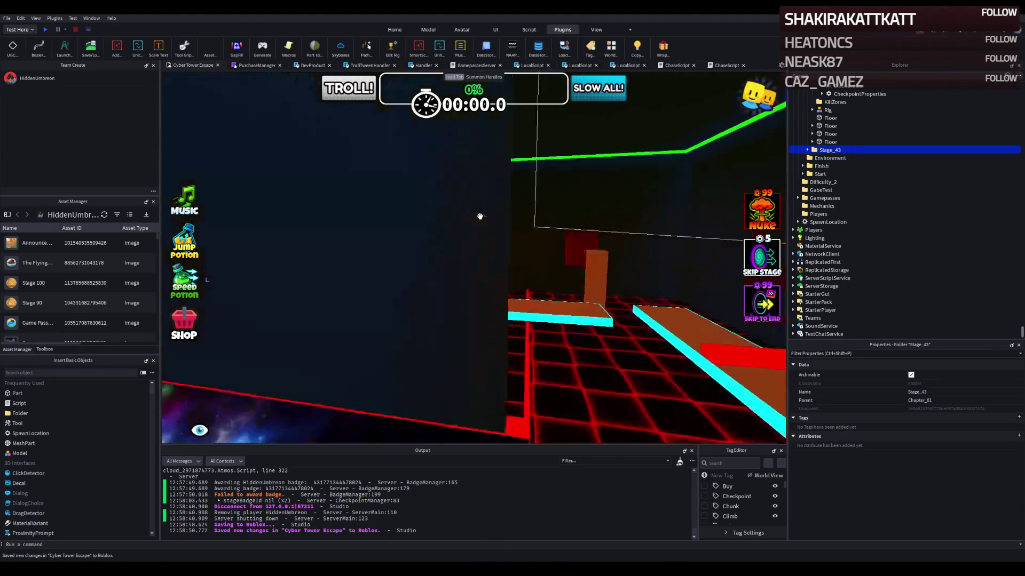
key("w")
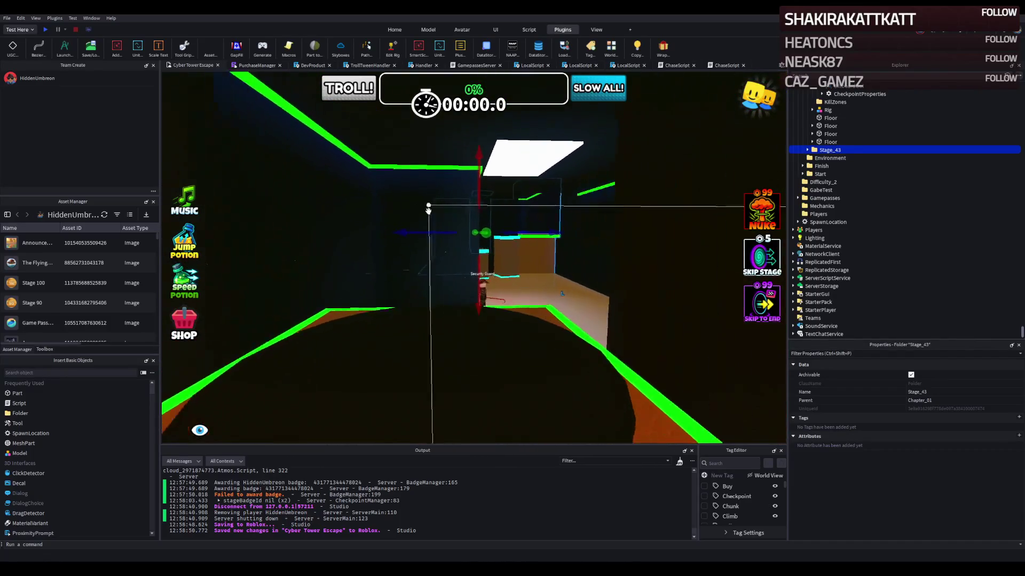
left_click(47, 30)
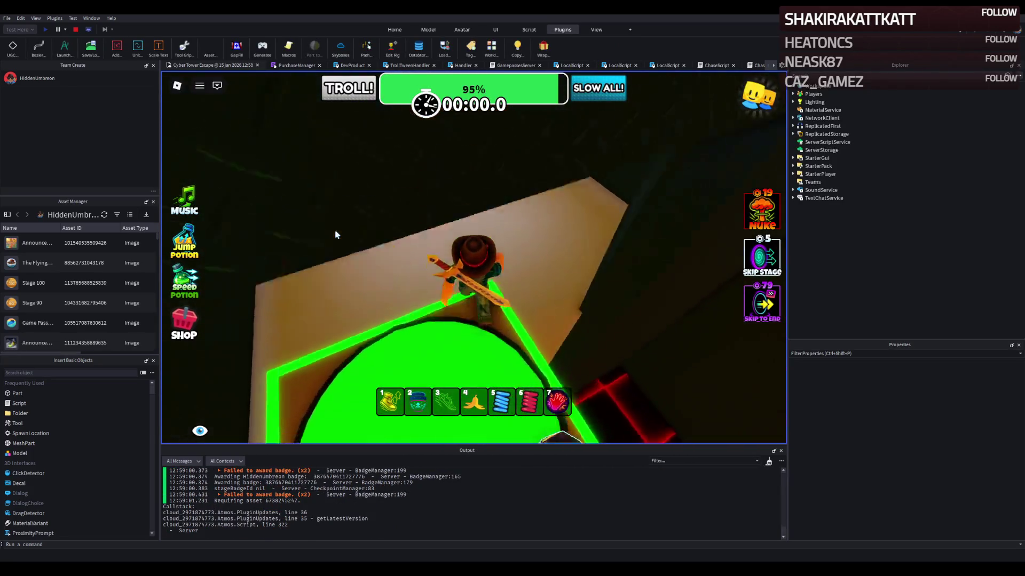
Step: Run into the guard room, jump onto the glowing blocks and checkpoint pad, then continue
key("w")
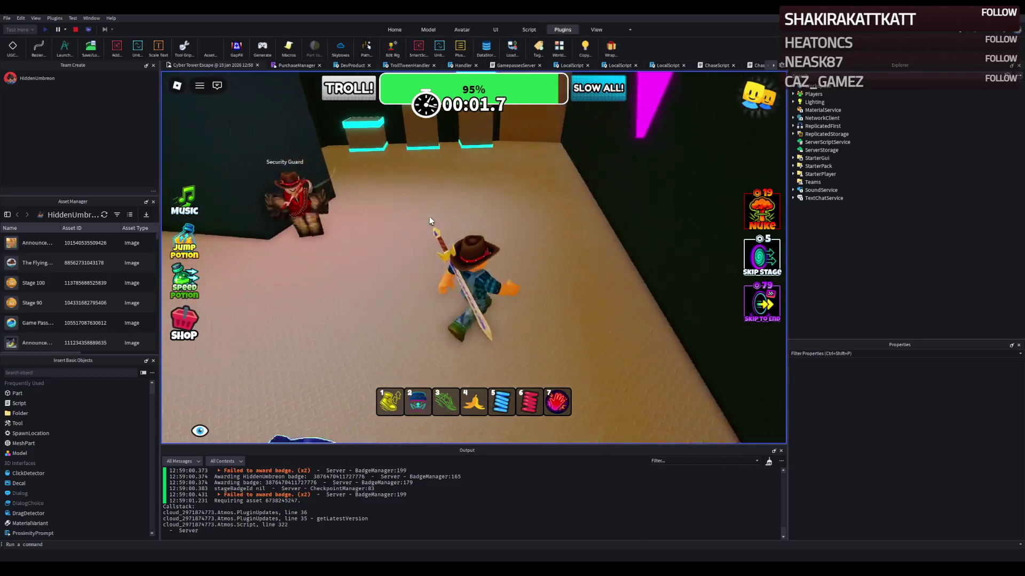
key("w")
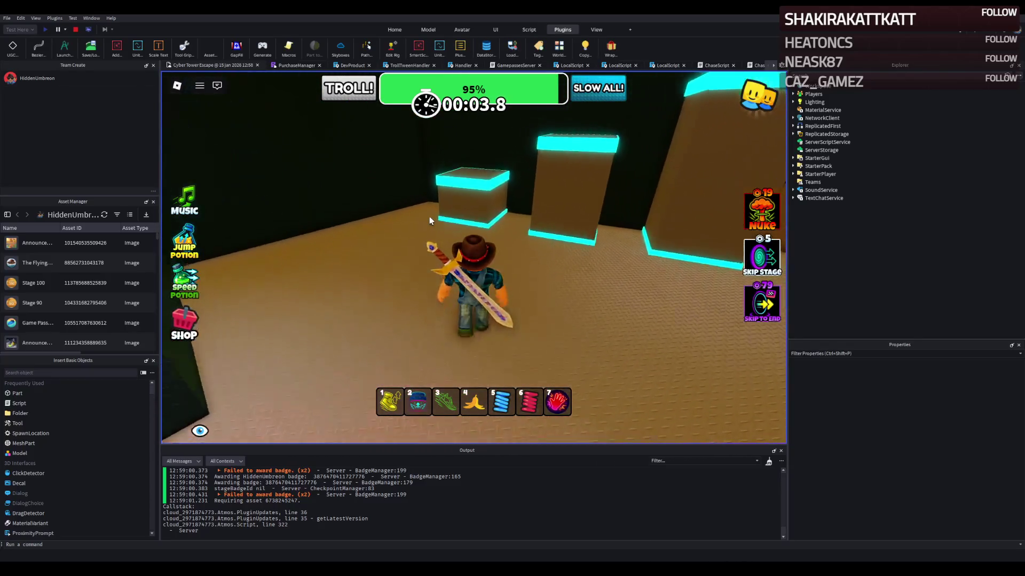
key("w")
key("space")
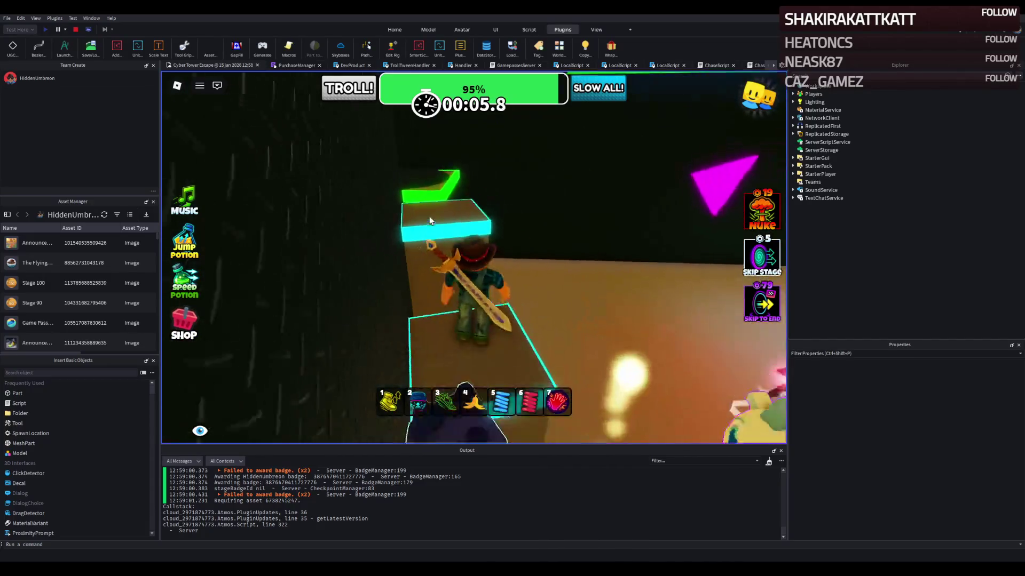
key("w")
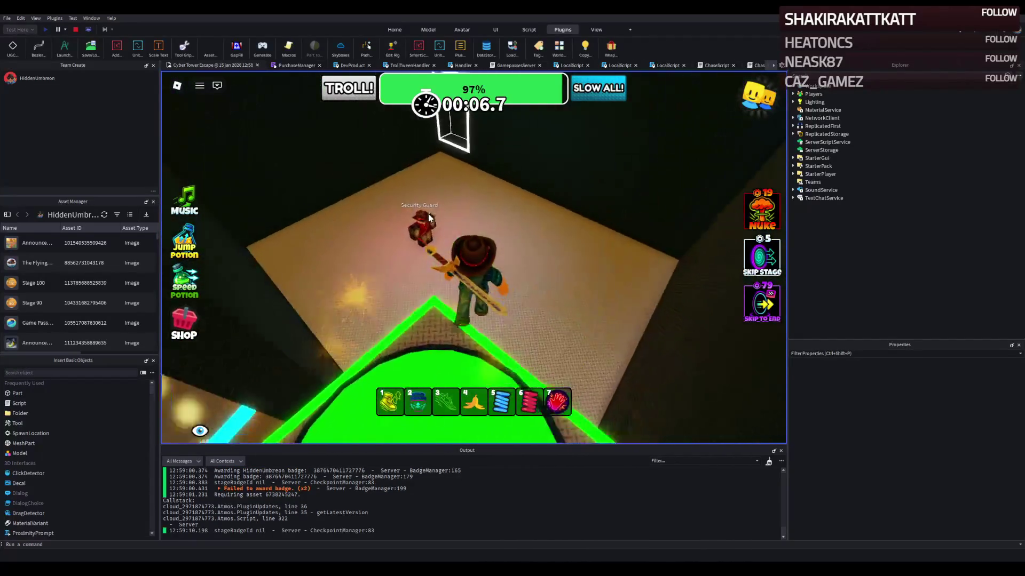
key("w")
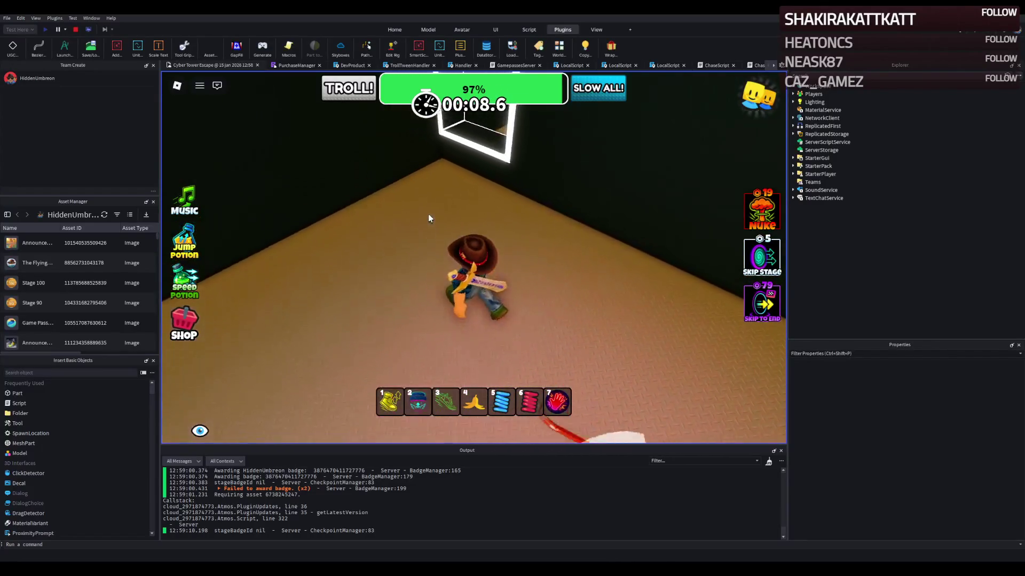
key("w")
key("w")
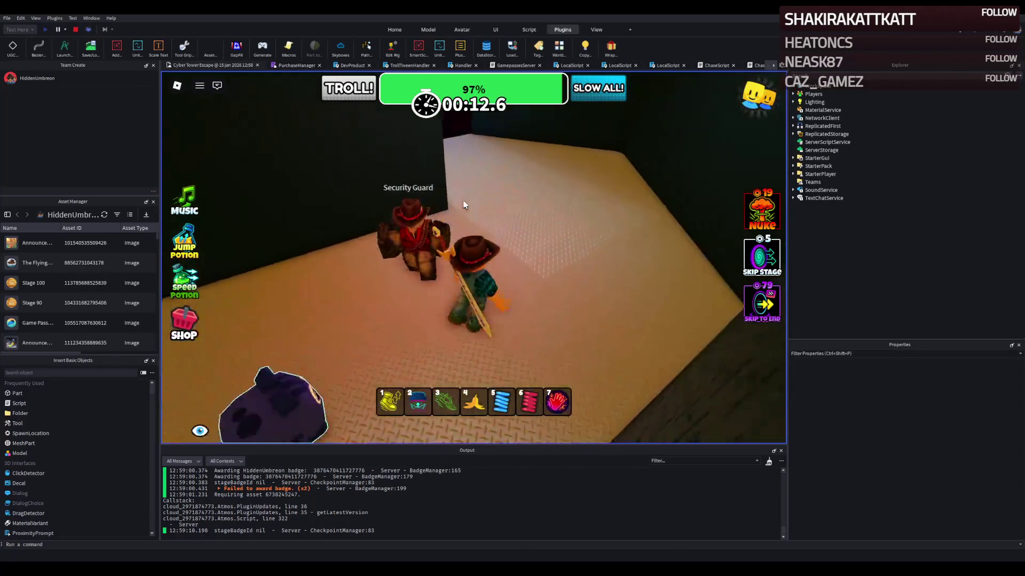
key("w")
key("w")
key("w")
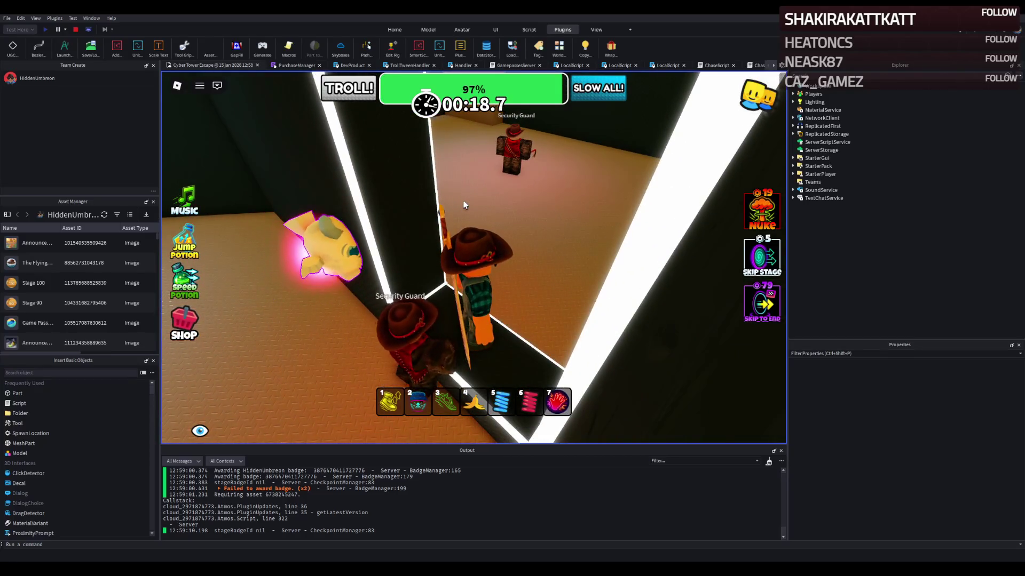
Step: Run past the Security Guards through the corridor and doorframe, then end the playtest
key("w")
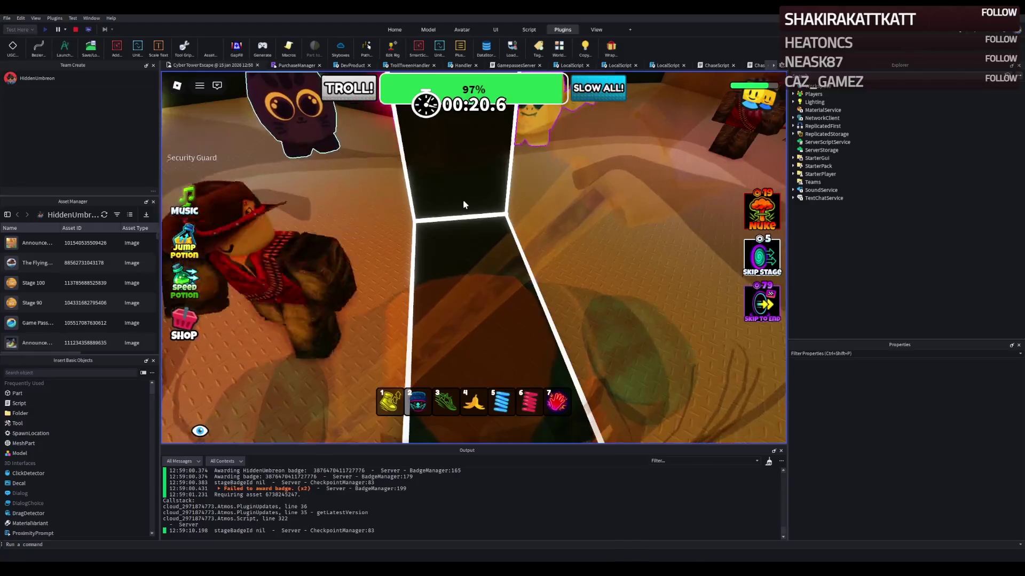
key("w")
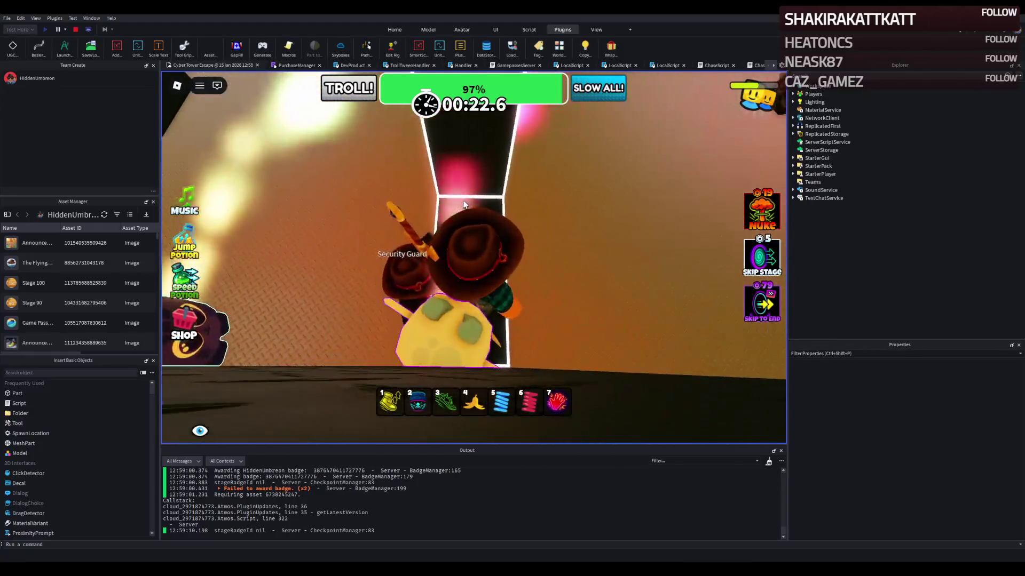
key("w")
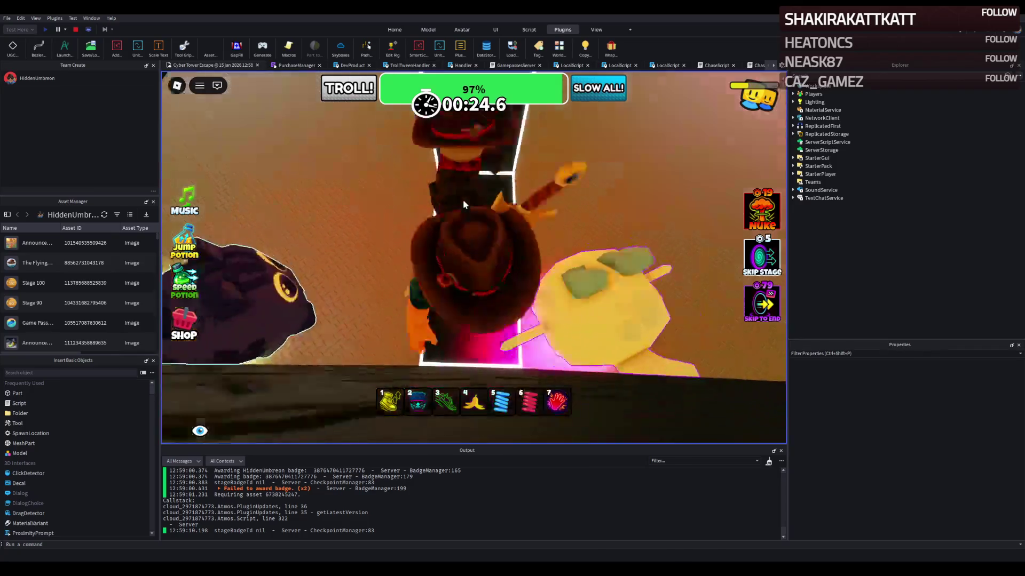
key("w")
key("w")
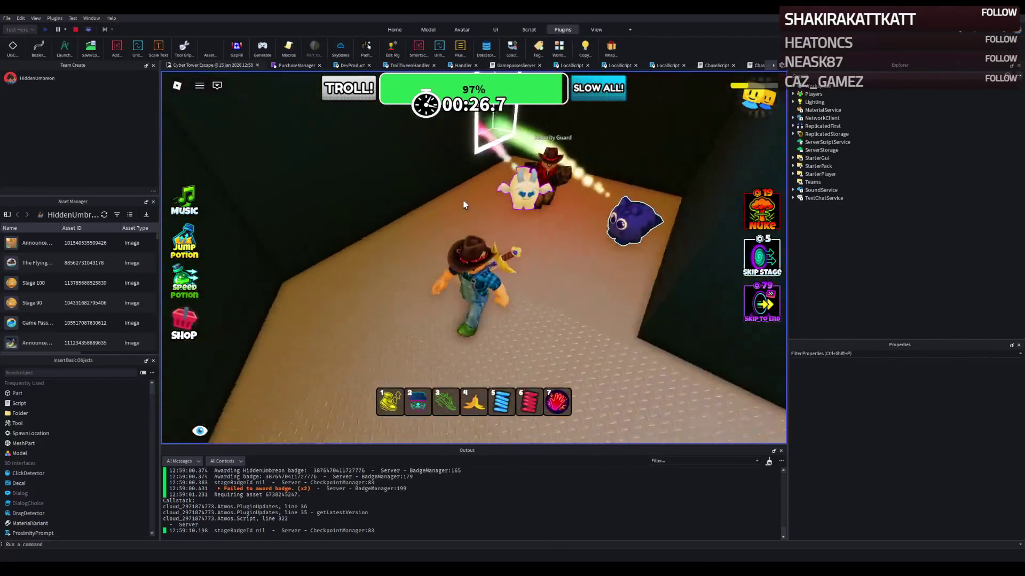
key("w")
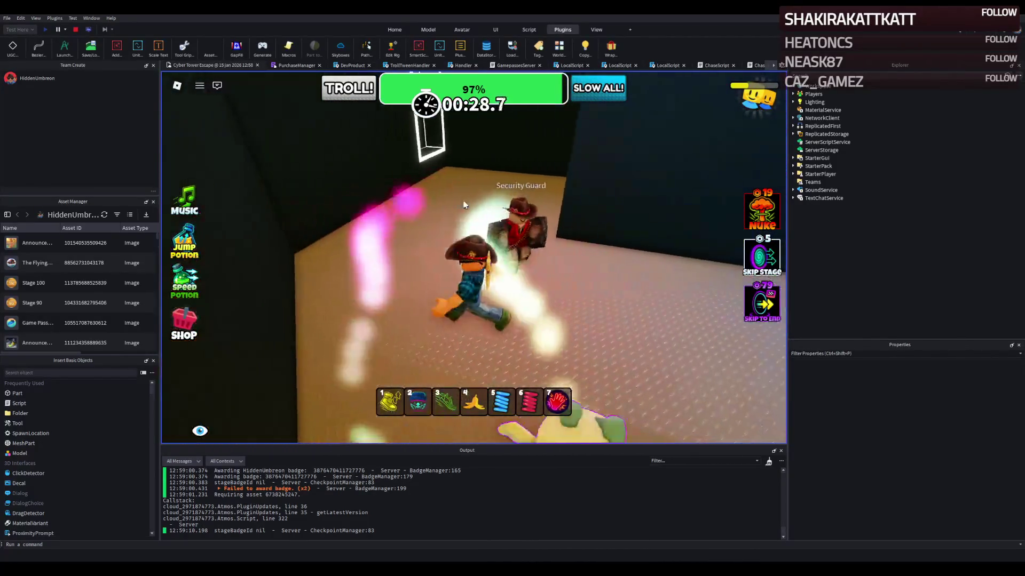
key("w")
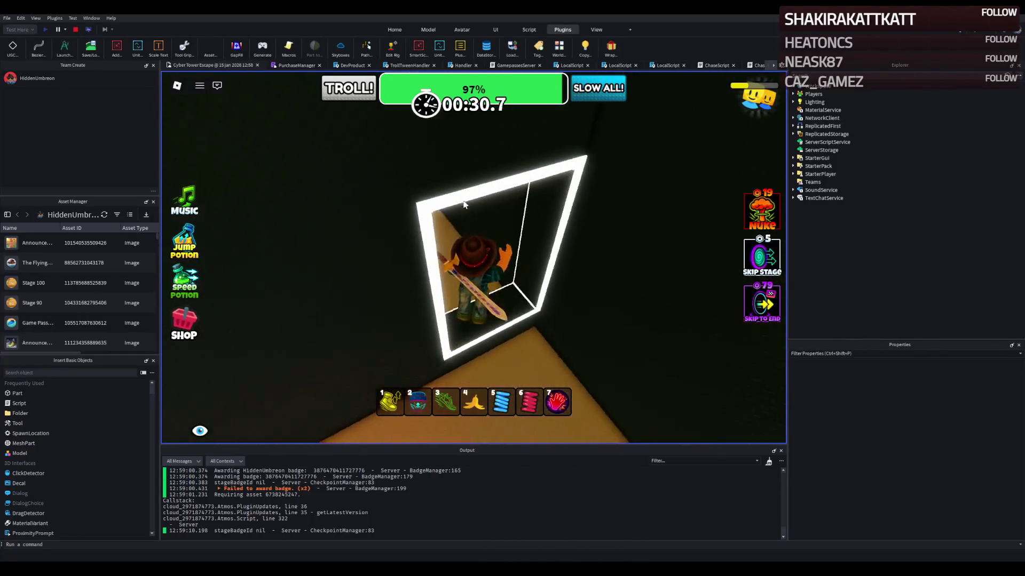
key("w")
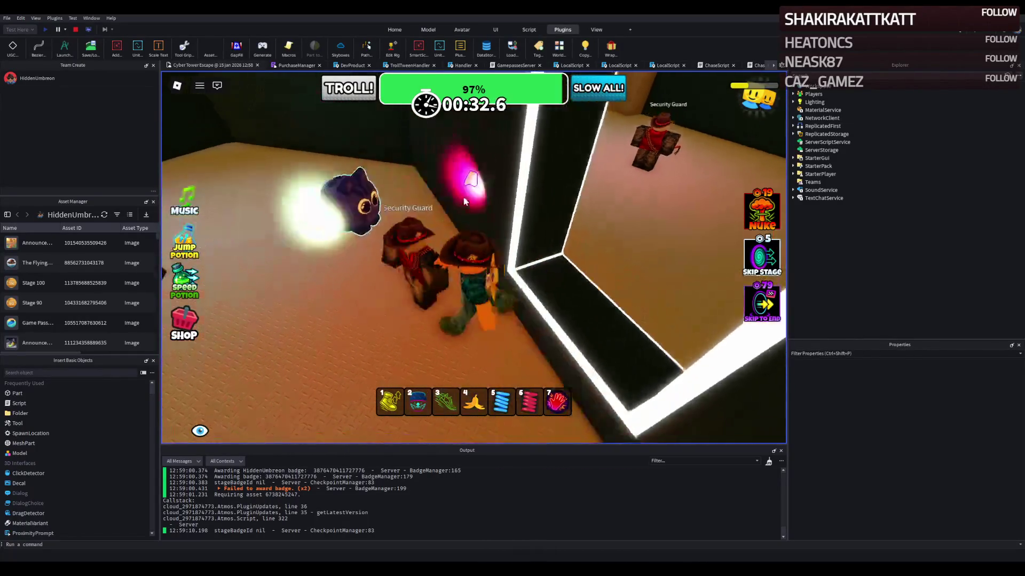
left_click(75, 29)
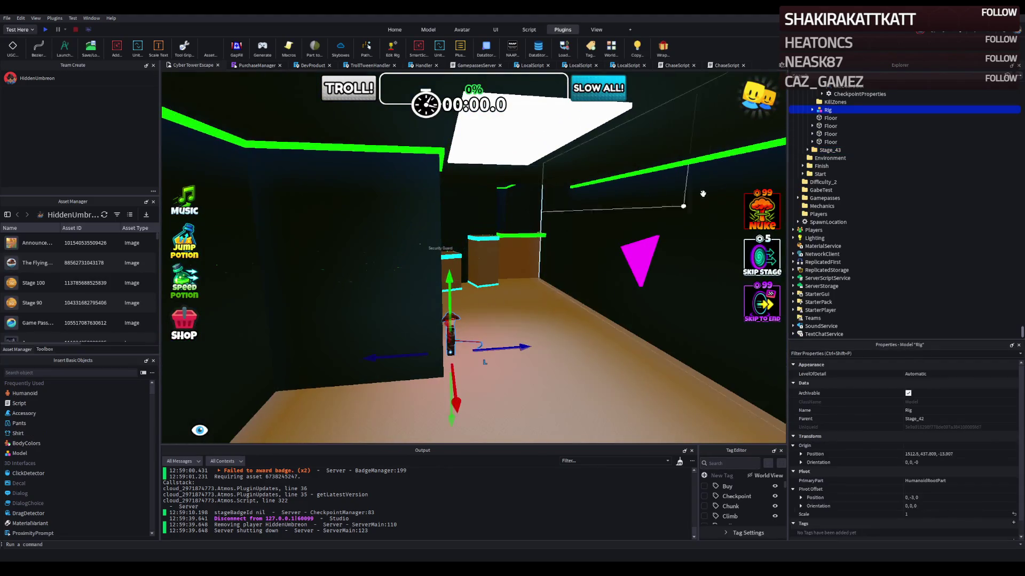
Step: Open the Rig's ChaseScript, closing the duplicate script tab
left_click(812, 110)
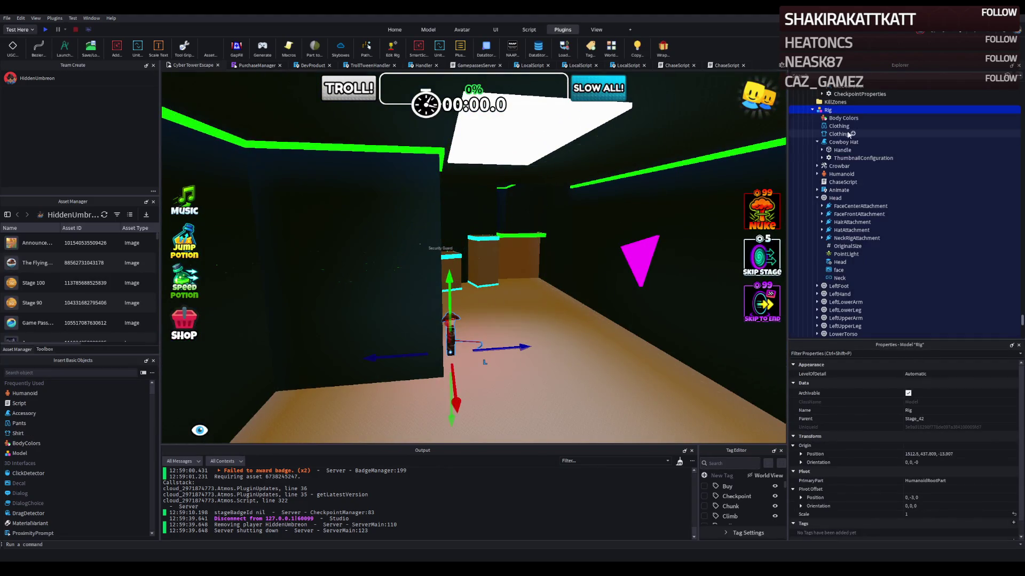
double_click(841, 182)
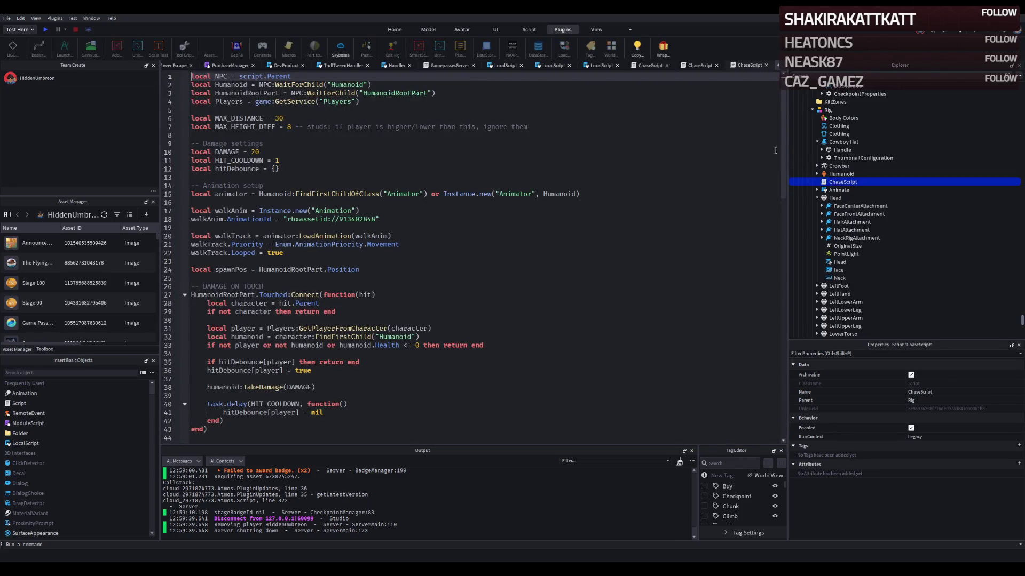
left_click(765, 66)
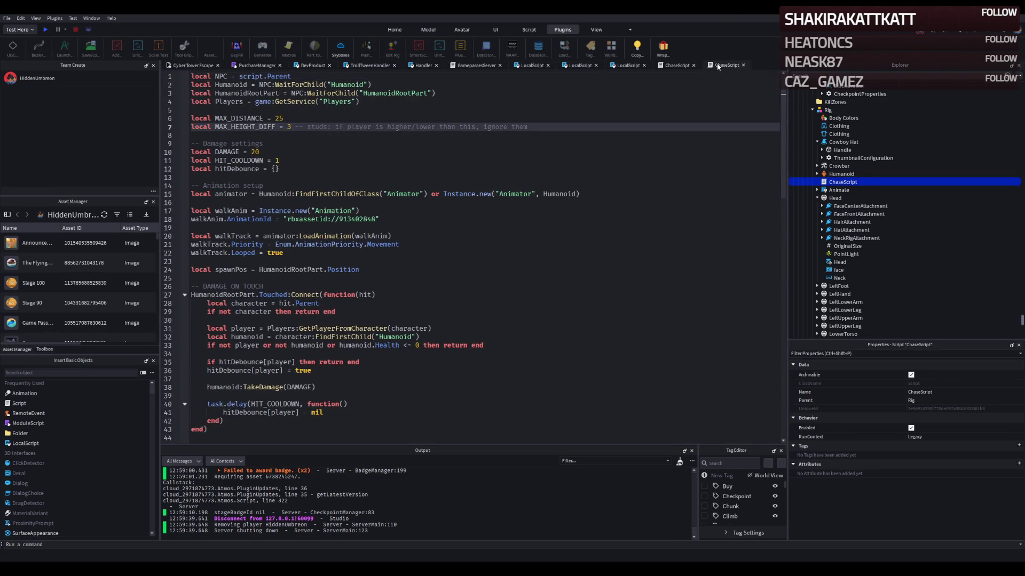
Step: Change MAX_HEIGHT_DIFF to 1 and save the place to Roblox
key("ctrl+s")
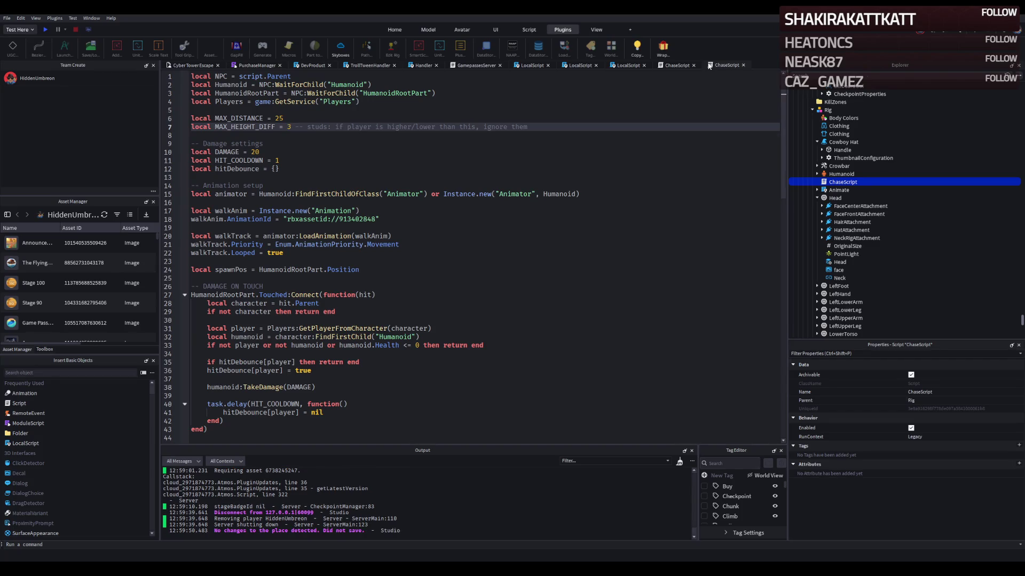
key("ctrl+s")
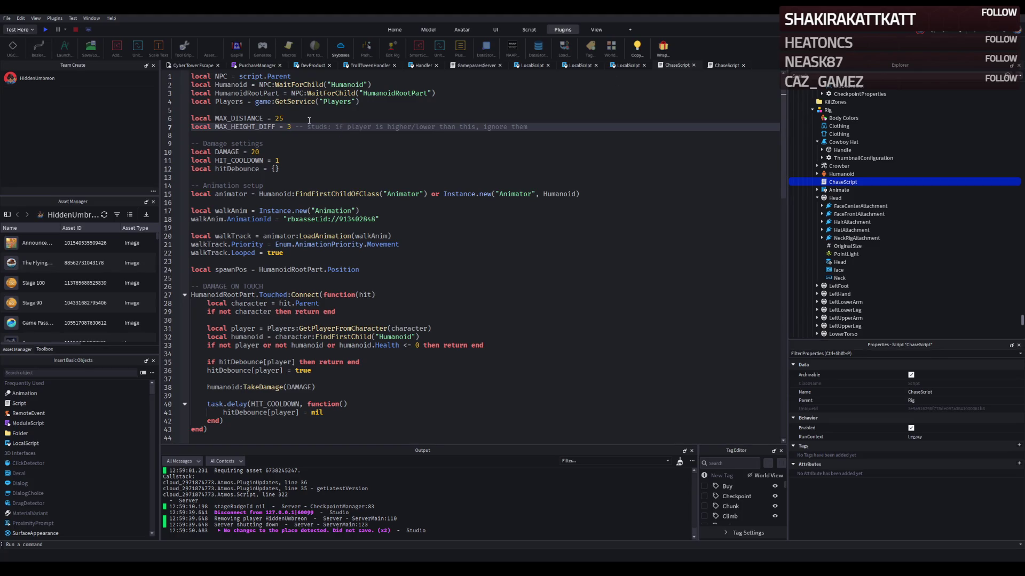
type("1")
key("ctrl+s")
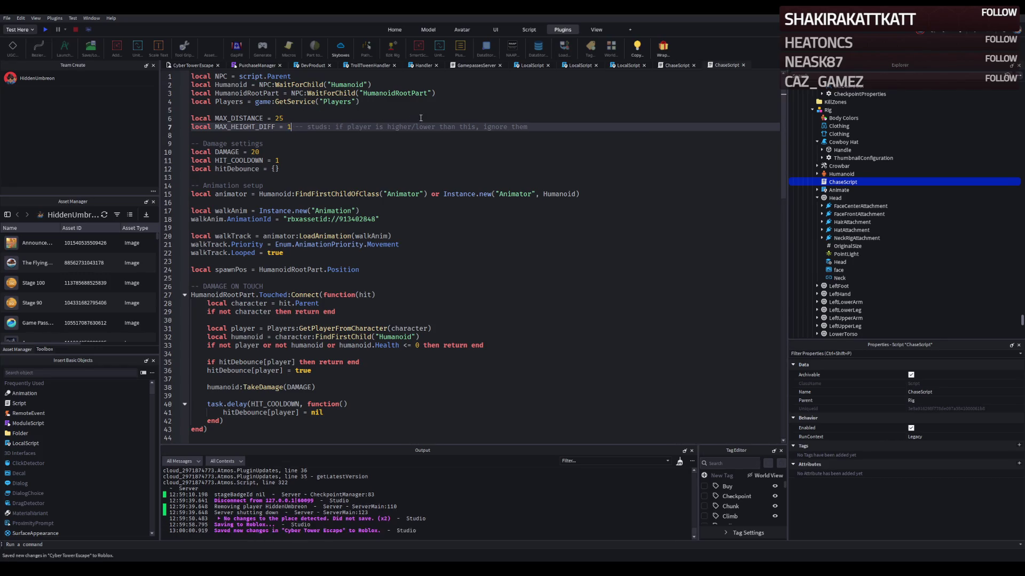
Step: Start a playtest and walk past the Security Guard so it catches up
left_click(181, 66)
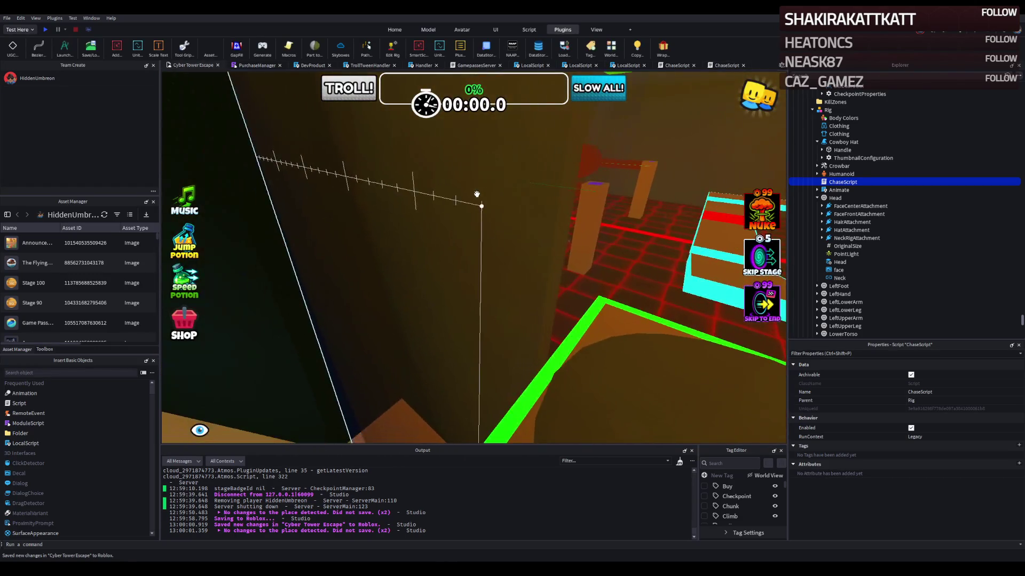
scroll(477, 195, "up", 5)
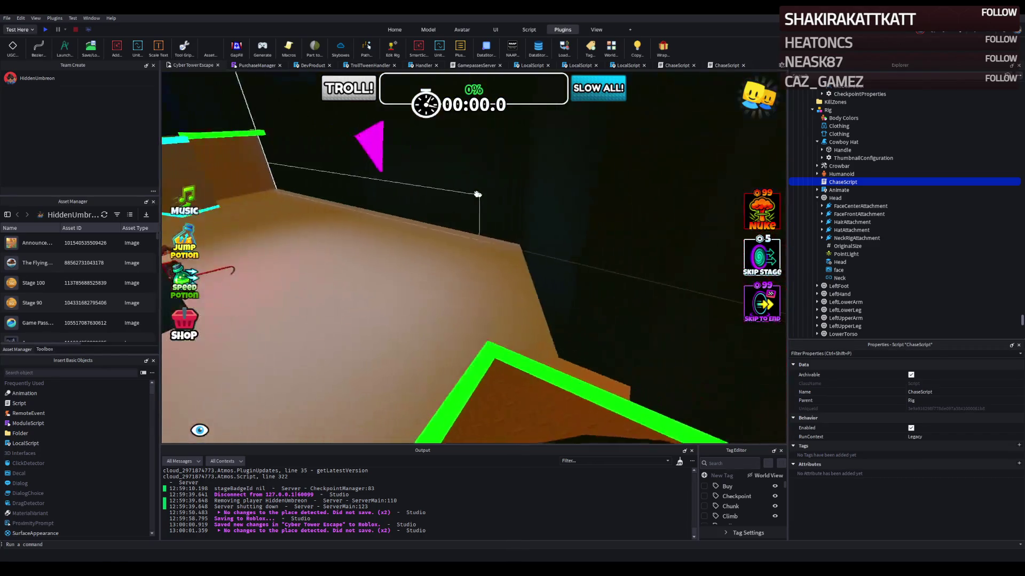
left_click(46, 29)
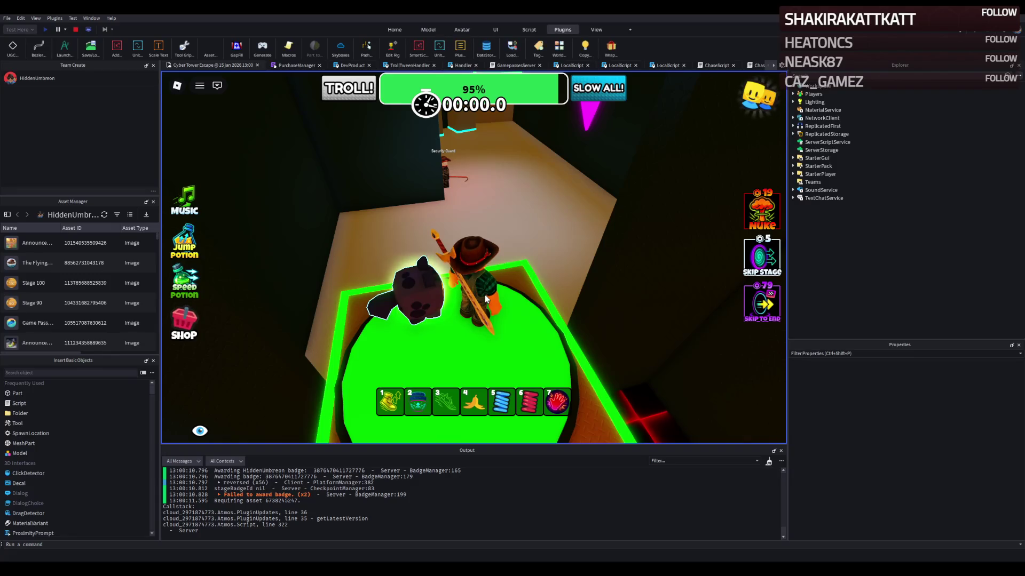
key("w")
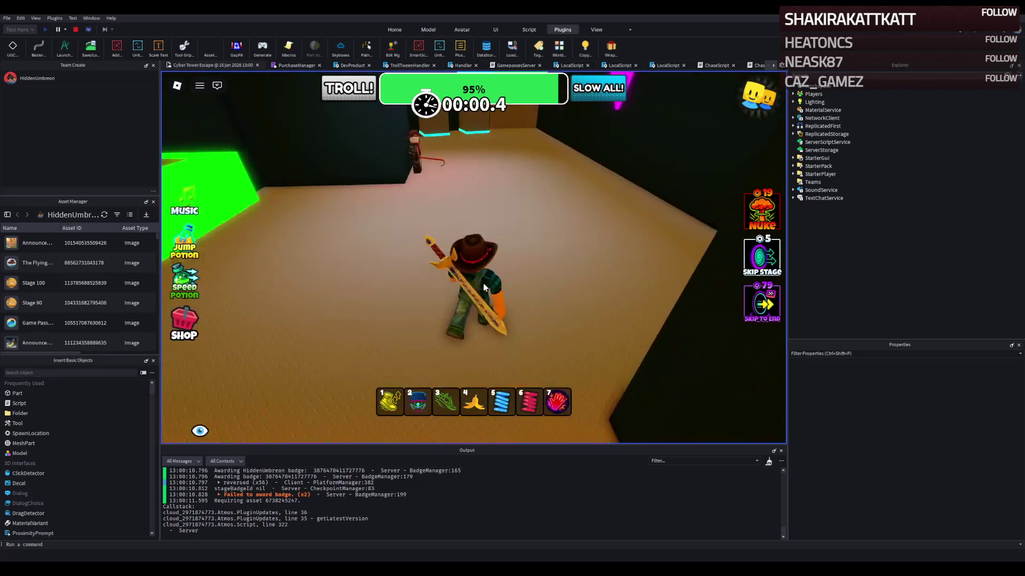
key("w")
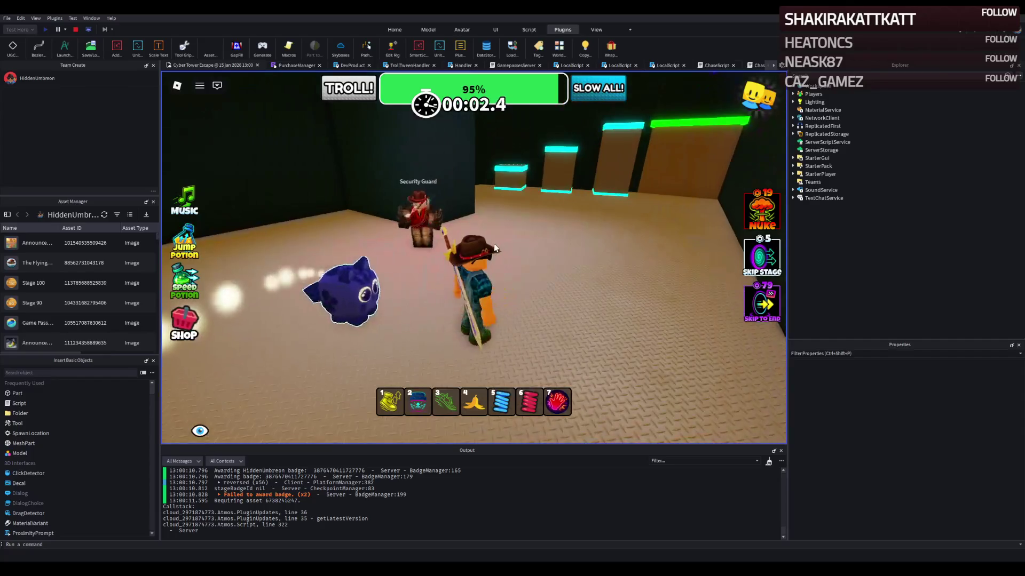
key("w")
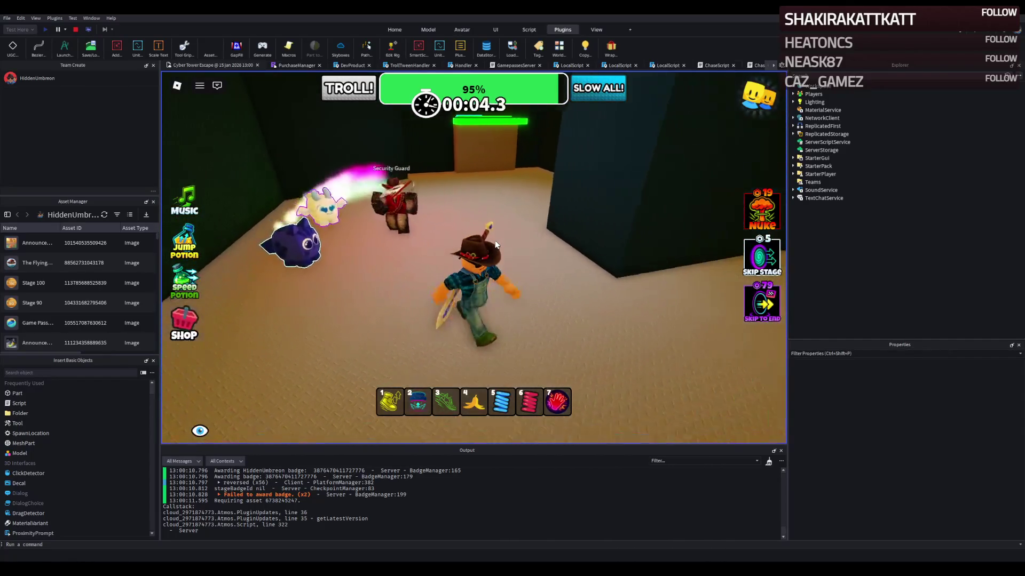
key("w")
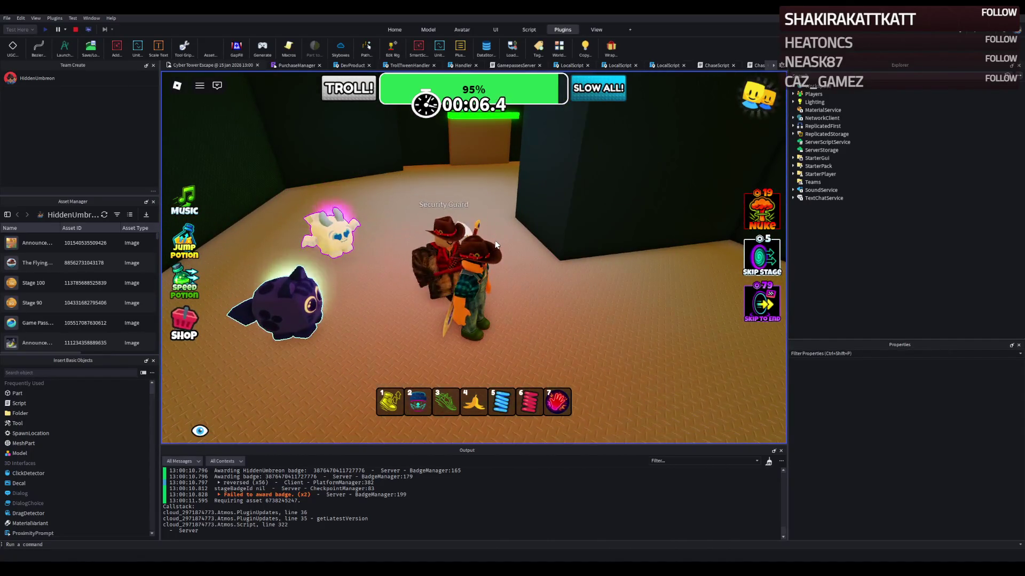
Step: Cross the cyan-edged blocks onto the green checkpoint pad
key("w")
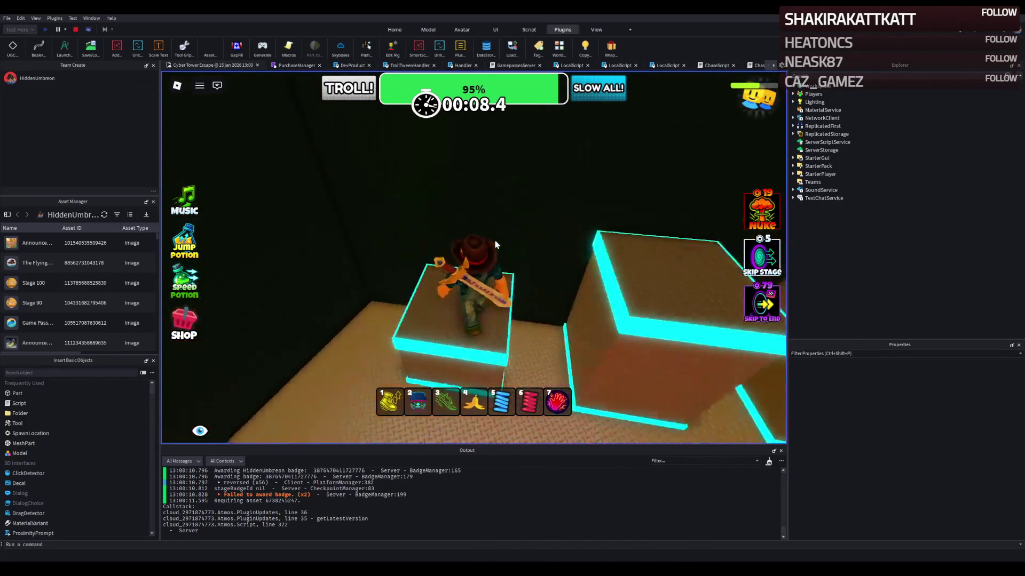
key("w")
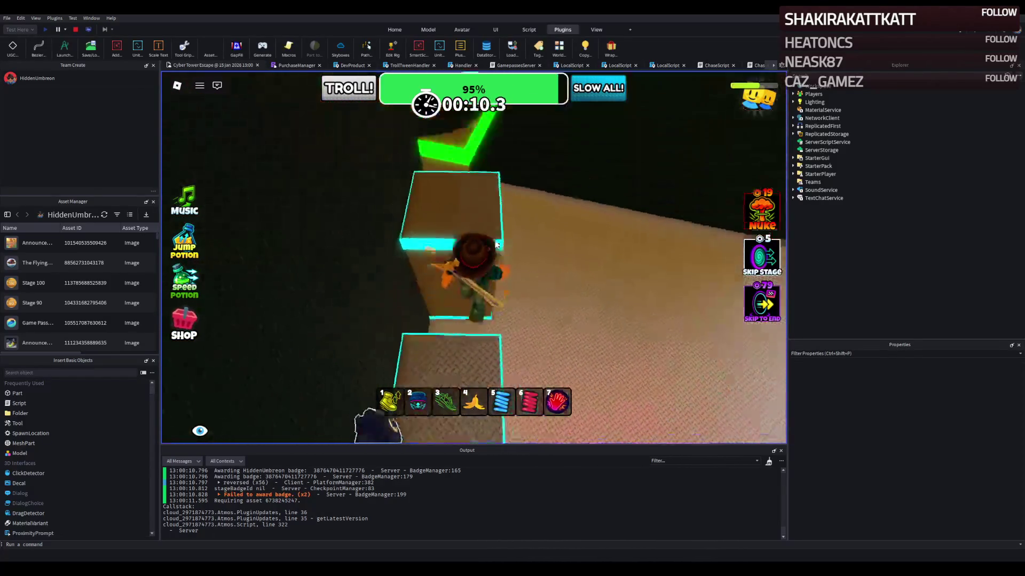
key("w")
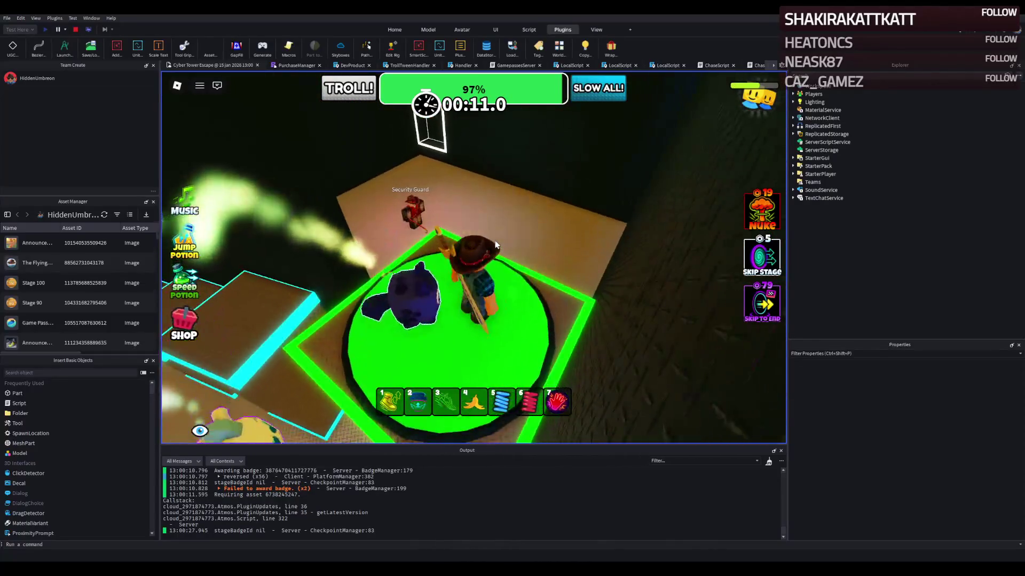
key("w")
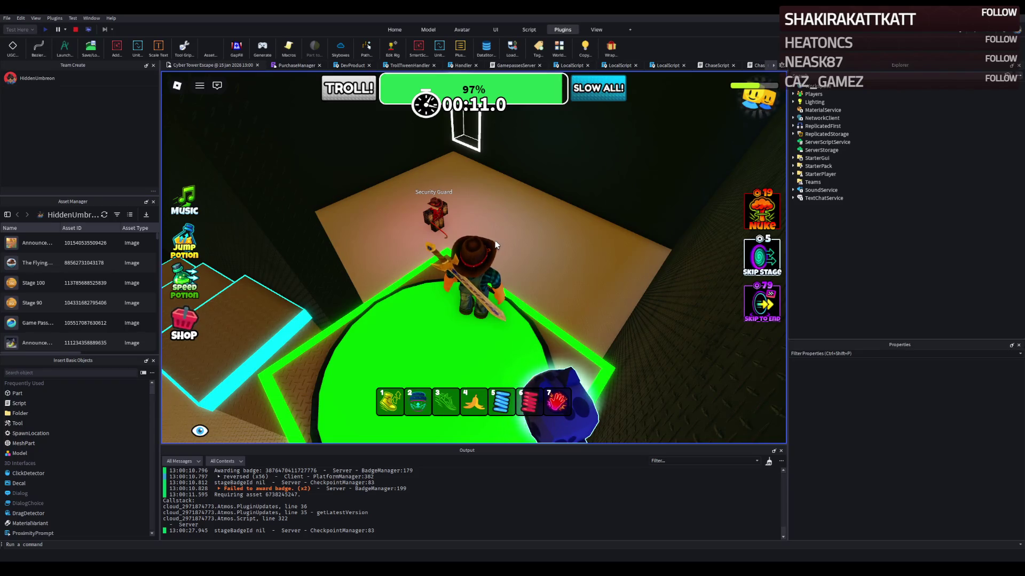
Step: Run from the chasing guard through the corridor and floor, then stop the playtest
key("w")
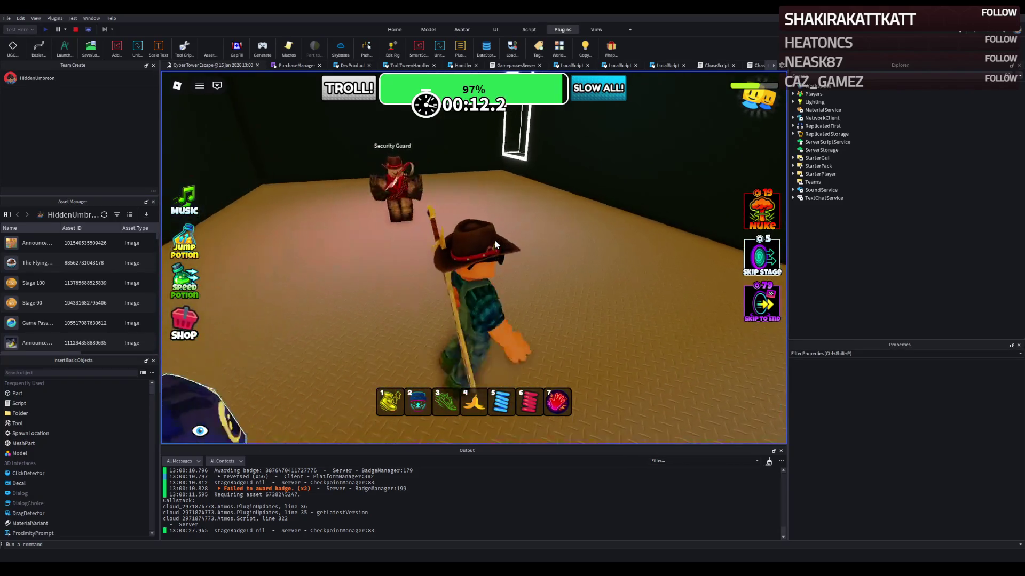
key("w")
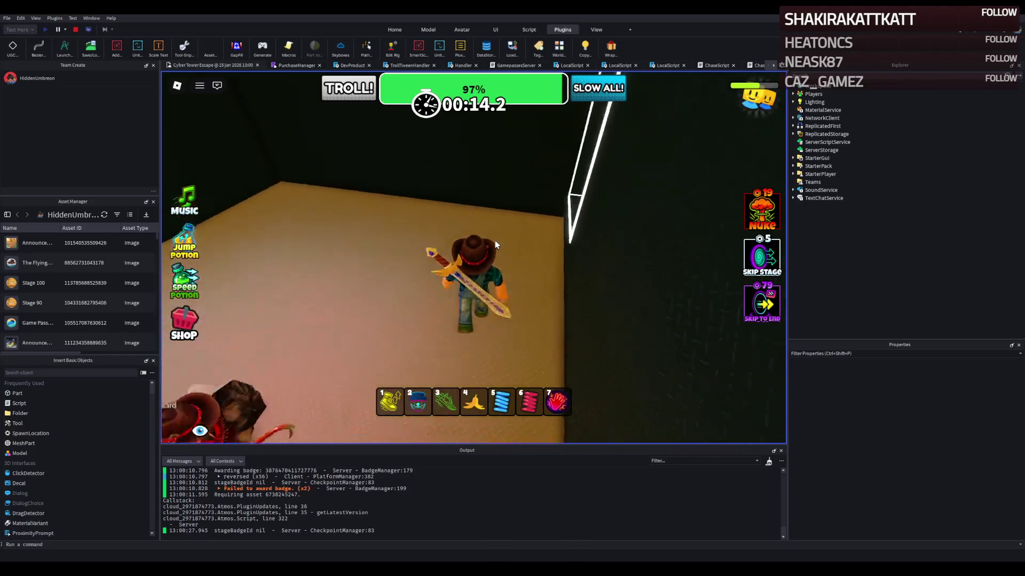
key("w")
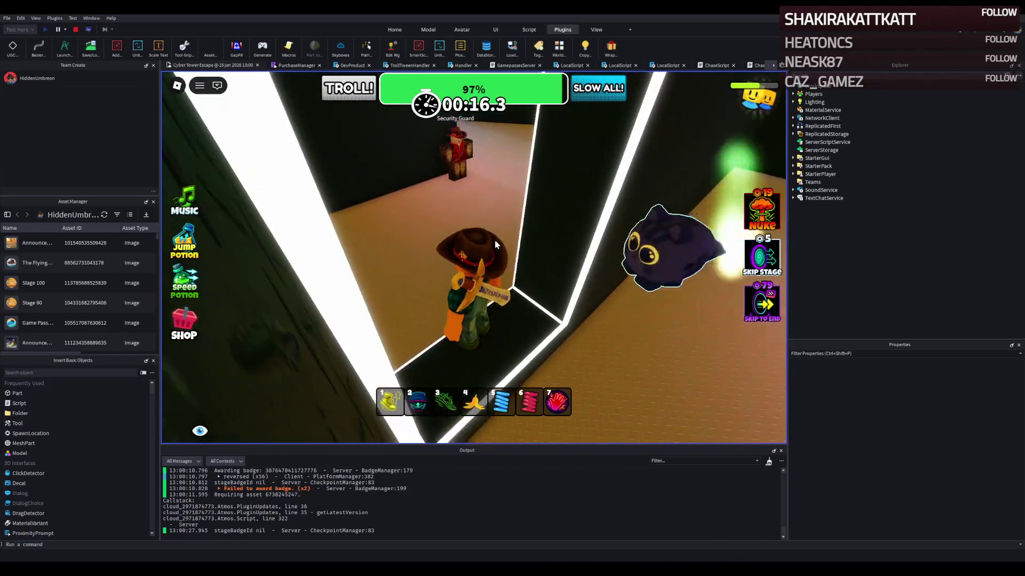
key("w")
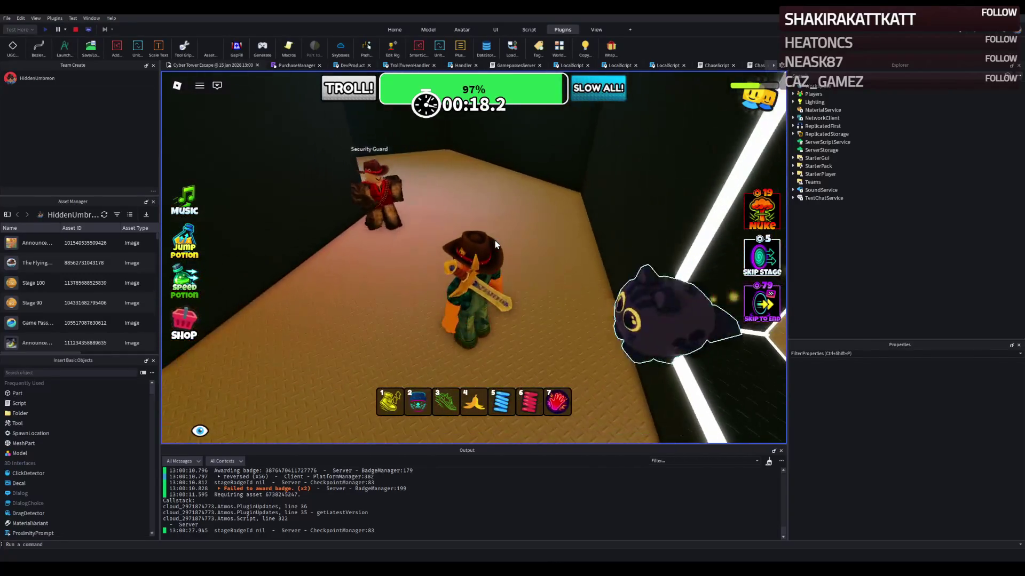
key("w")
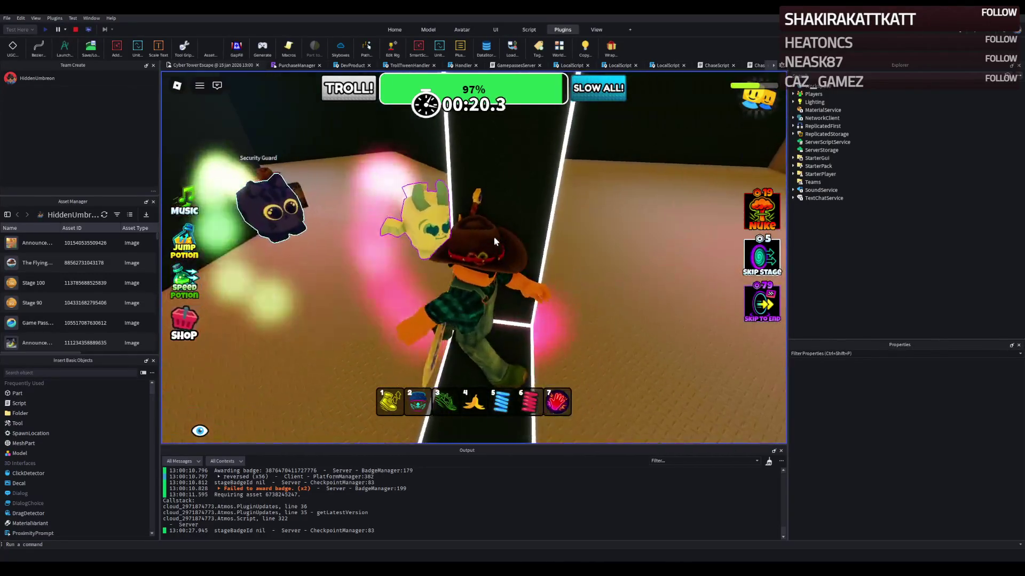
left_click(75, 30)
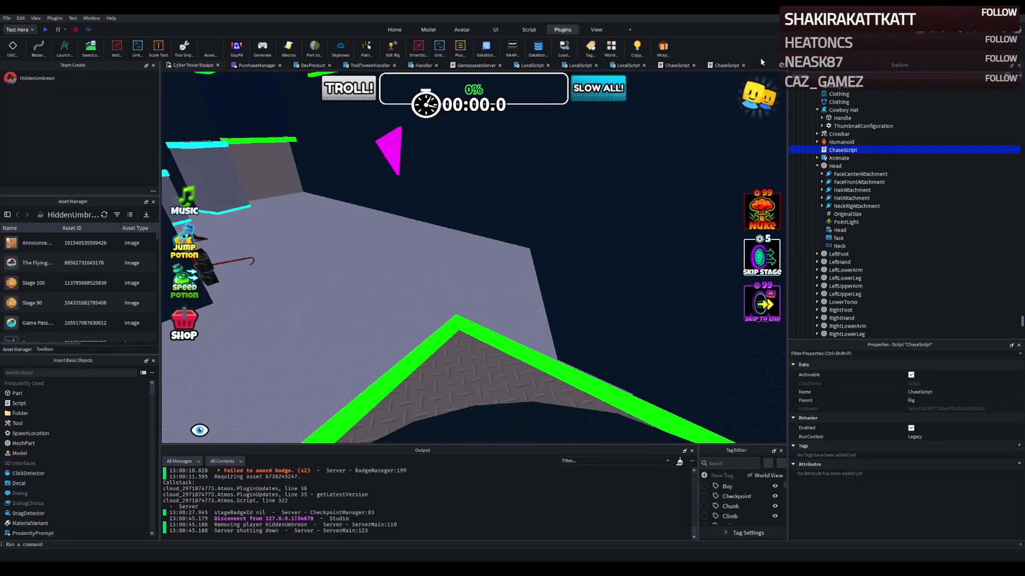
Step: Set MAX_HEIGHT_DIFF in ChaseScript to 2, save to Roblox, and return to the Cyber Tower Escape view
left_click(682, 65)
type("2")
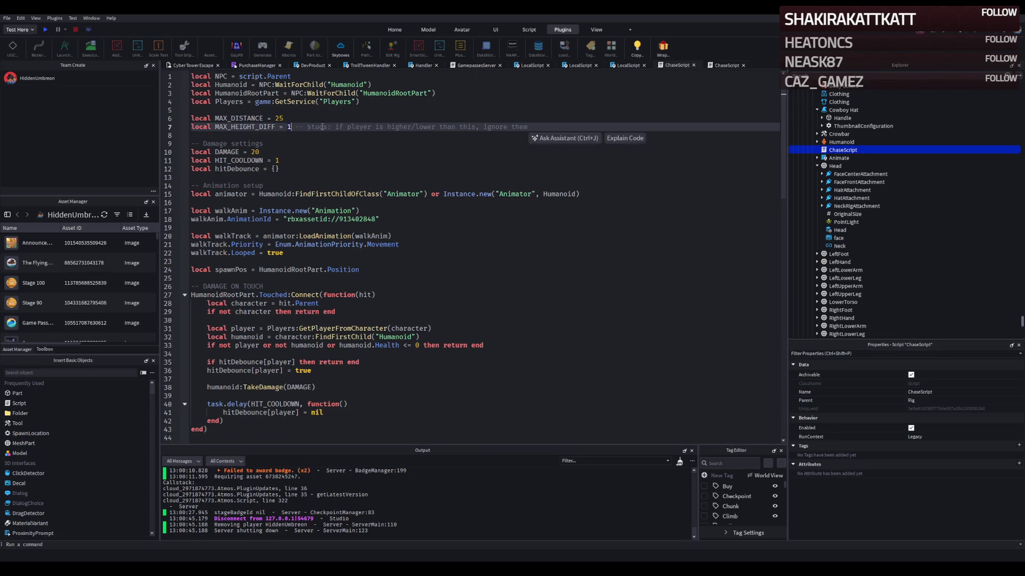
key("ctrl+z")
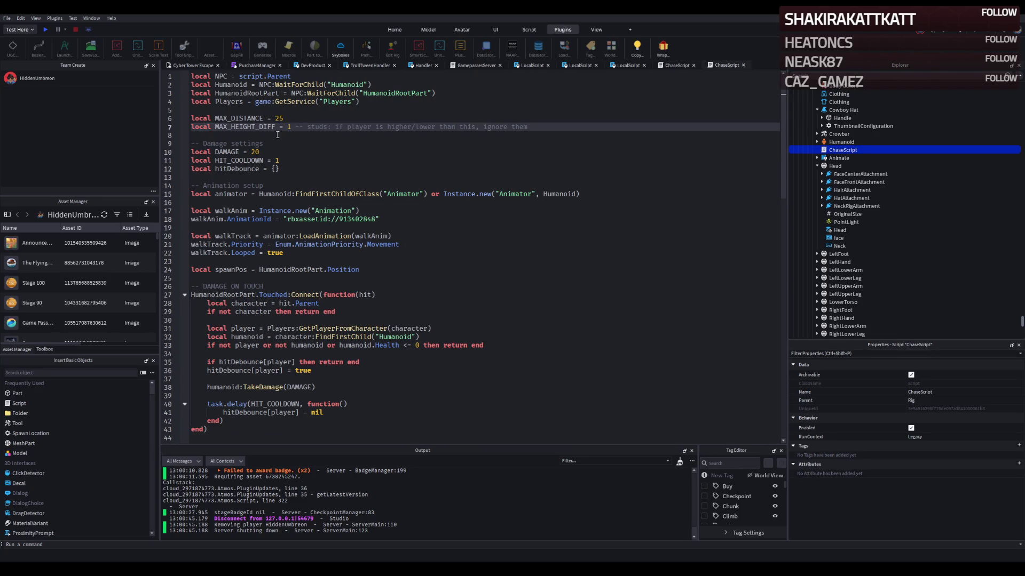
type("2")
key("ctrl+s")
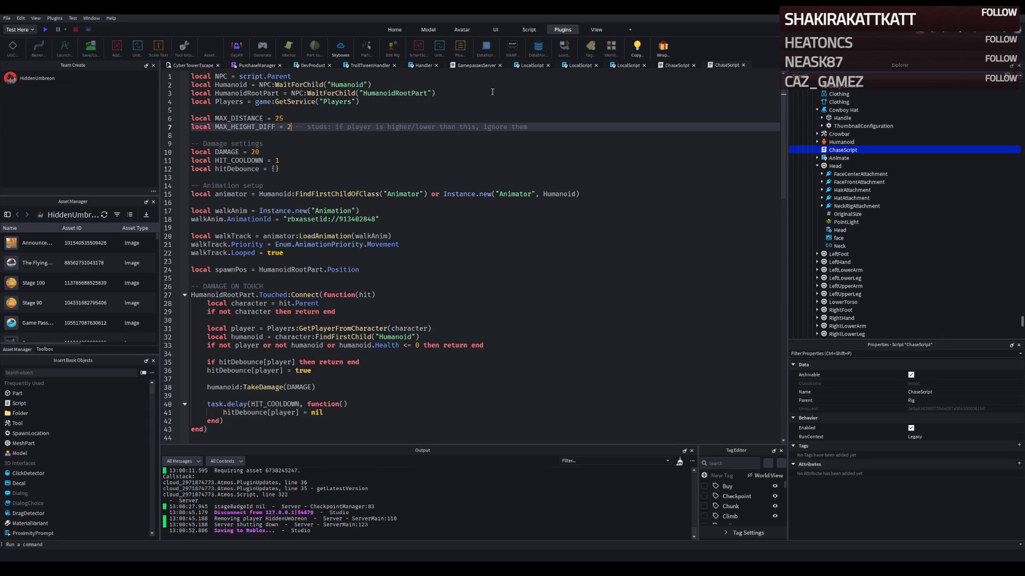
left_click(184, 69)
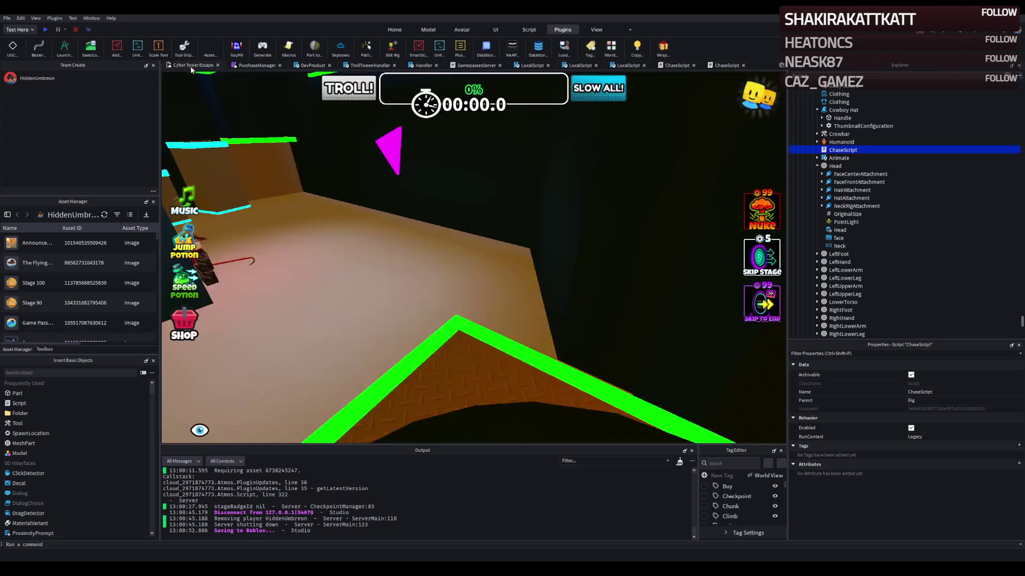
key("s")
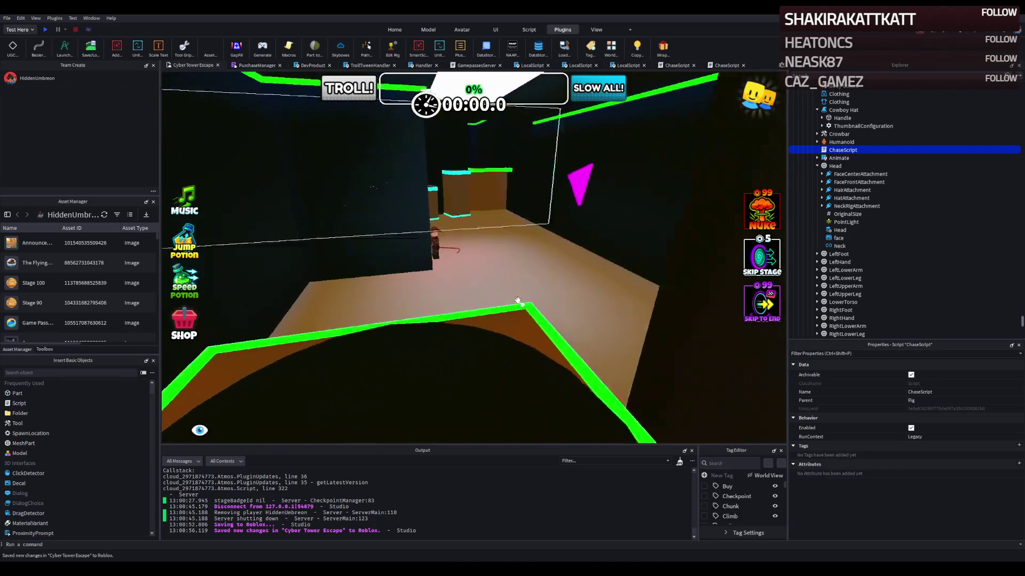
key("w")
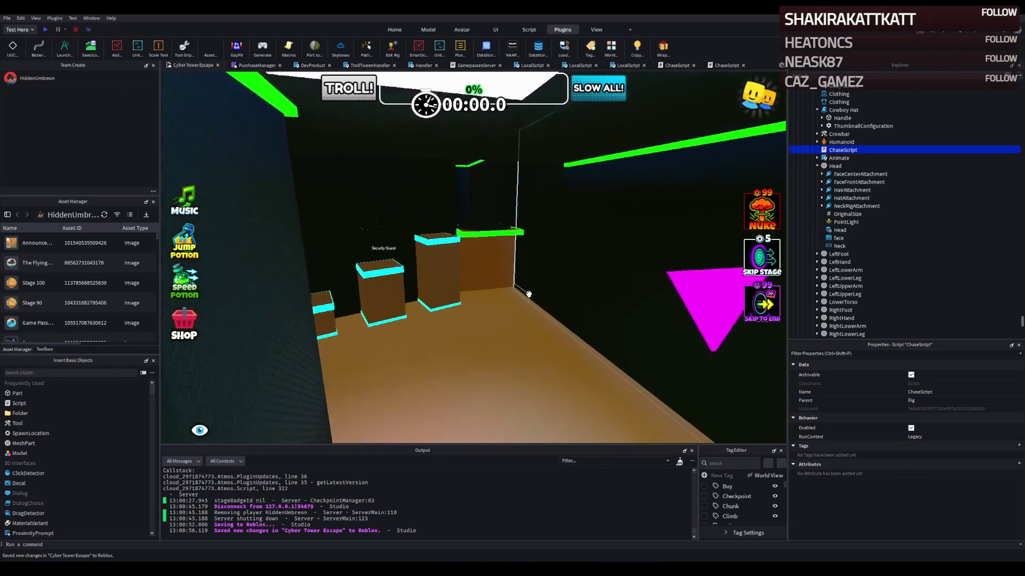
key("w")
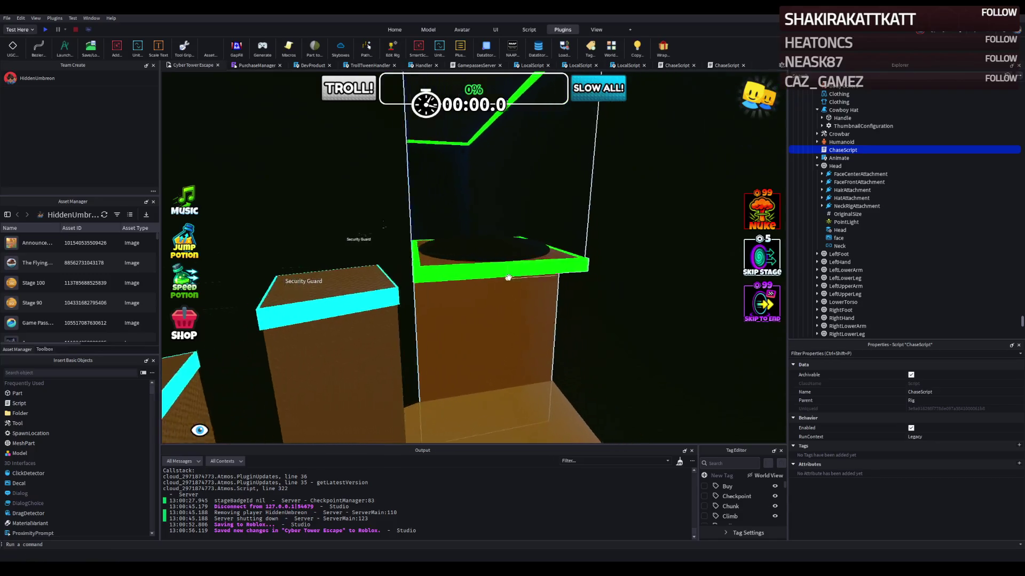
key("a")
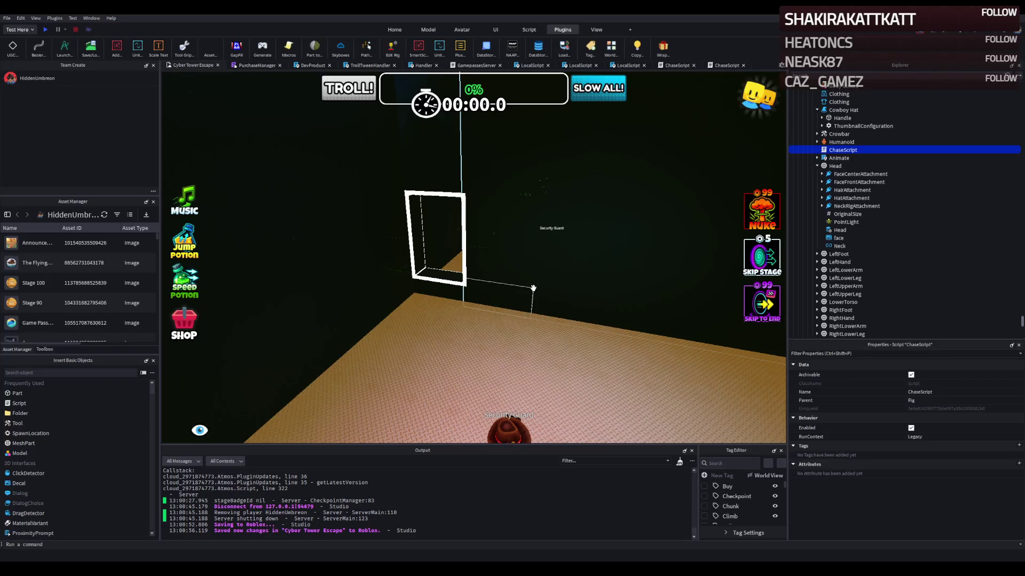
key("w")
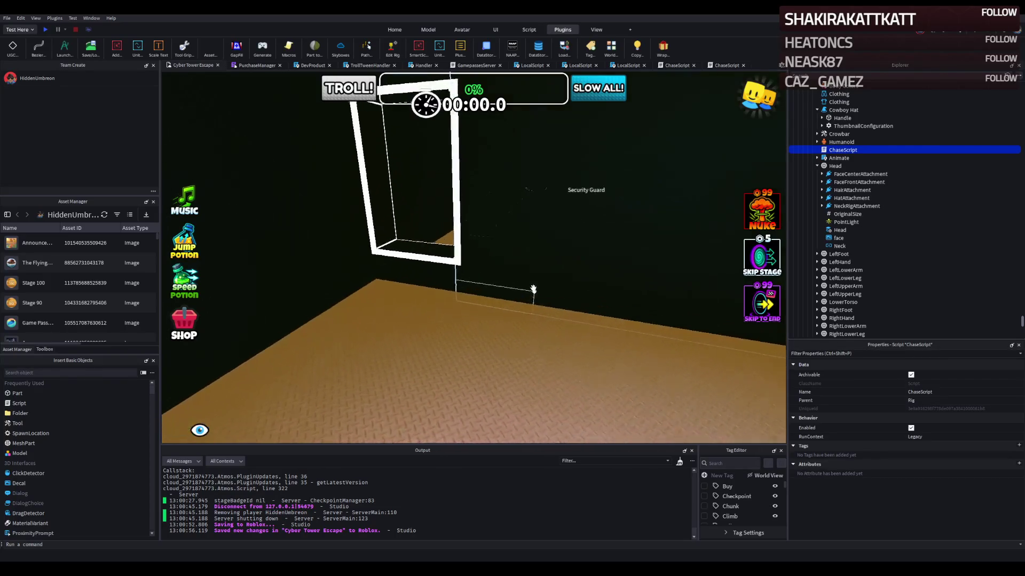
key("w")
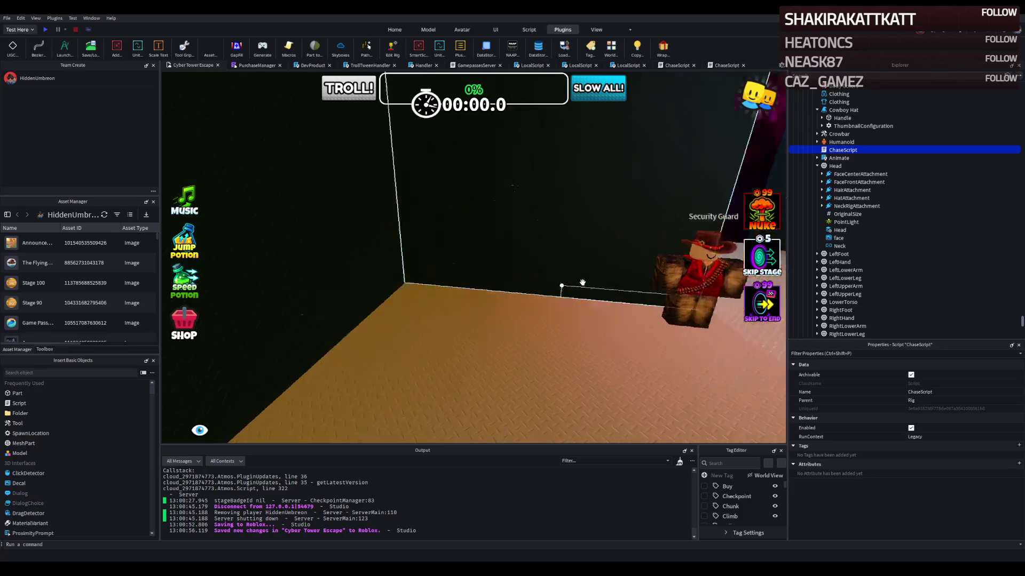
key("s")
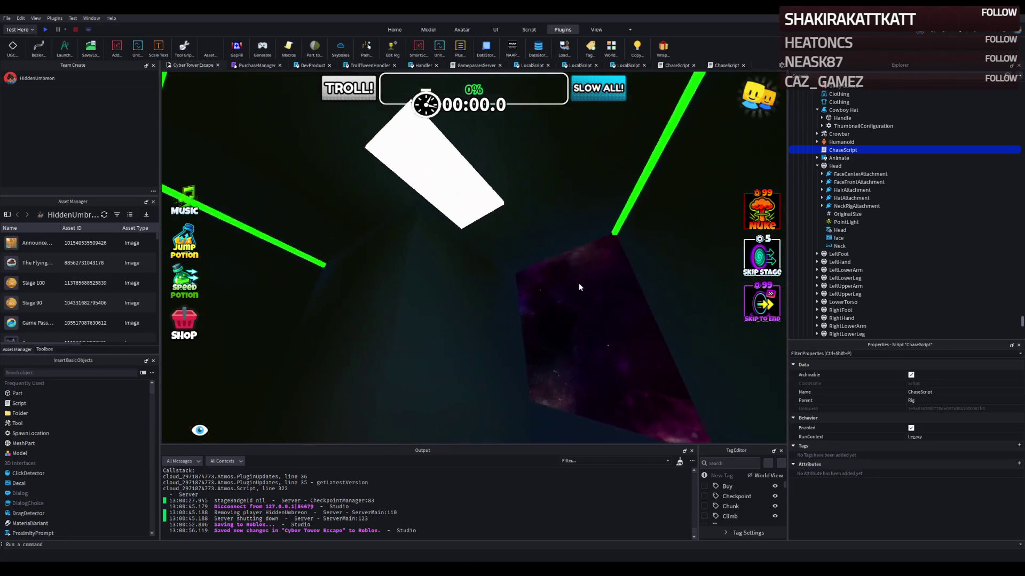
key("e")
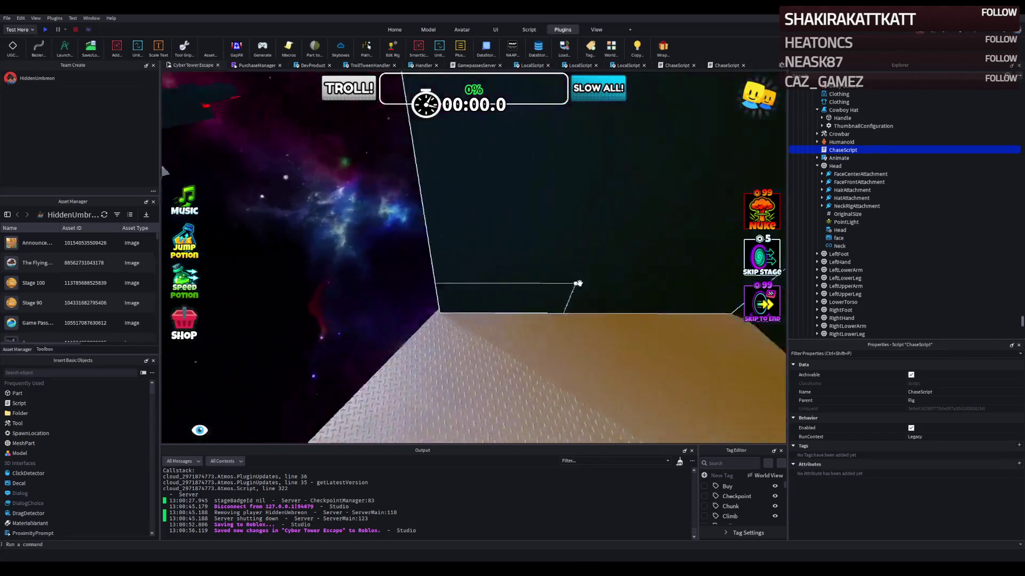
key("q")
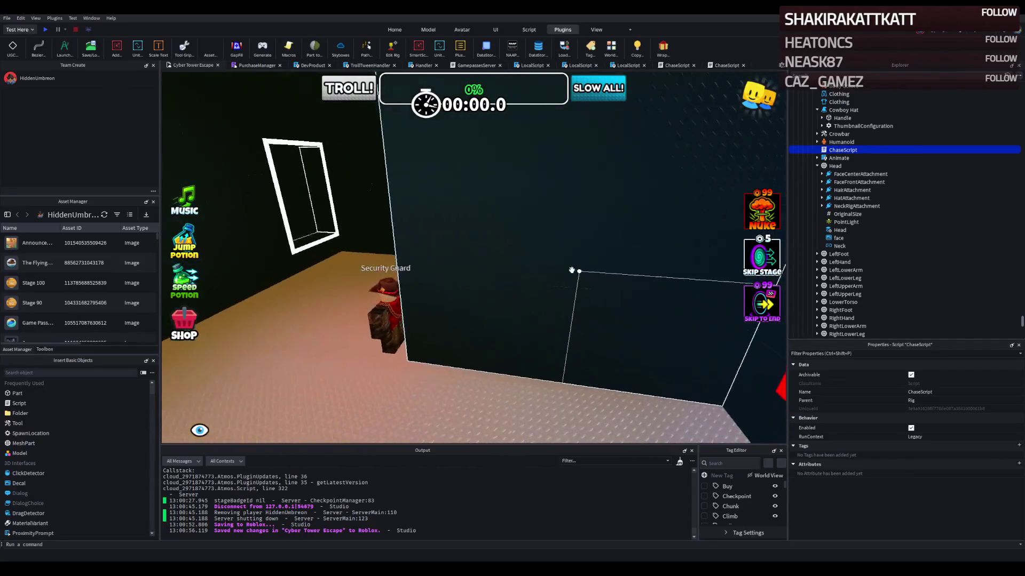
key("d")
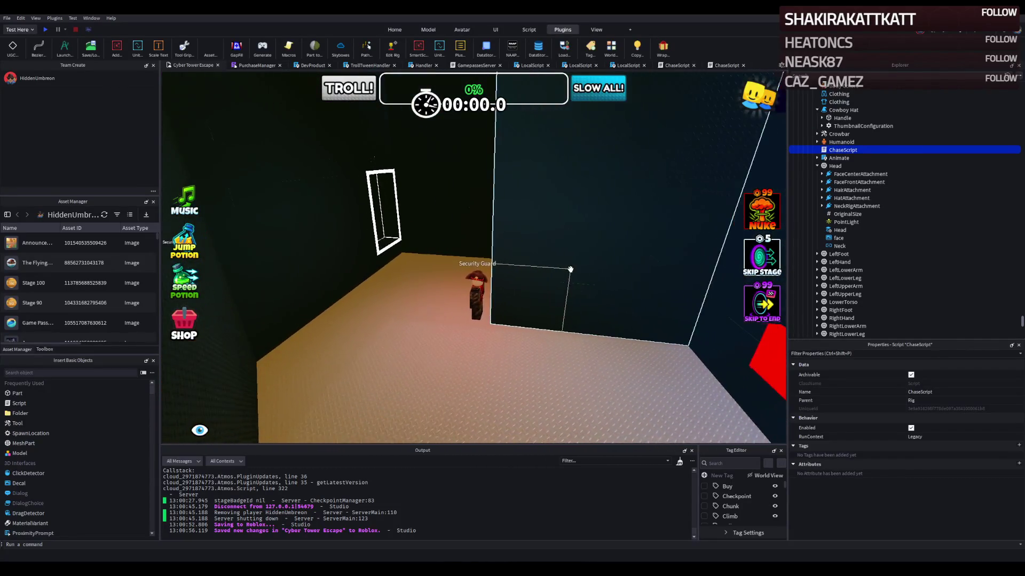
key("w")
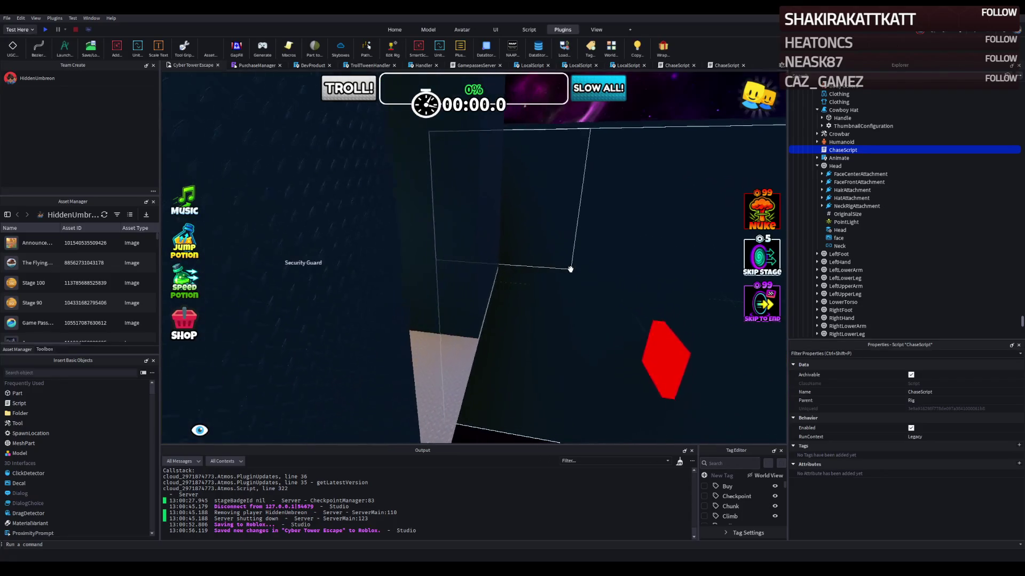
key("s")
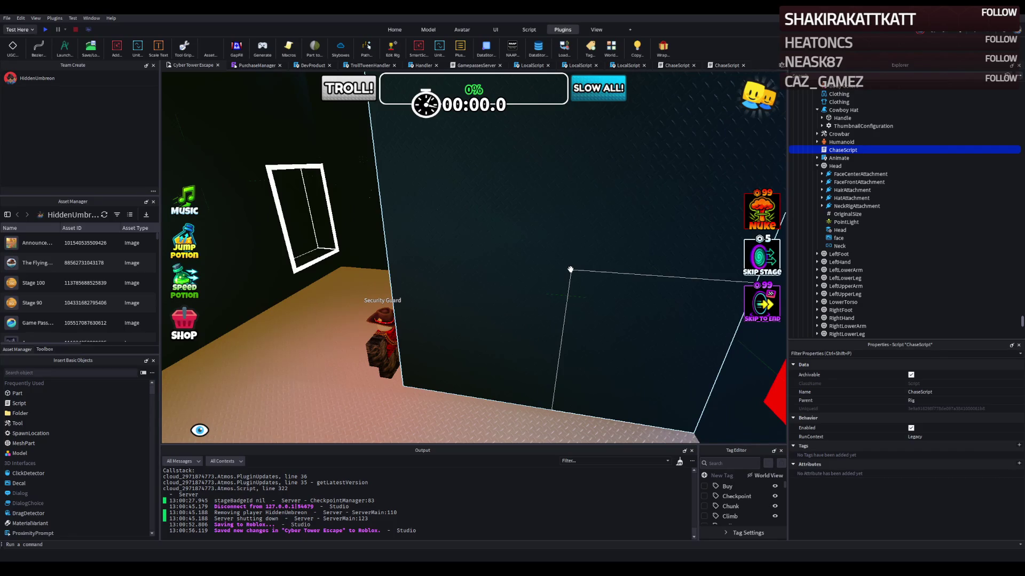
mouse_move(428, 174)
left_mouse_down()
mouse_move(373, 228)
mouse_move(352, 272)
mouse_move(368, 270)
left_mouse_up()
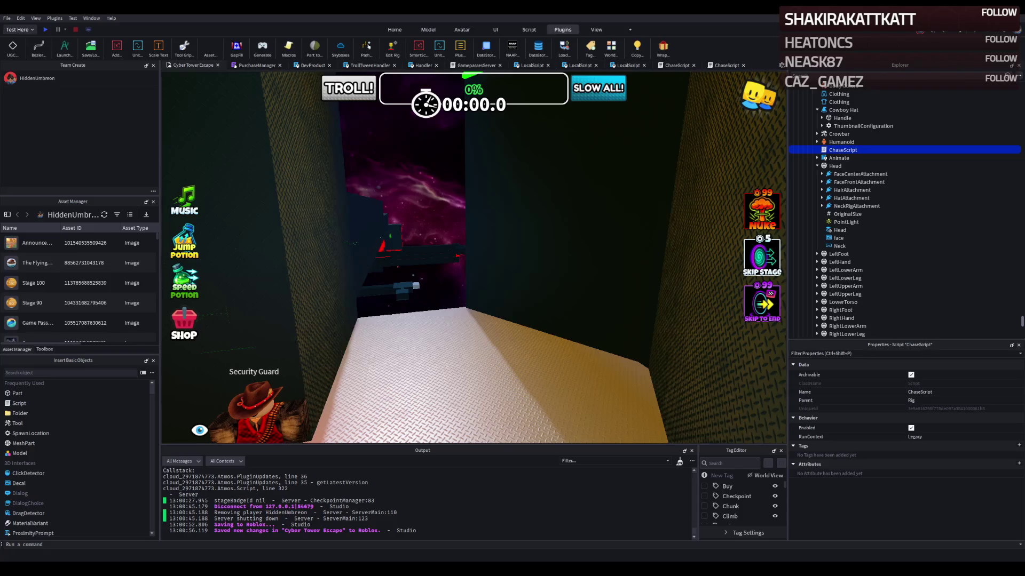
key("a")
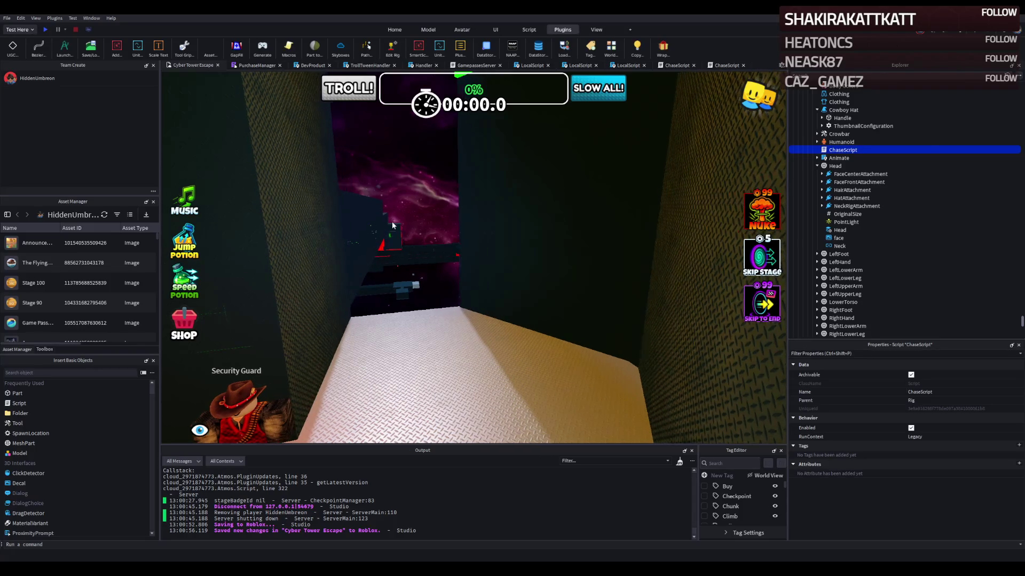
key("s")
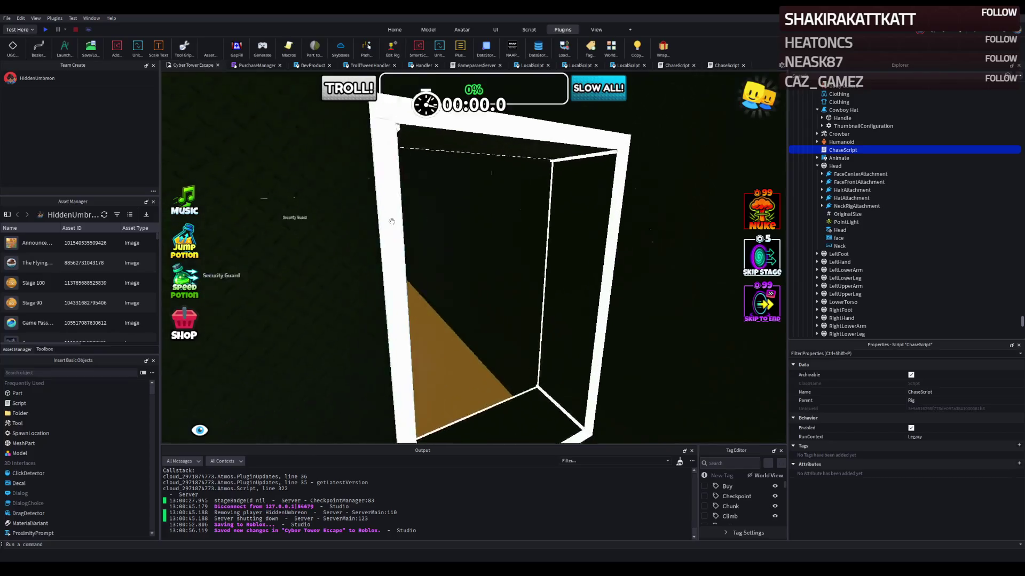
key("w")
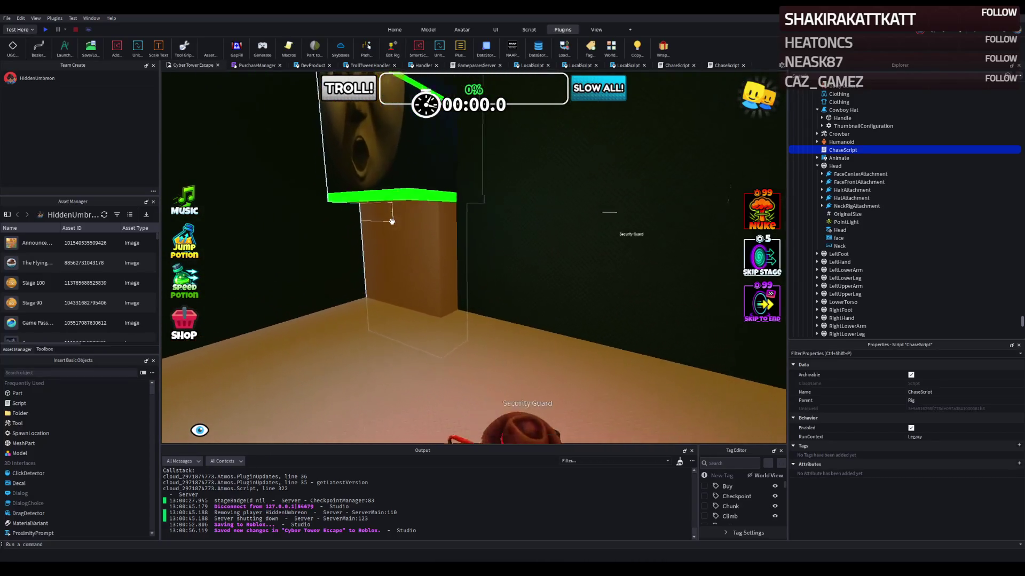
key("s")
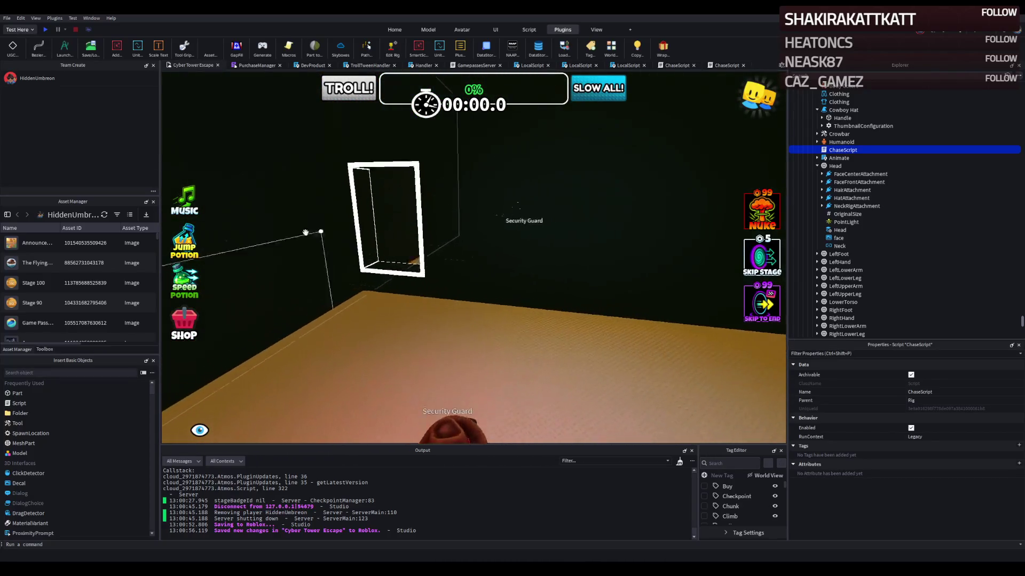
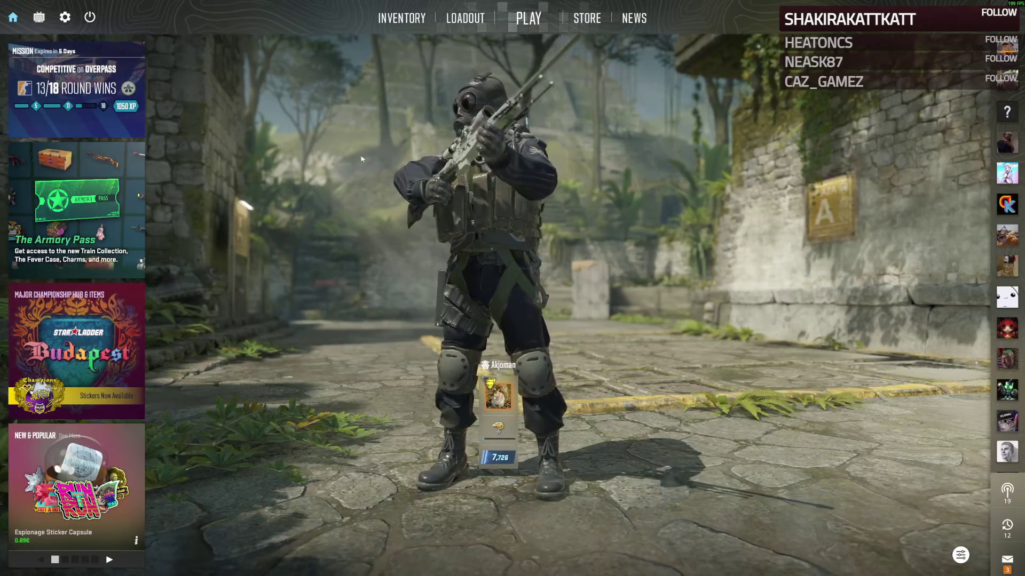
Step: Glance at the Loadout screen, then return to the inventory and scroll down
left_click(401, 18)
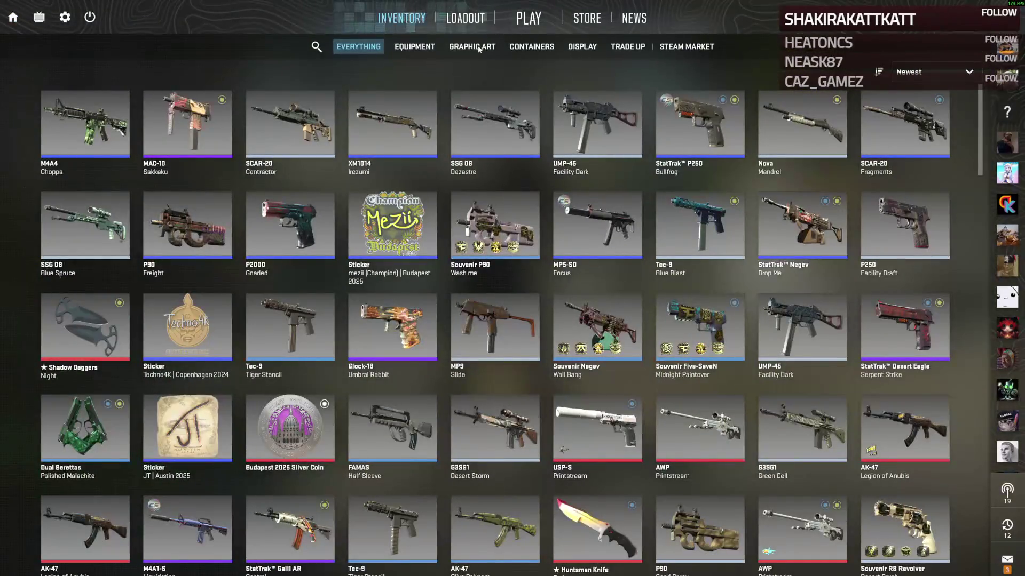
left_click(463, 20)
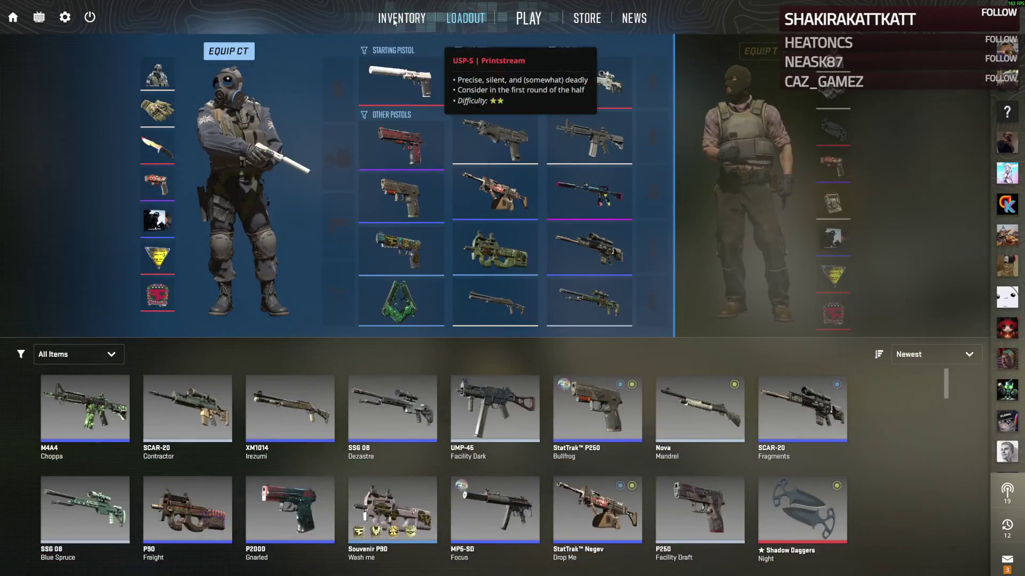
left_click(394, 21)
scroll(562, 387, "down", 2)
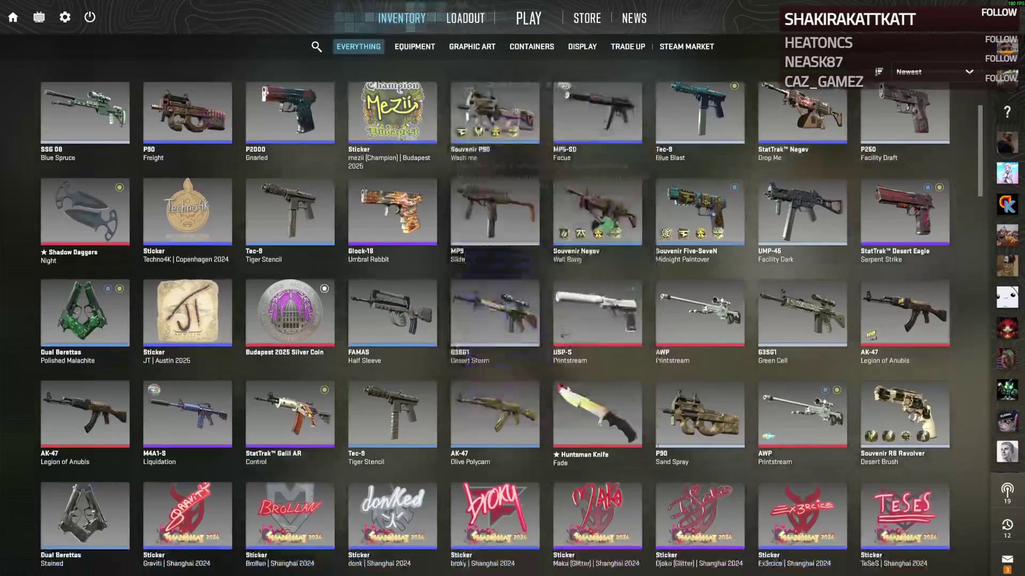
Step: Inspect the Huntsman Knife | Fade, rotating it through several angles, then close the view
left_click(562, 385)
left_click(587, 393)
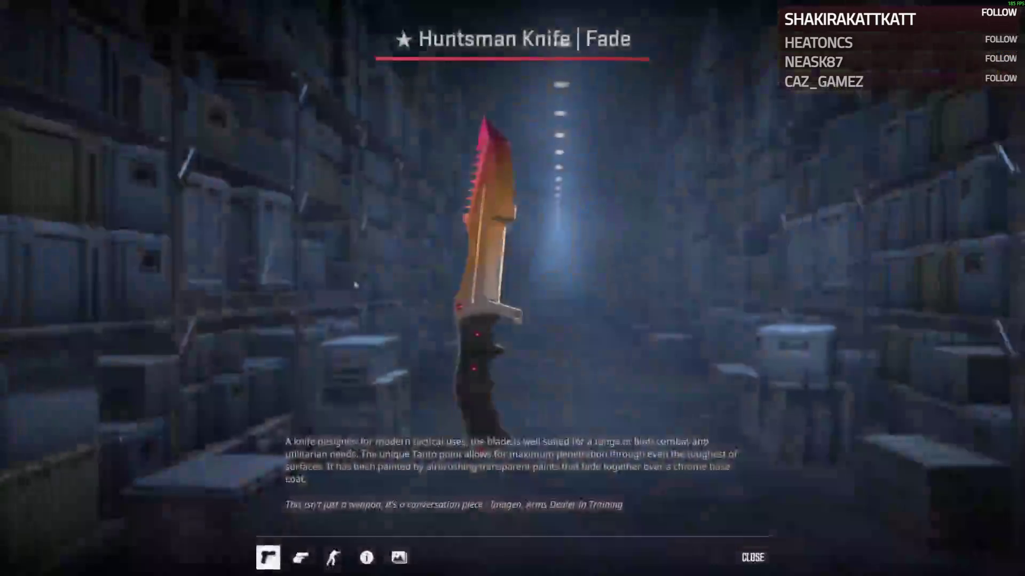
mouse_move(573, 437)
left_mouse_down()
mouse_move(386, 321)
mouse_move(324, 305)
left_mouse_up()
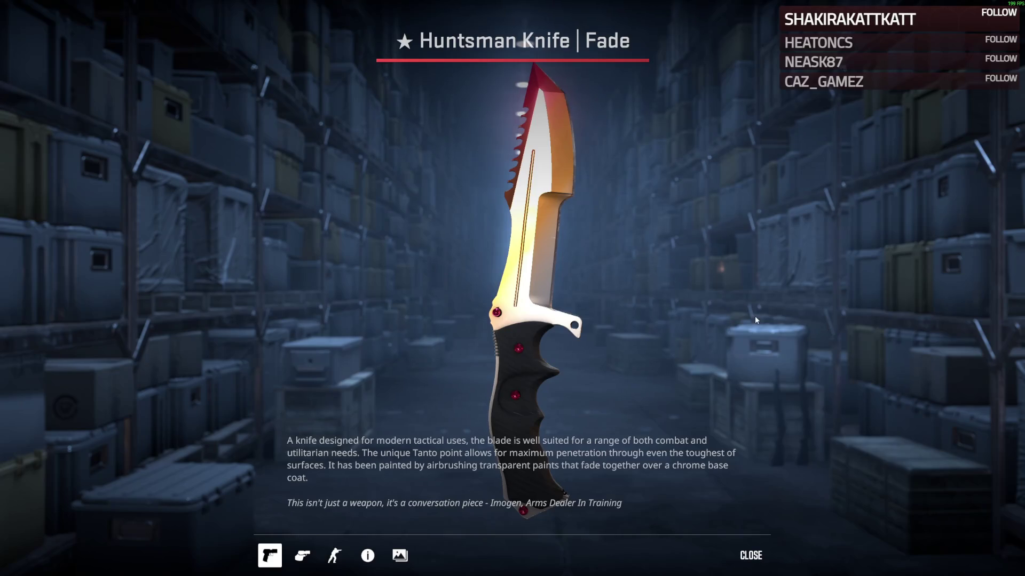
left_click_drag(533, 419, 687, 341)
mouse_move(511, 409)
left_mouse_down()
mouse_move(328, 207)
mouse_move(605, 384)
left_mouse_up()
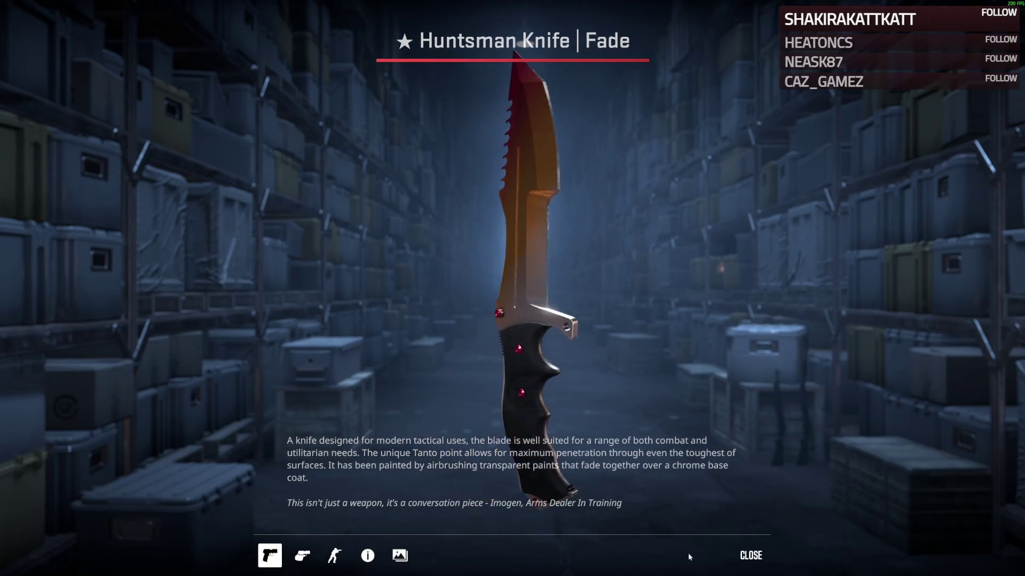
mouse_move(702, 267)
left_mouse_down()
mouse_move(574, 114)
mouse_move(718, 33)
mouse_move(594, 89)
mouse_move(576, 109)
left_mouse_up()
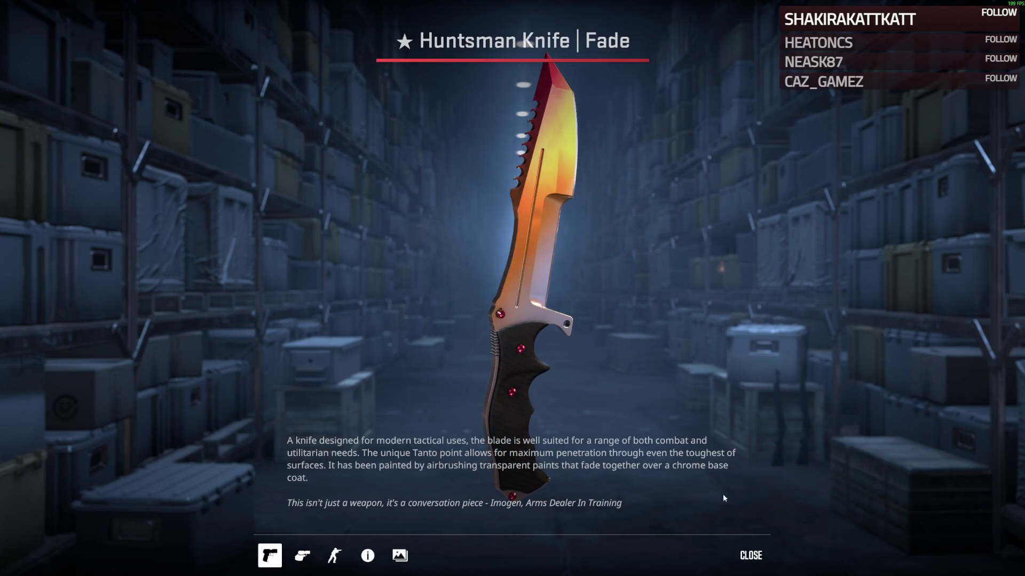
left_click(751, 555)
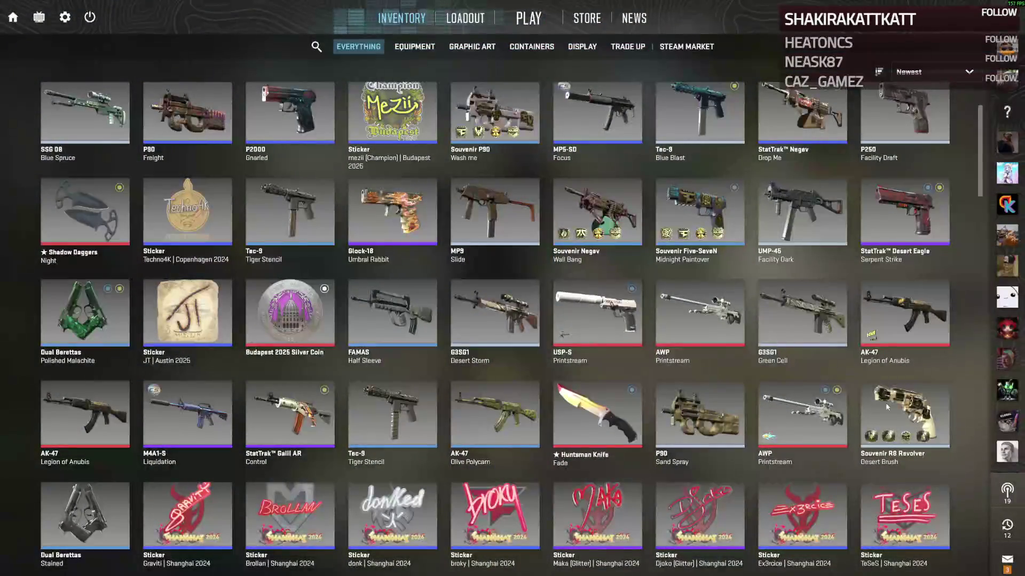
Step: Inspect the StatTrak M4A1-S Decimator close up, then close its view
scroll(600, 385, "down", 3)
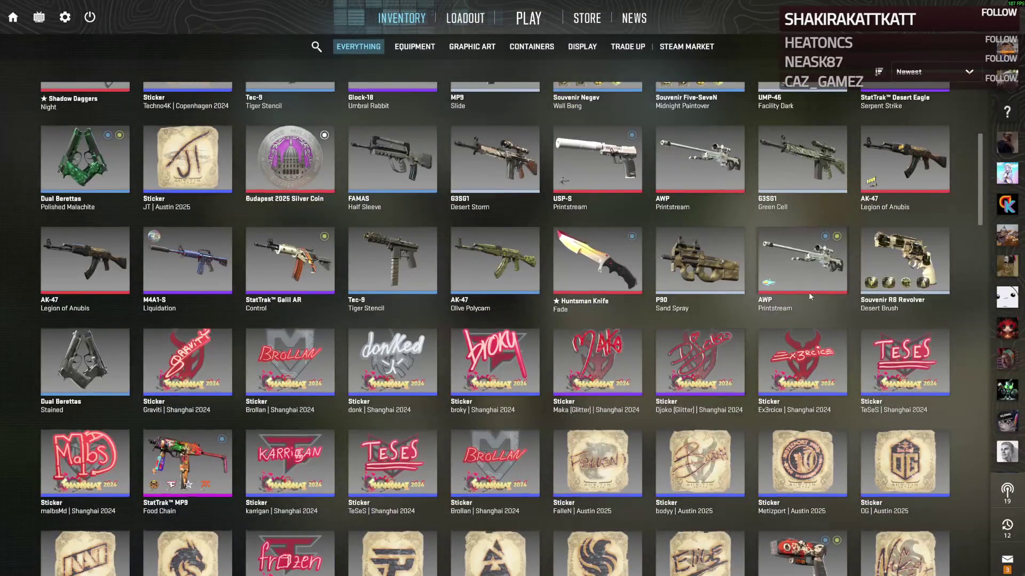
scroll(810, 296, "down", 10)
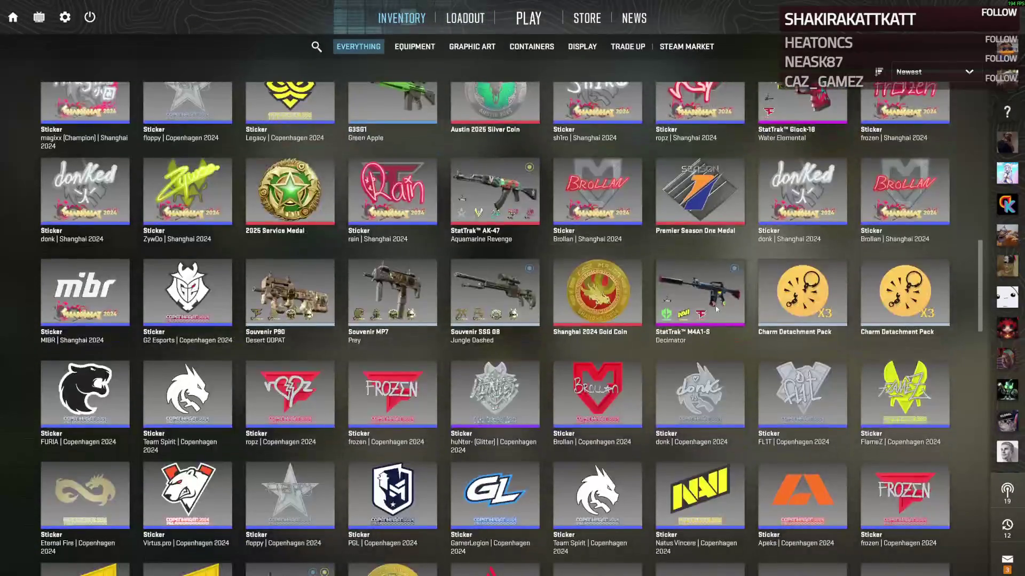
right_click(695, 289)
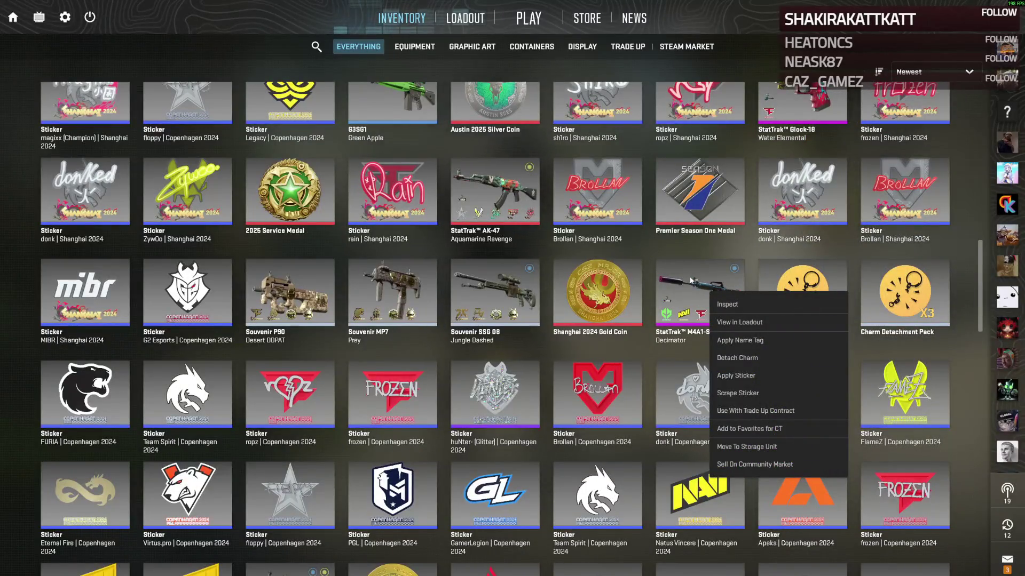
left_click(727, 304)
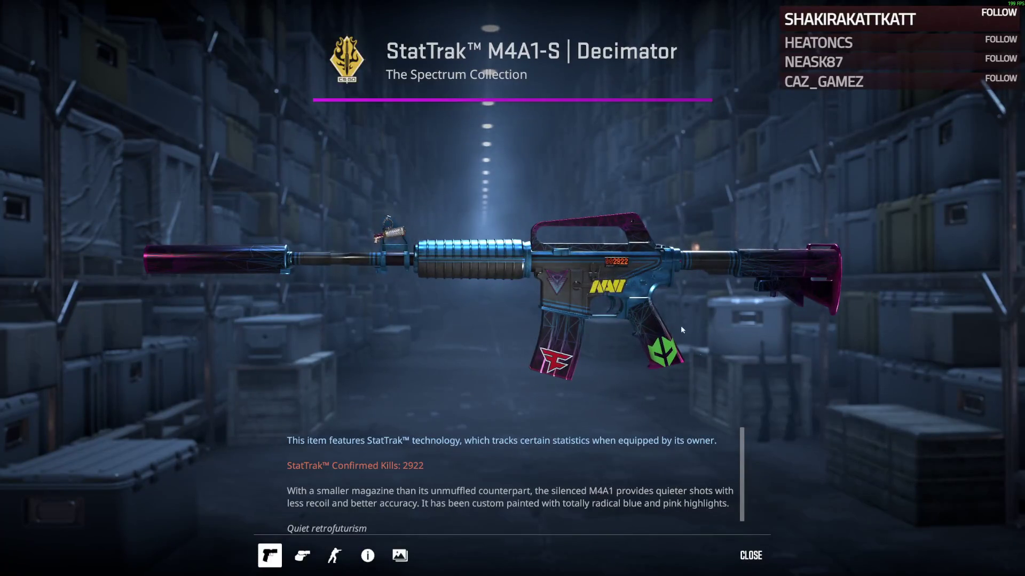
left_click(738, 555)
Step: Inspect the StatTrak AK-47 Aquamarine Revenge close up, then close its view
scroll(663, 393, "down", 5)
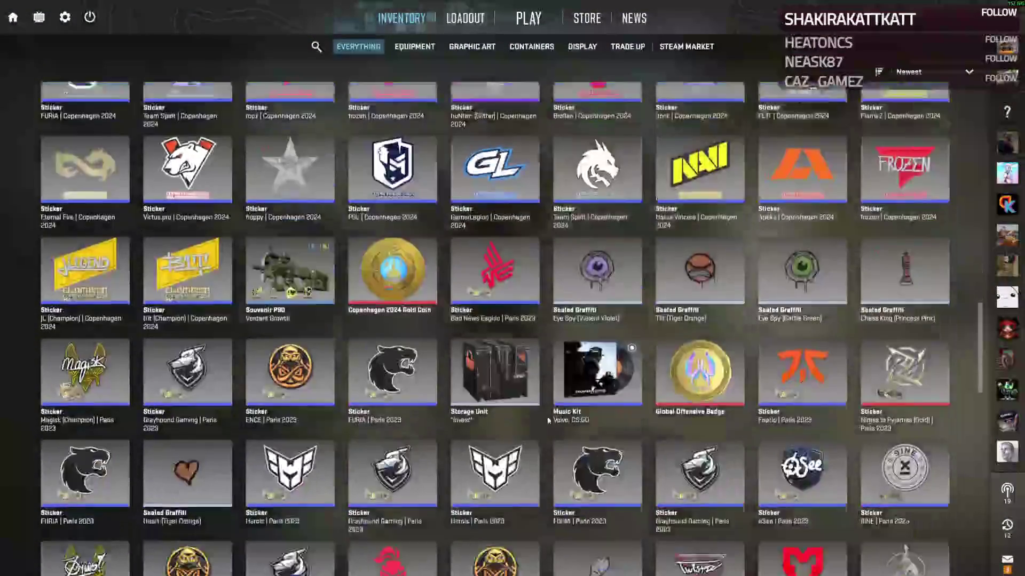
scroll(663, 393, "down", 5)
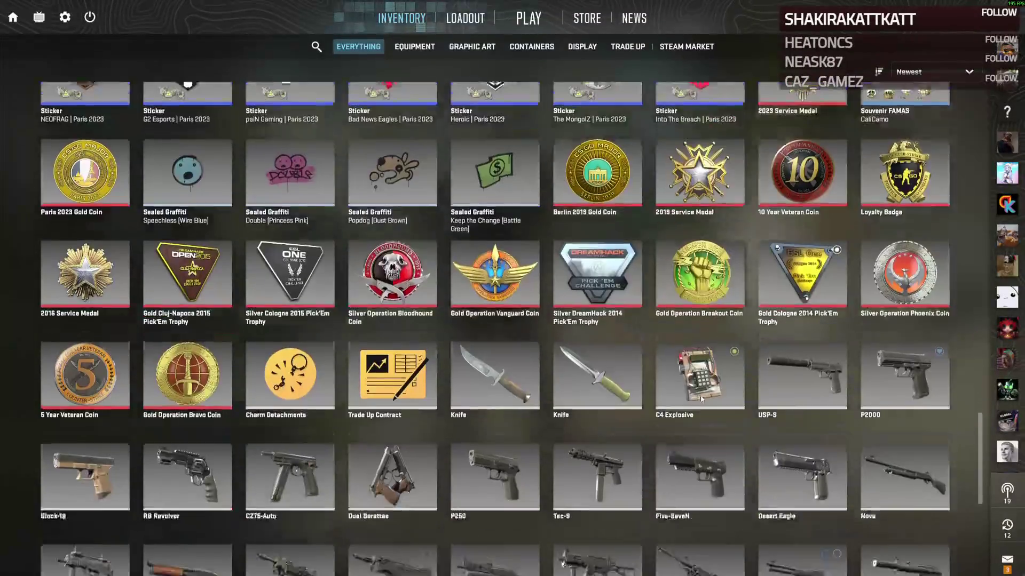
scroll(739, 385, "up", 10)
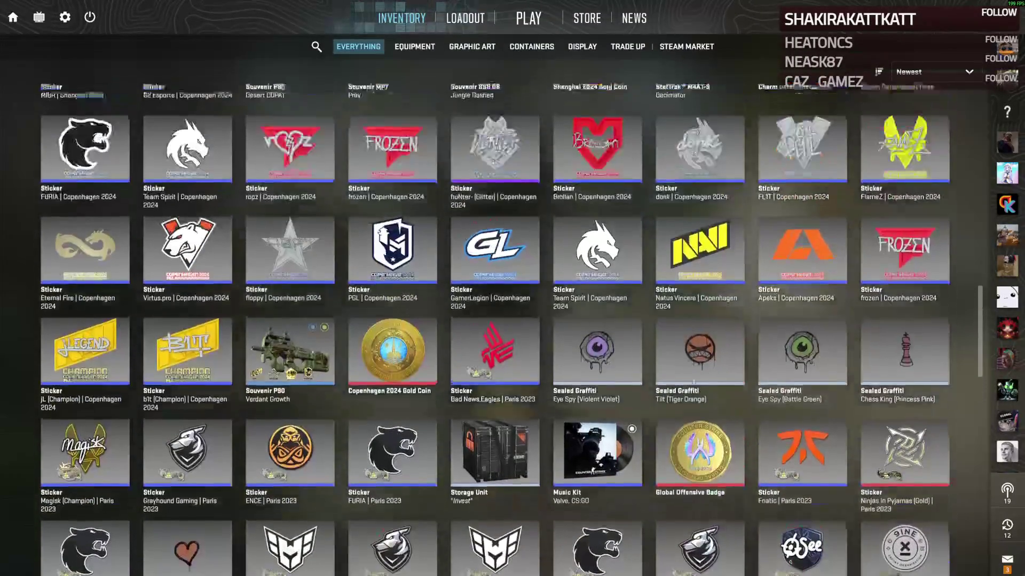
scroll(736, 379, "up", 2)
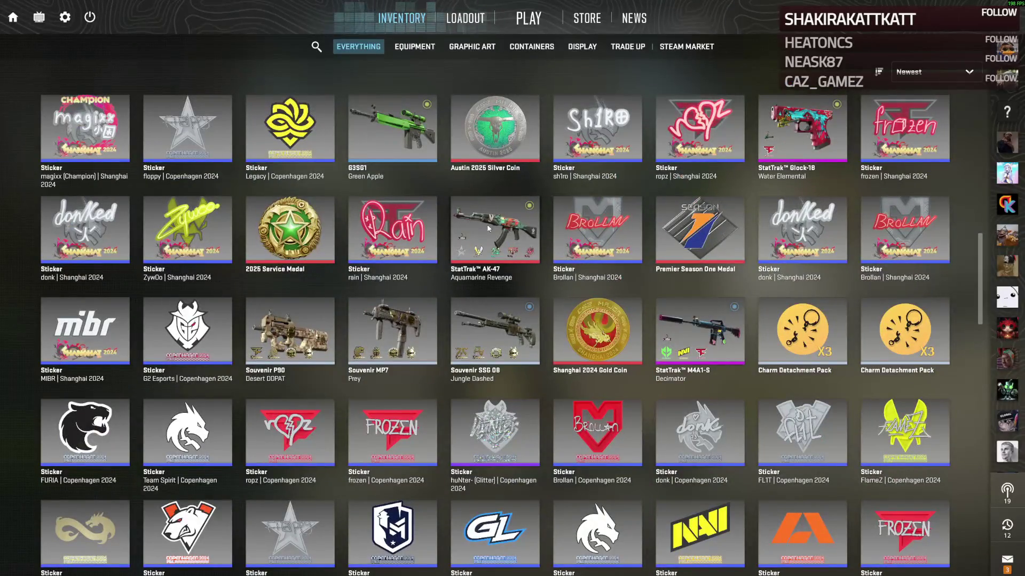
right_click(488, 227)
left_click(539, 238)
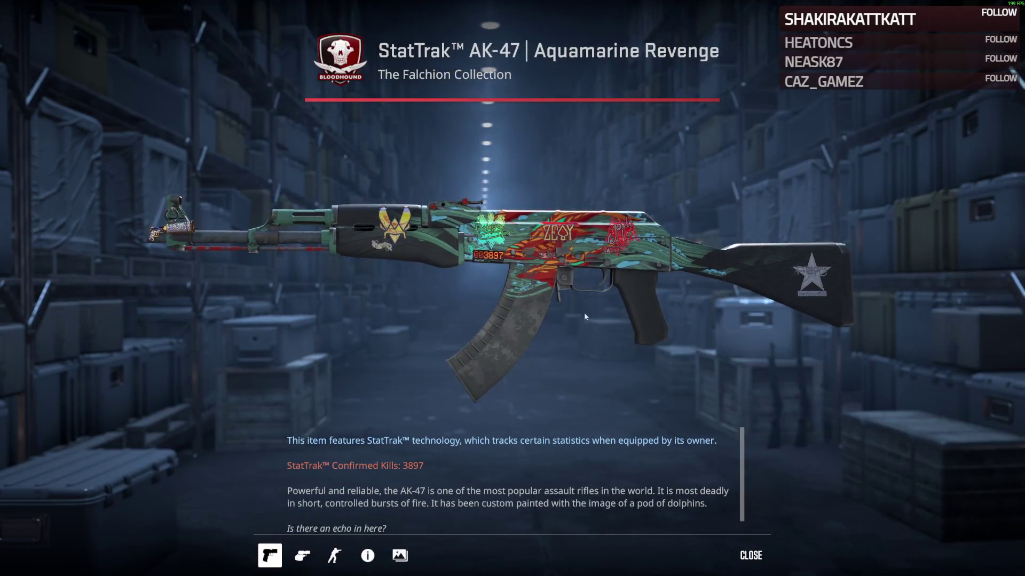
left_click(761, 559)
Step: Inspect the Shadow Daggers | Night, tilting them to a new angle, then close the view
scroll(529, 348, "up", 3)
scroll(480, 336, "up", 7)
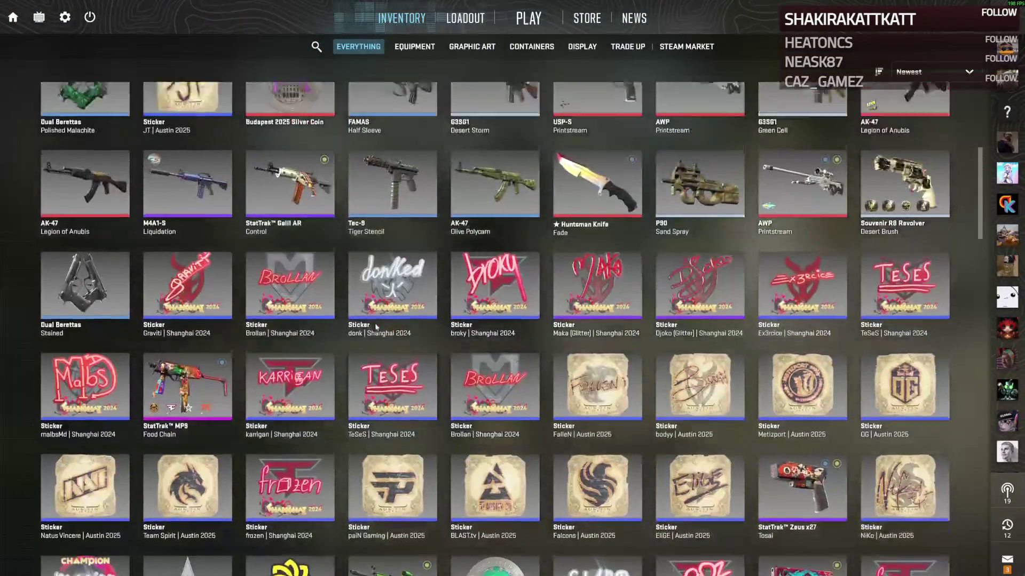
scroll(655, 289, "up", 5)
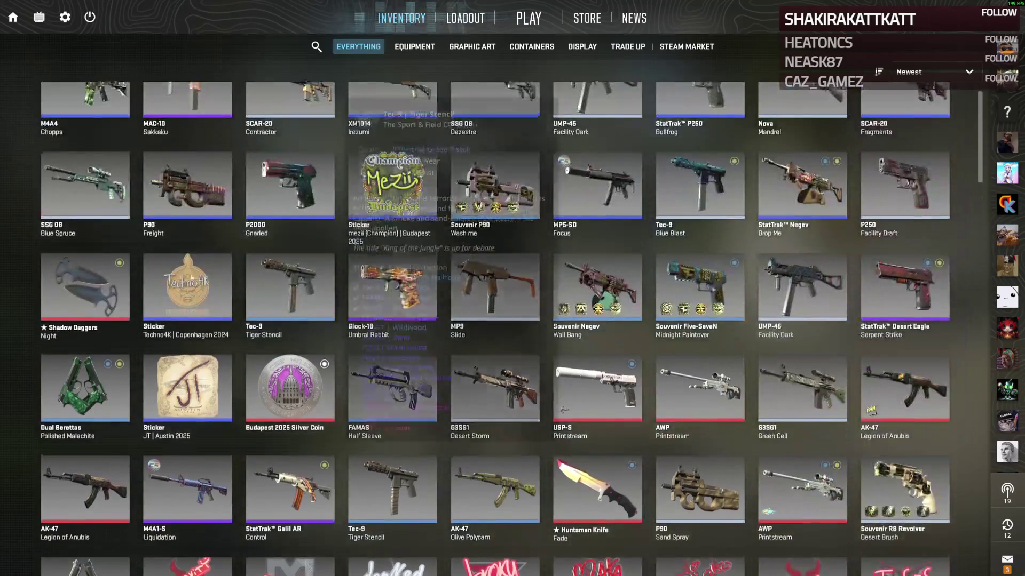
right_click(84, 301)
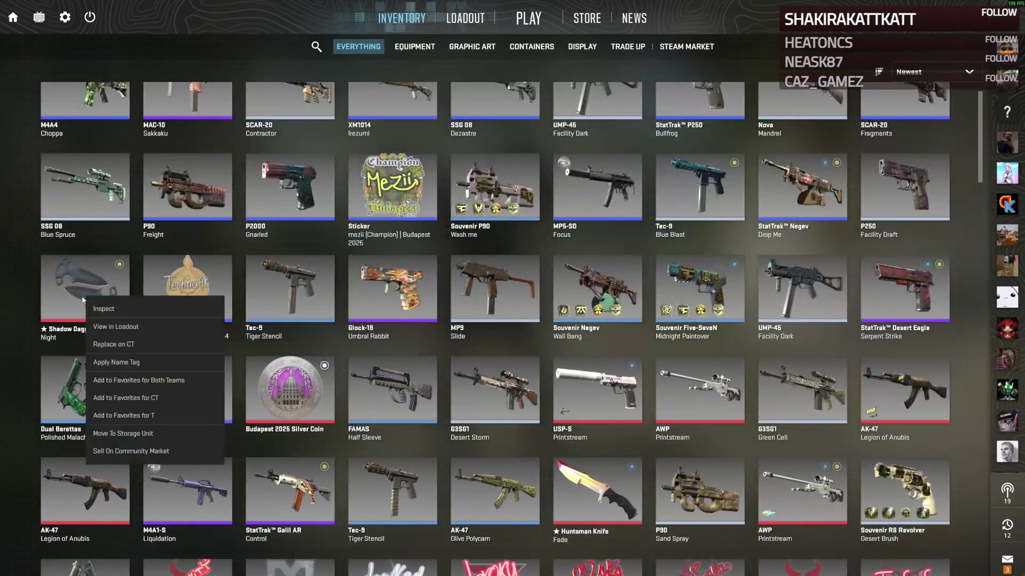
left_click(127, 312)
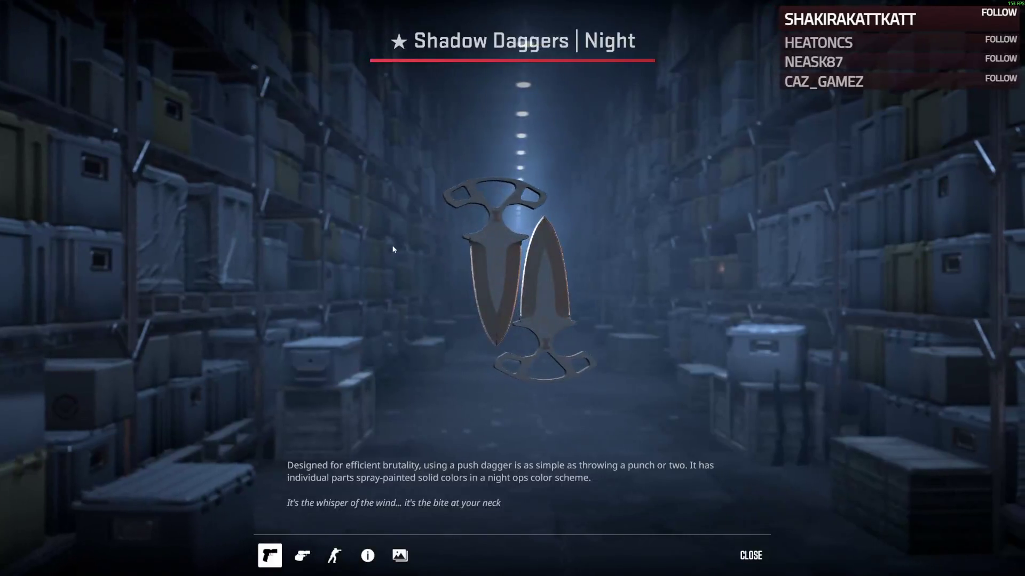
left_click_drag(329, 254, 507, 214)
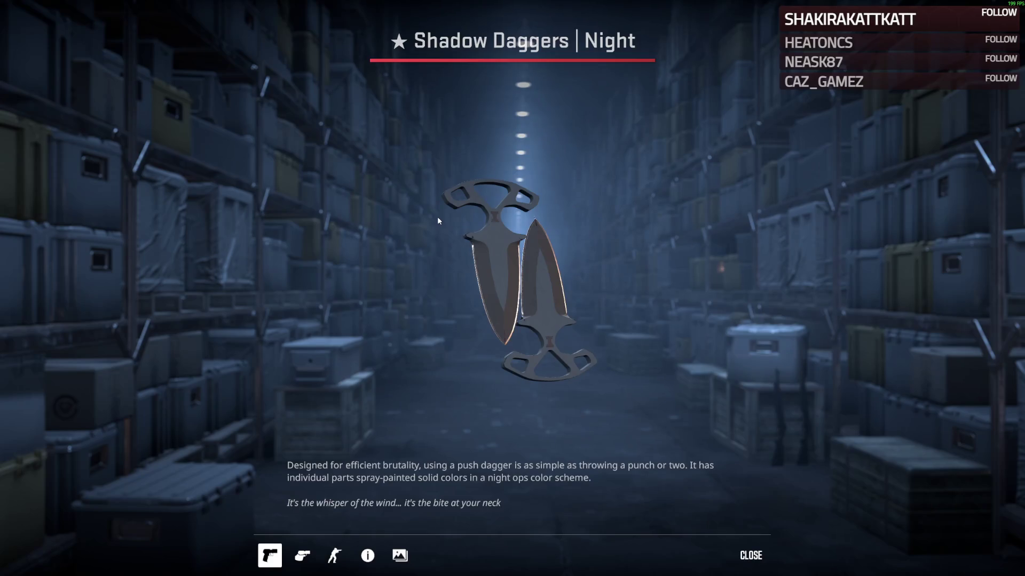
left_click(751, 556)
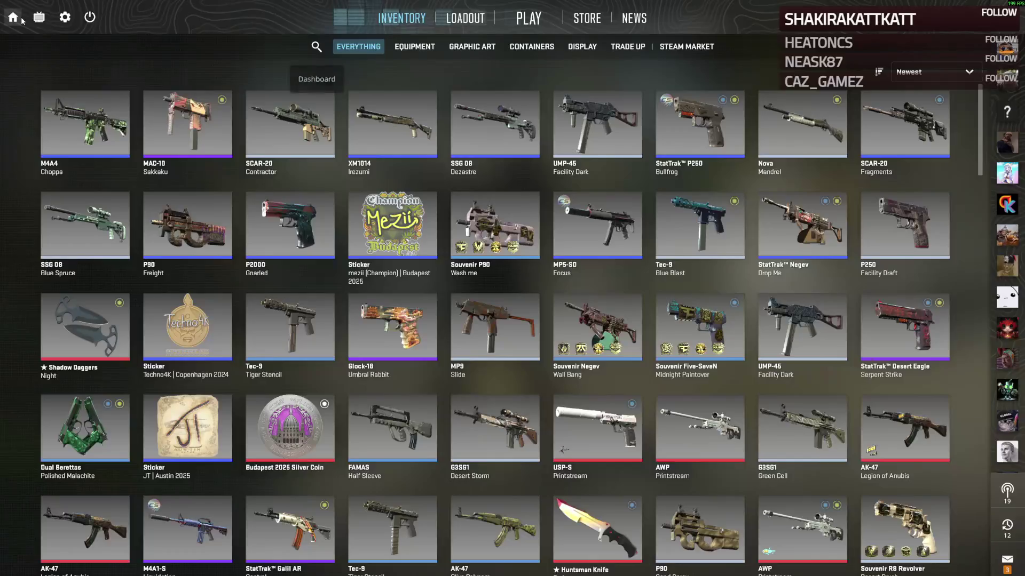
Step: Return to the home dashboard and quit Counter-Strike 2
left_click(22, 20)
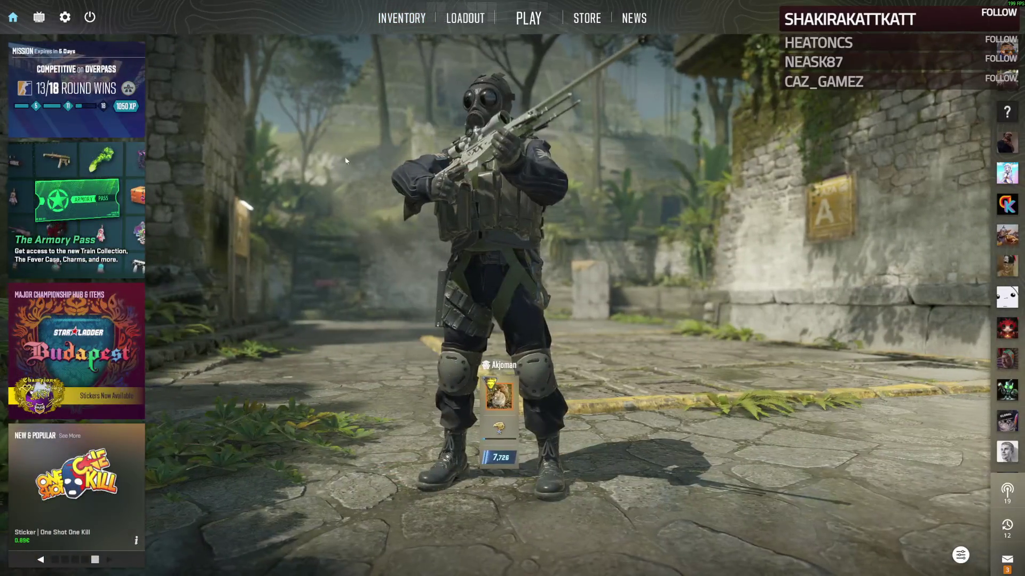
mouse_move(990, 192)
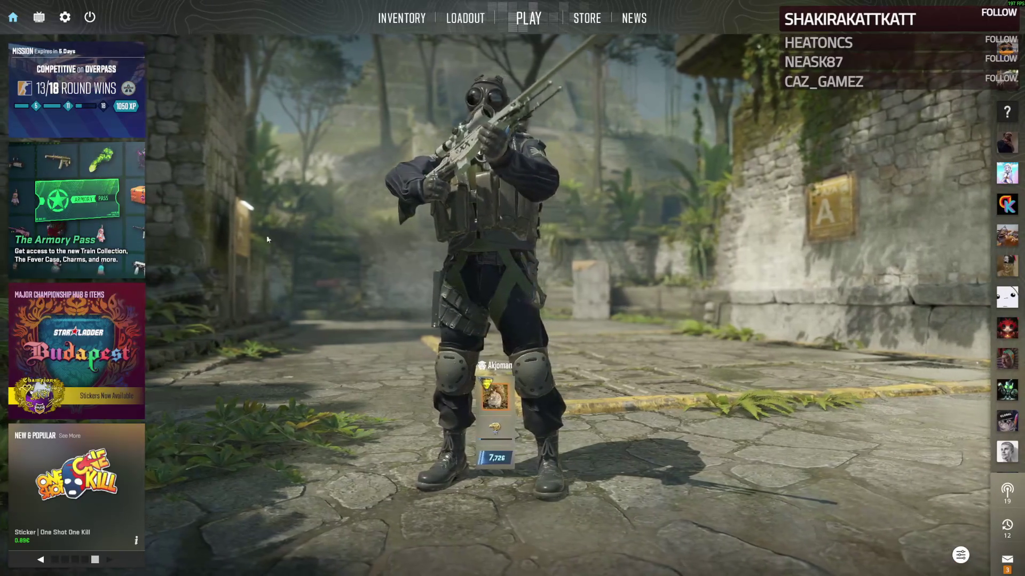
key("Escape")
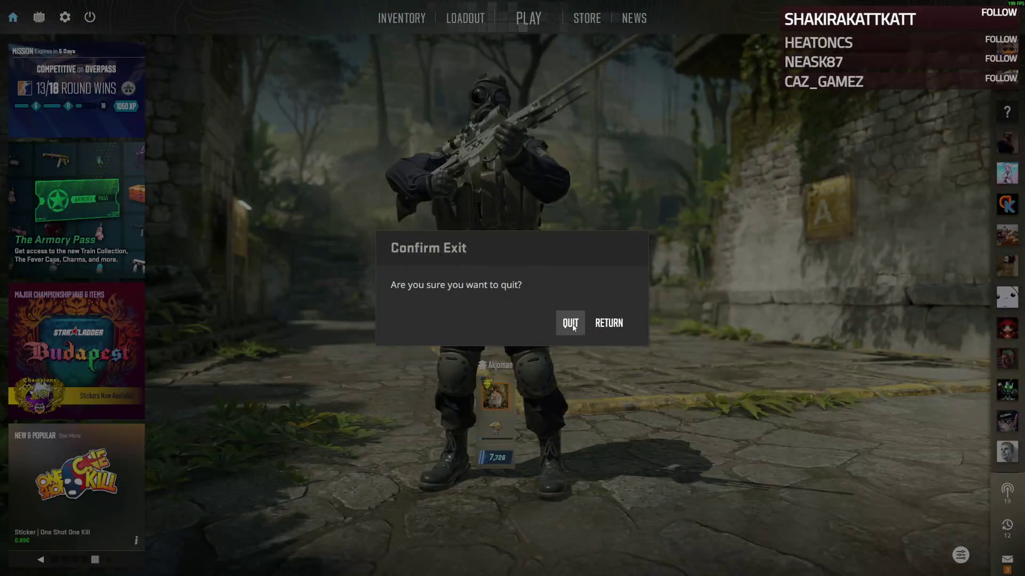
left_click(573, 330)
Step: Fly the camera past the pillar into the Security Guard's room, then bring up the Steam library
key("w")
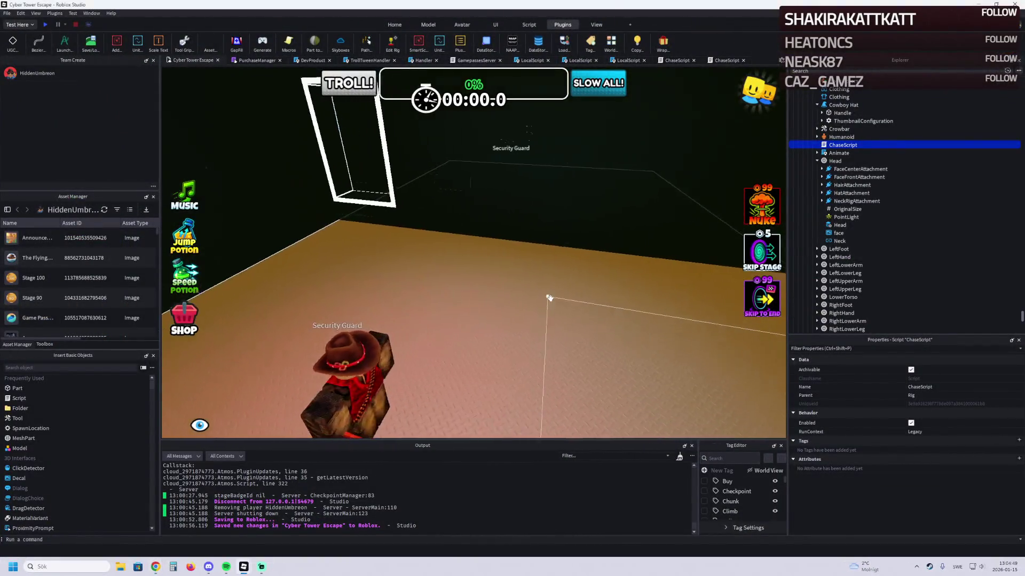
key("w")
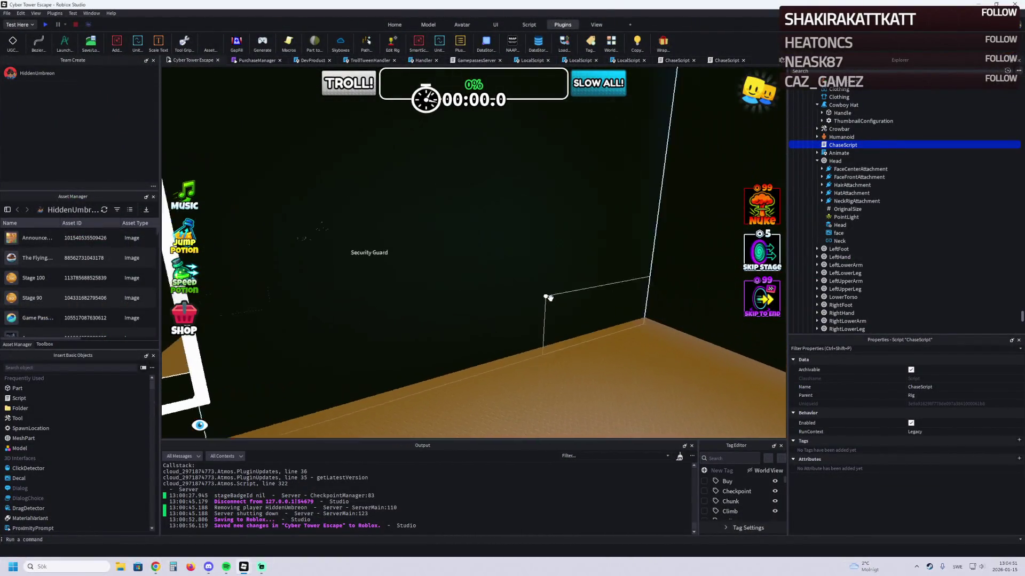
key("w")
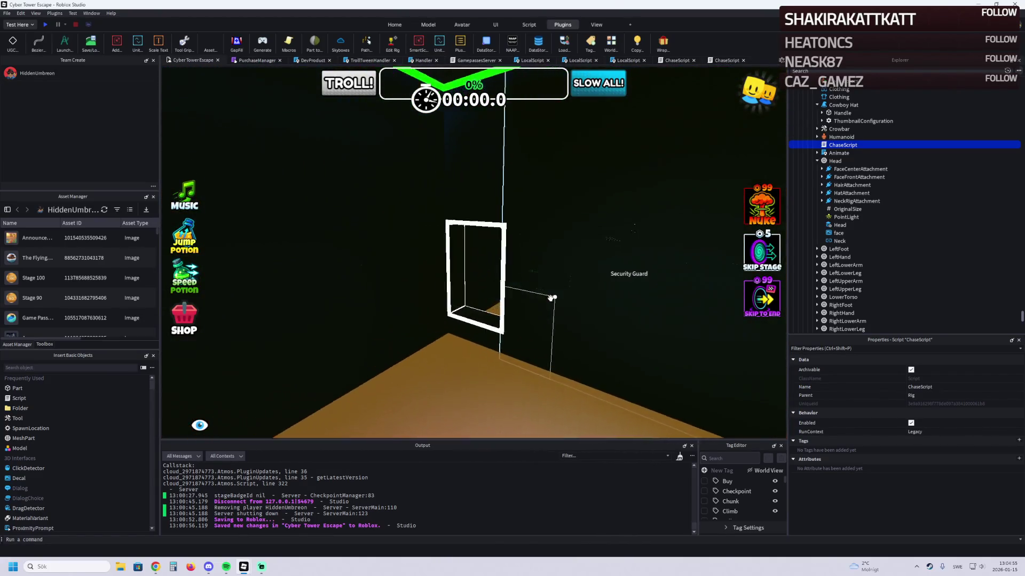
key("w")
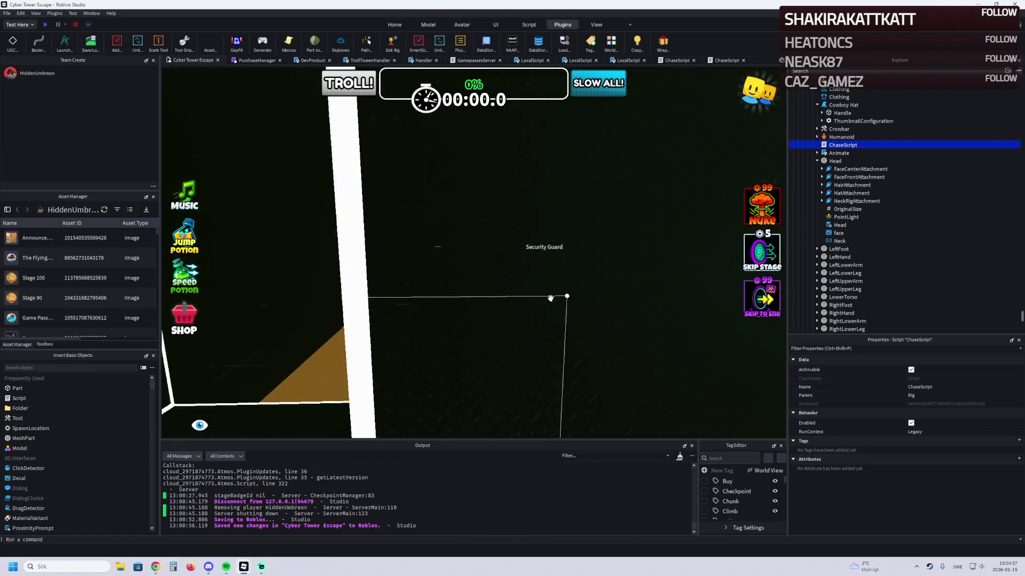
key("w")
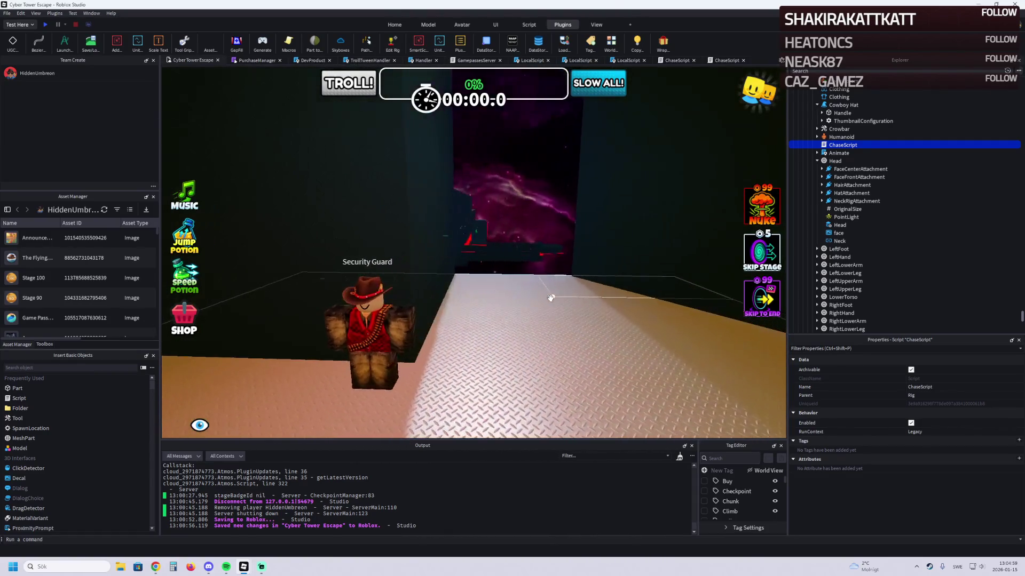
key("d")
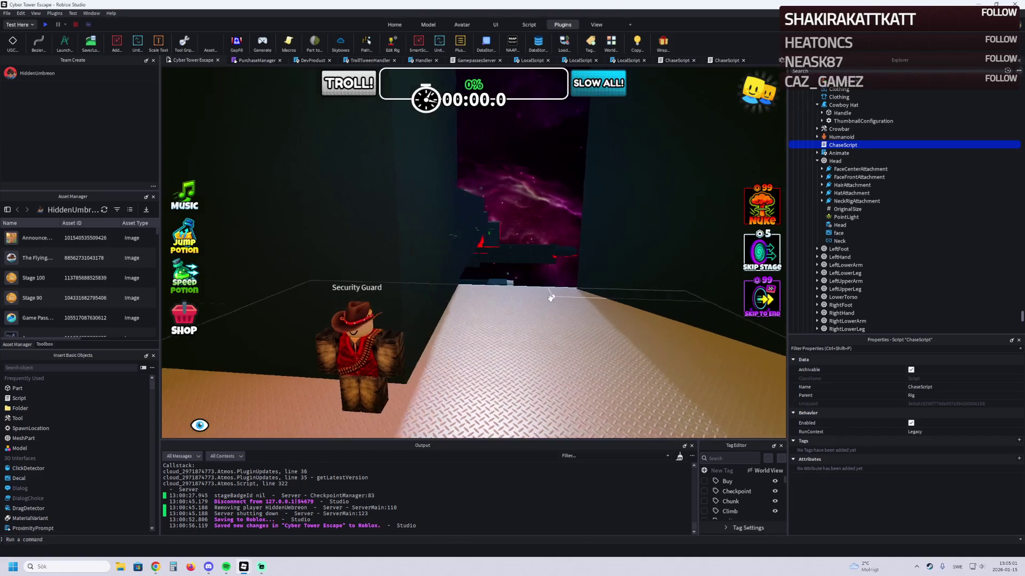
key("a")
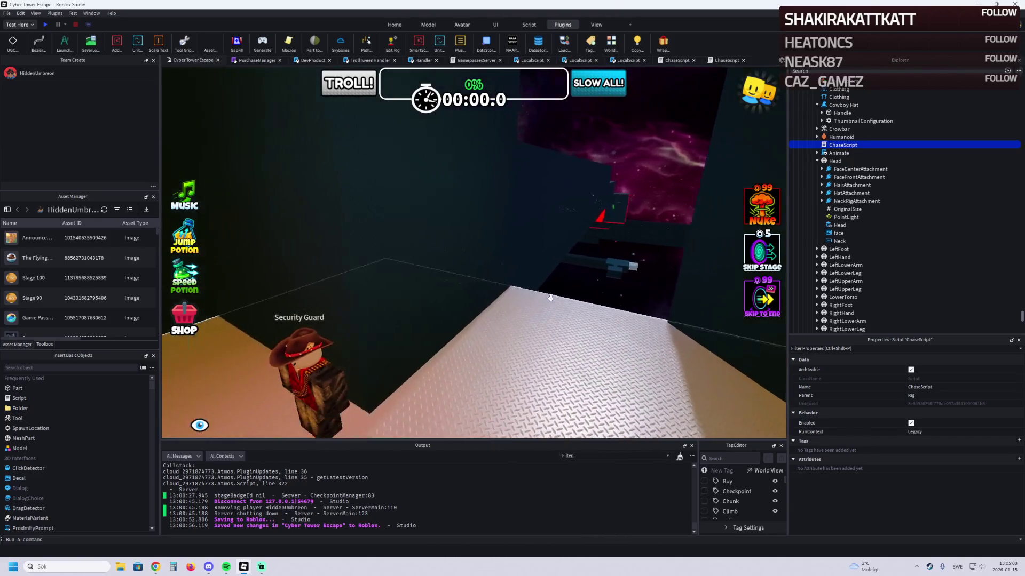
right_click(929, 567)
left_click(860, 475)
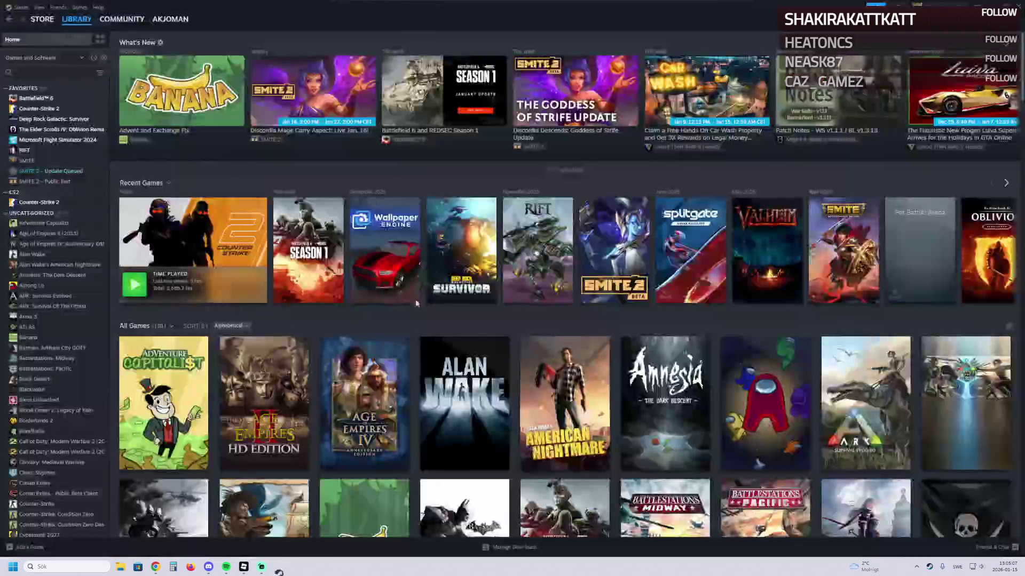
Step: View the Counter-Strike 2 page in the Steam library, then close Steam
left_click(192, 245)
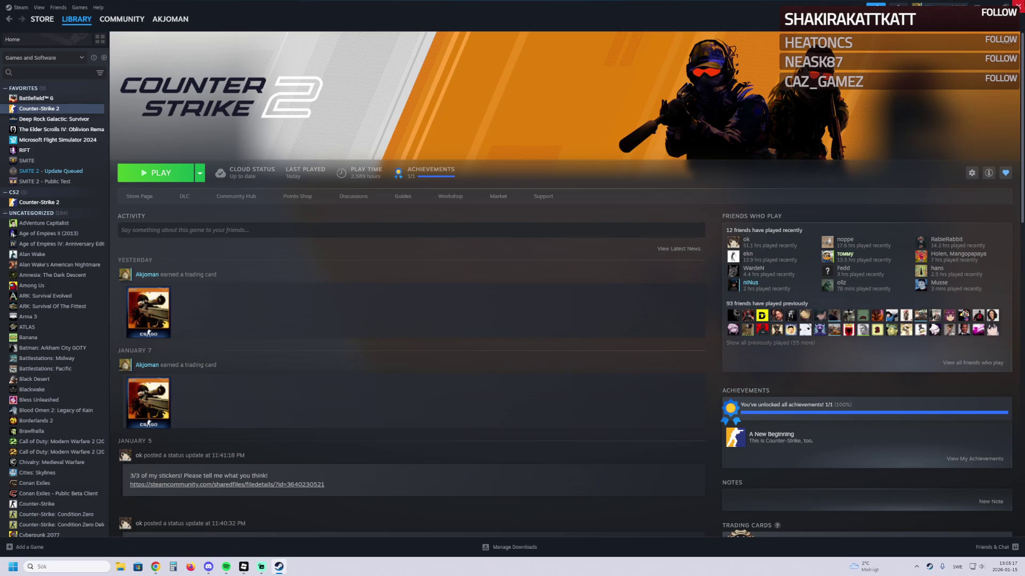
left_click(1019, 4)
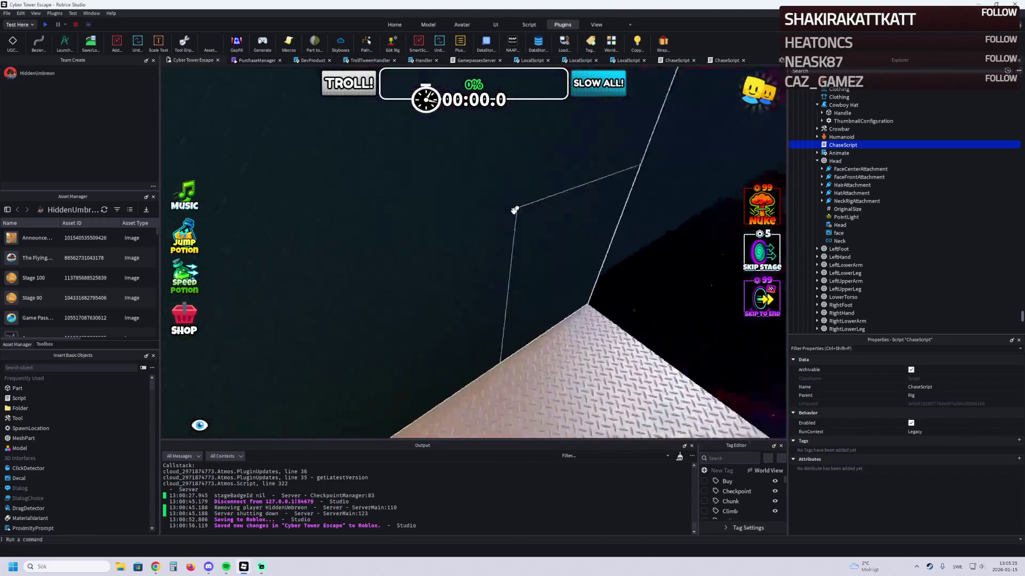
Step: Duplicate a corridor Wall and slide the copy along X to about -3.8
left_click(512, 211)
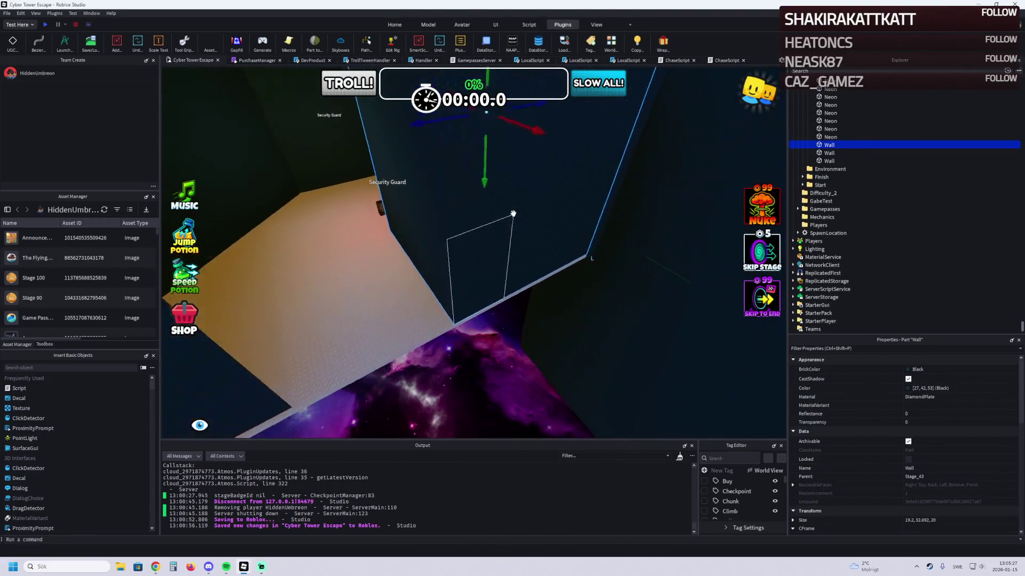
key("ctrl+d")
key("ctrl+3")
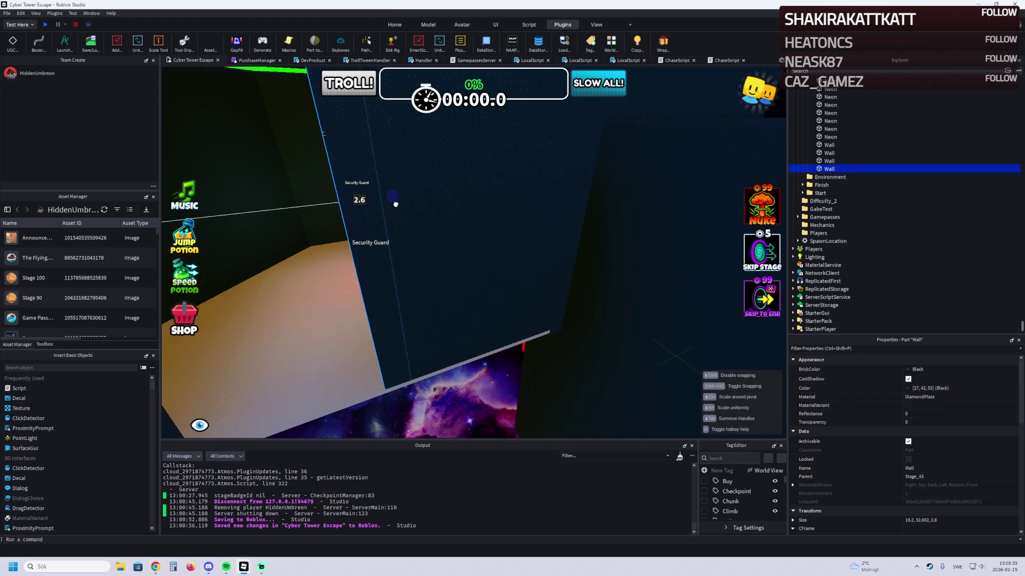
key("ctrl+2")
mouse_move(308, 263)
left_mouse_down()
mouse_move(394, 326)
mouse_move(458, 244)
mouse_move(455, 176)
mouse_move(424, 222)
mouse_move(452, 209)
left_mouse_up()
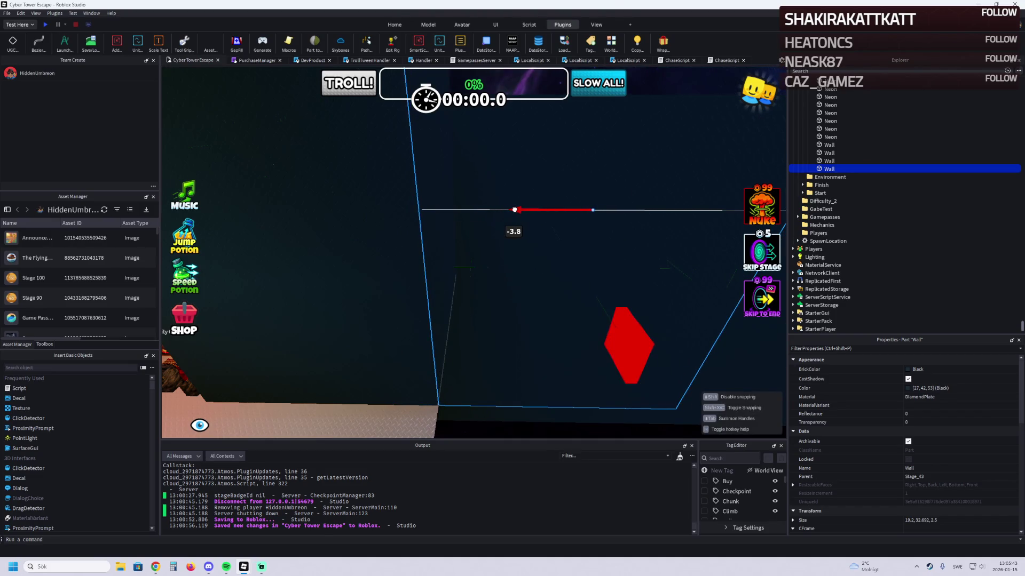
left_click_drag(514, 210, 514, 210)
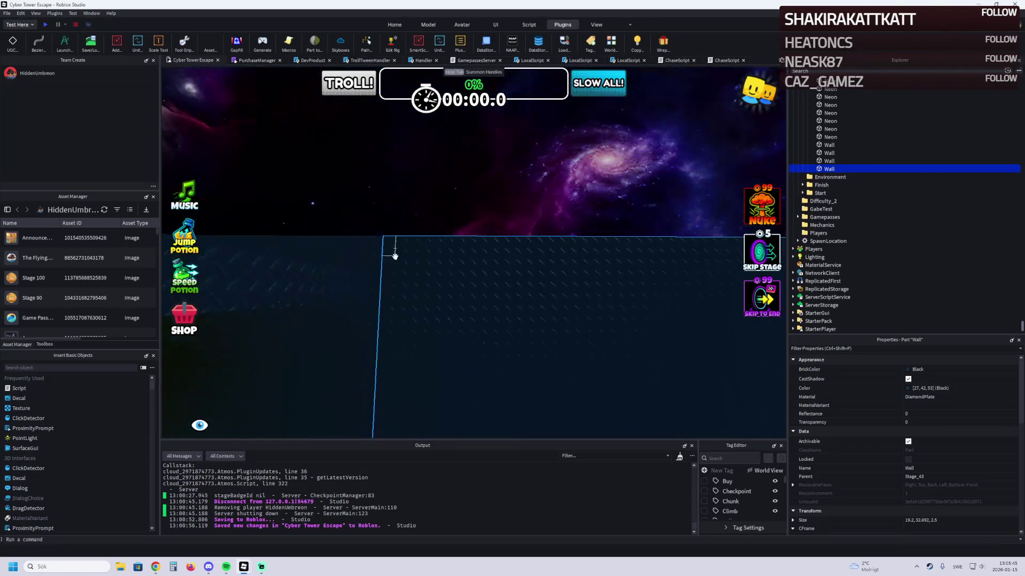
left_click_drag(378, 251, 383, 252)
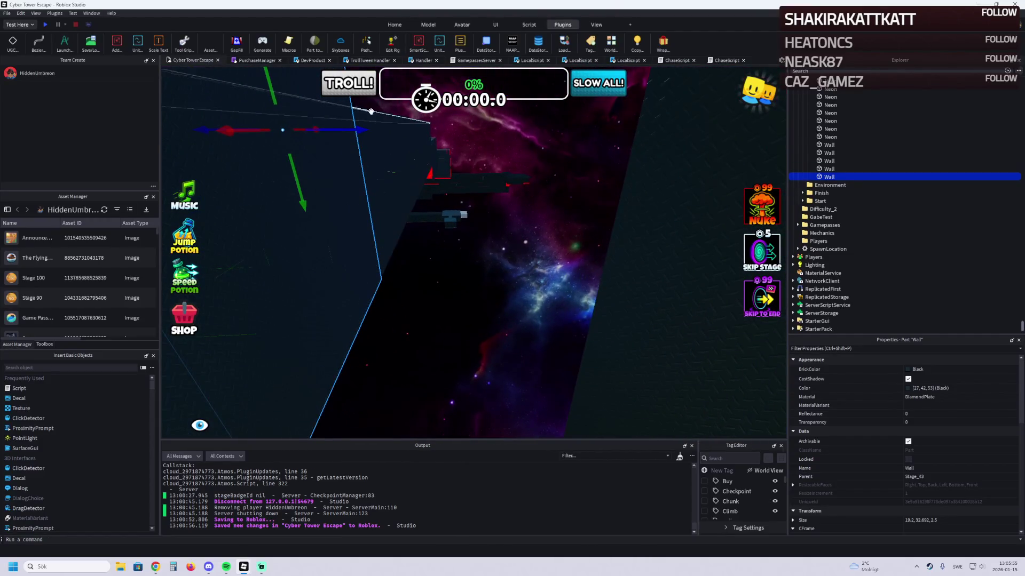
Step: Open the Steam Friends window from the tray menu
mouse_move(354, 130)
left_mouse_down()
mouse_move(421, 133)
mouse_move(437, 158)
left_mouse_up()
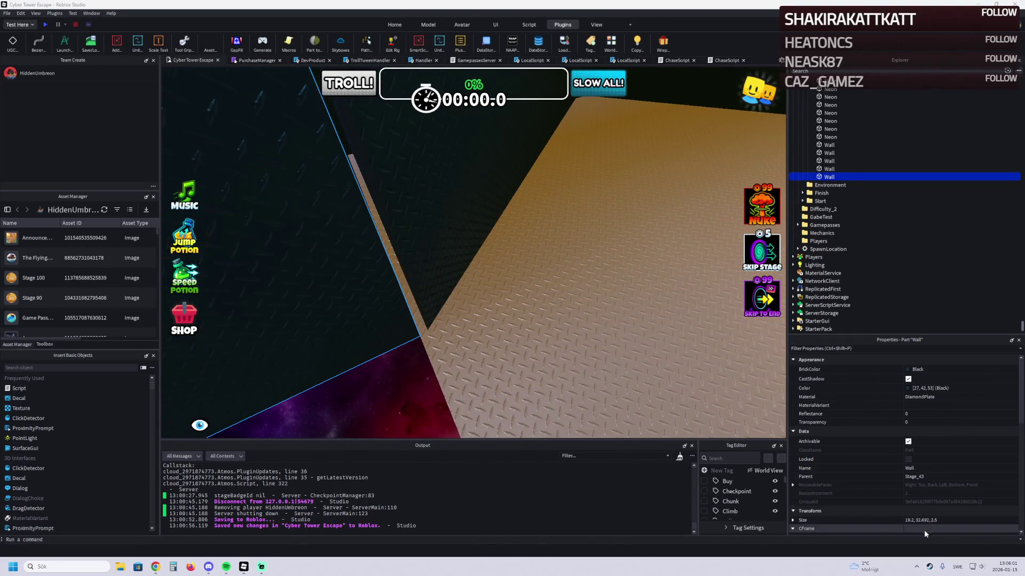
right_click(929, 566)
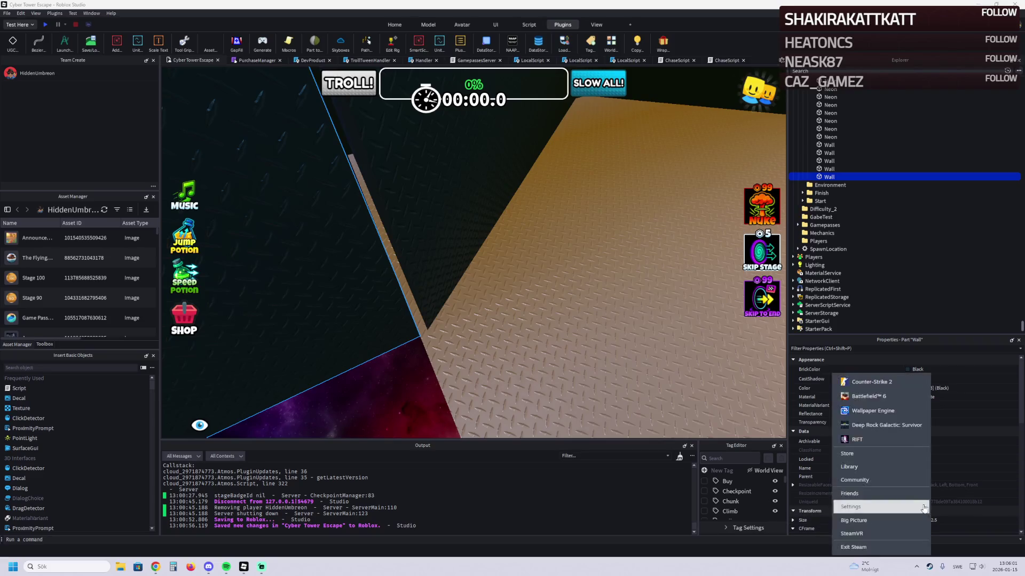
left_click(868, 499)
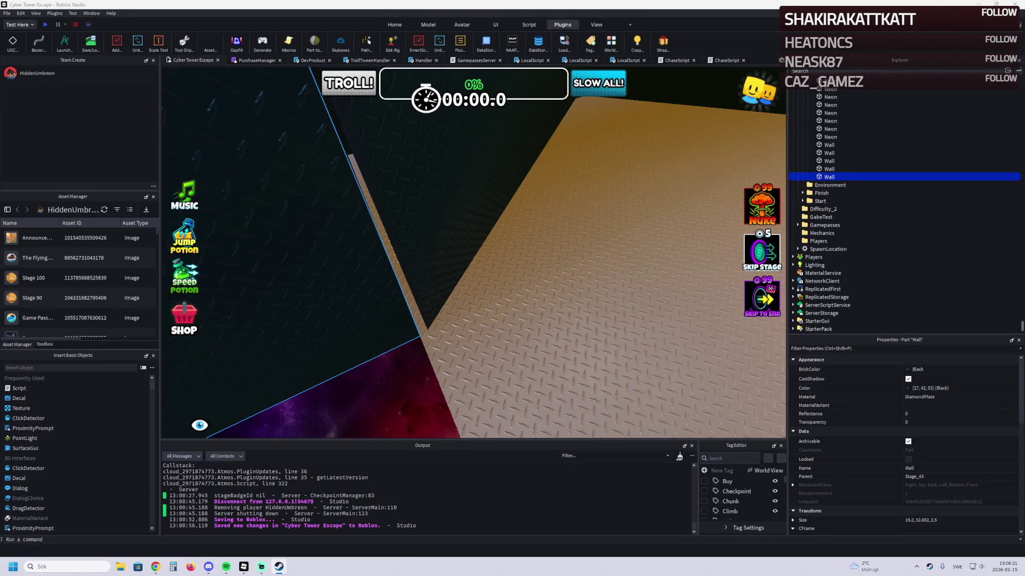
Step: Reposition the Wall along the floor edge and resize it to 20 × 32.692 × 2.5
key("s")
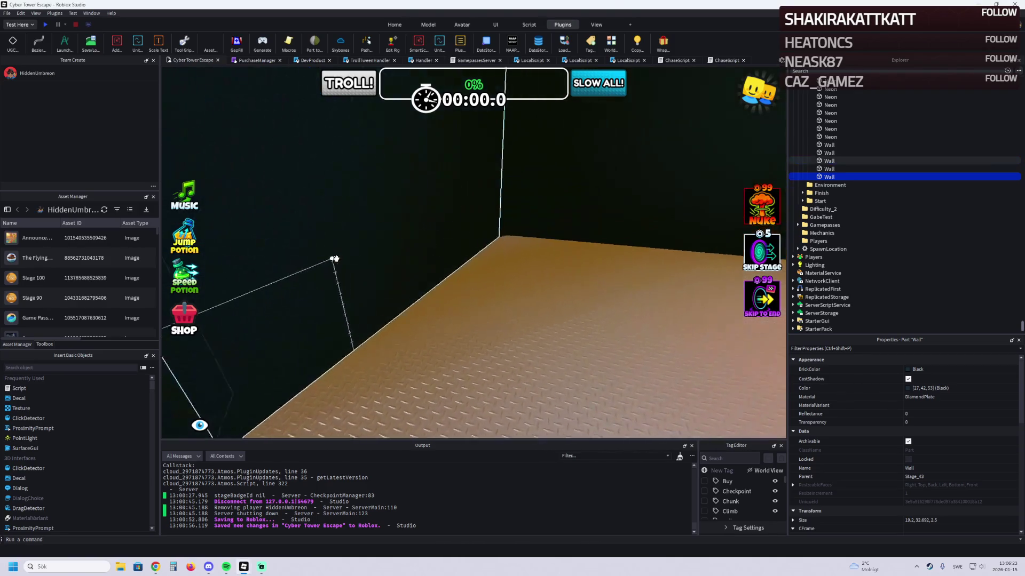
key("w")
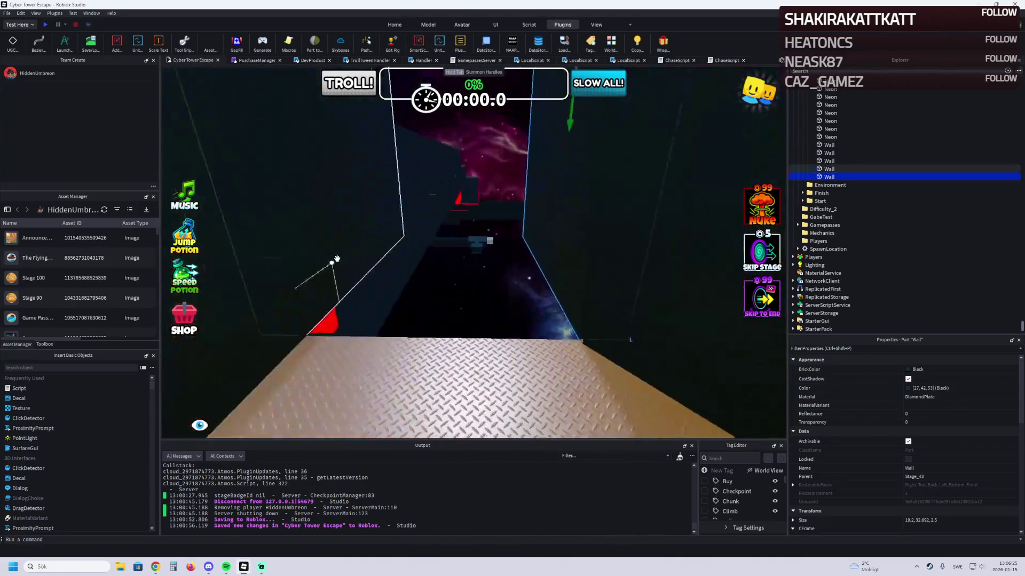
key("d")
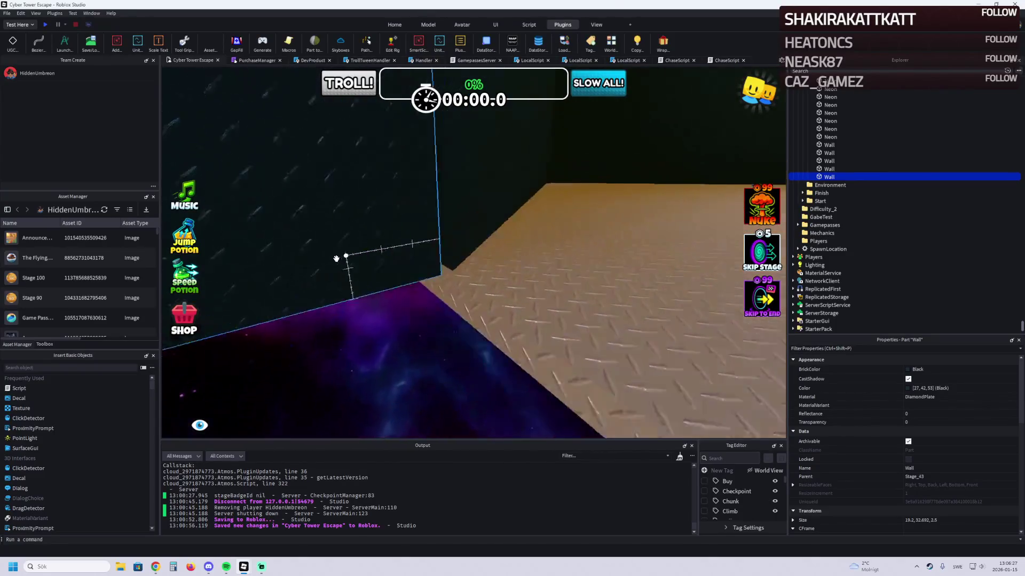
mouse_move(415, 285)
left_mouse_down()
mouse_move(423, 275)
mouse_move(402, 284)
mouse_move(425, 276)
mouse_move(430, 302)
mouse_move(427, 235)
mouse_move(479, 322)
mouse_move(425, 290)
mouse_move(432, 300)
left_mouse_up()
left_click_drag(374, 265, 363, 269)
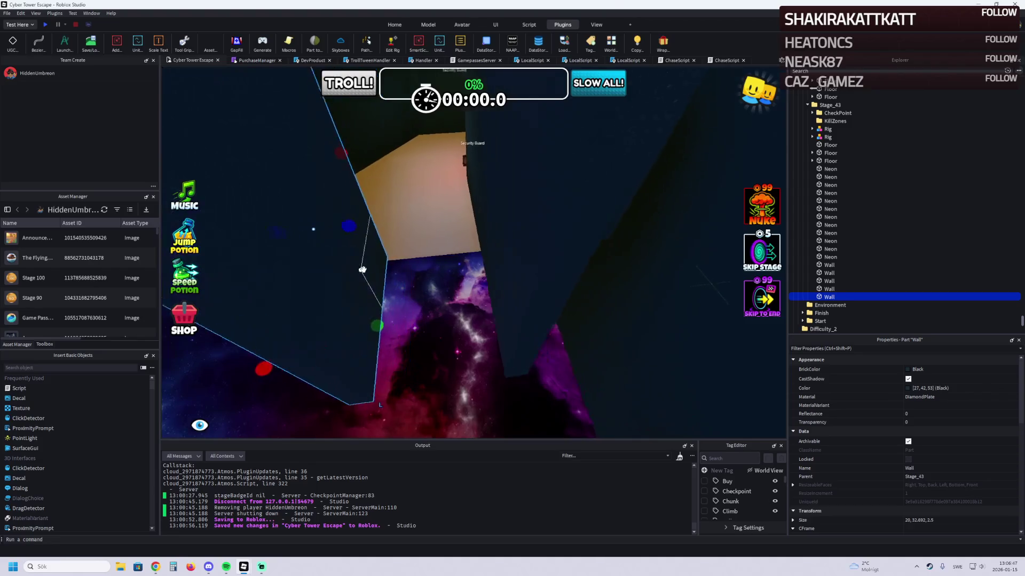
Step: Lengthen the Stage_43 floor from 80 to 99 studs (size 47, 0.5, 99)
scroll(362, 270, "up", 2)
right_click(420, 247)
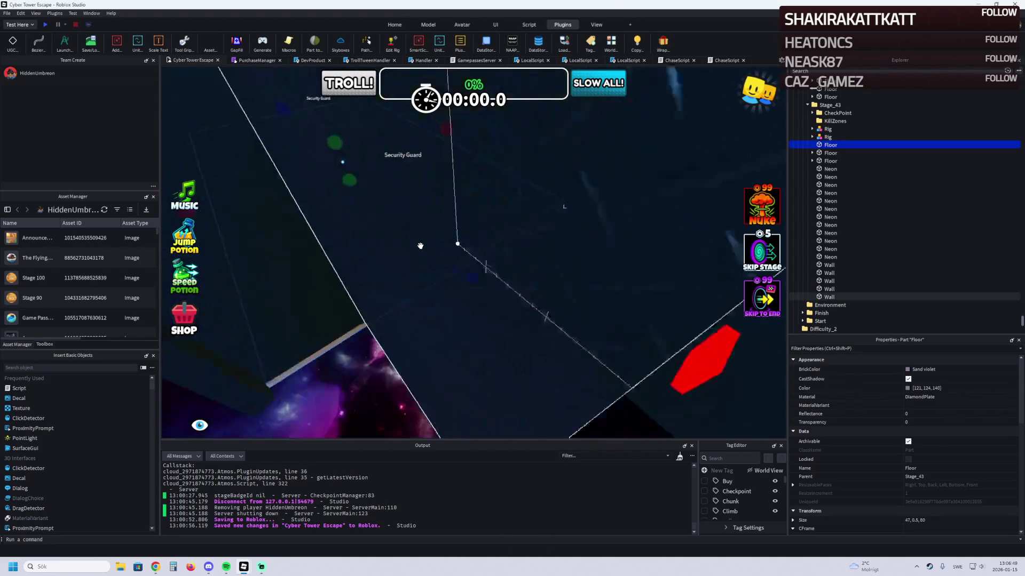
left_click_drag(338, 252, 360, 260)
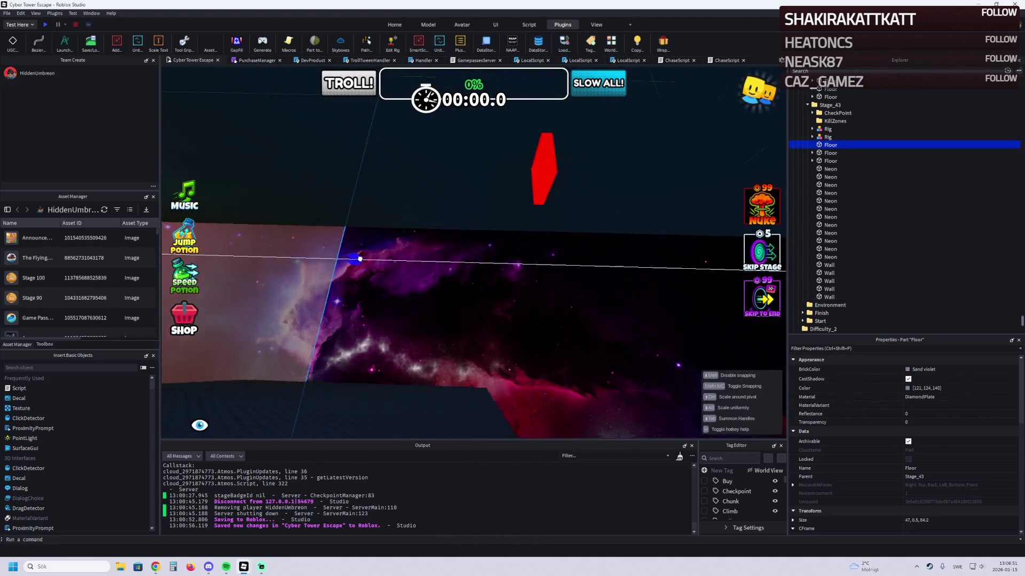
left_click_drag(425, 258, 425, 259)
Step: Select a Roof panel in Roofs41+ and stretch it to 47 × 1 × 119.631
right_click(424, 258)
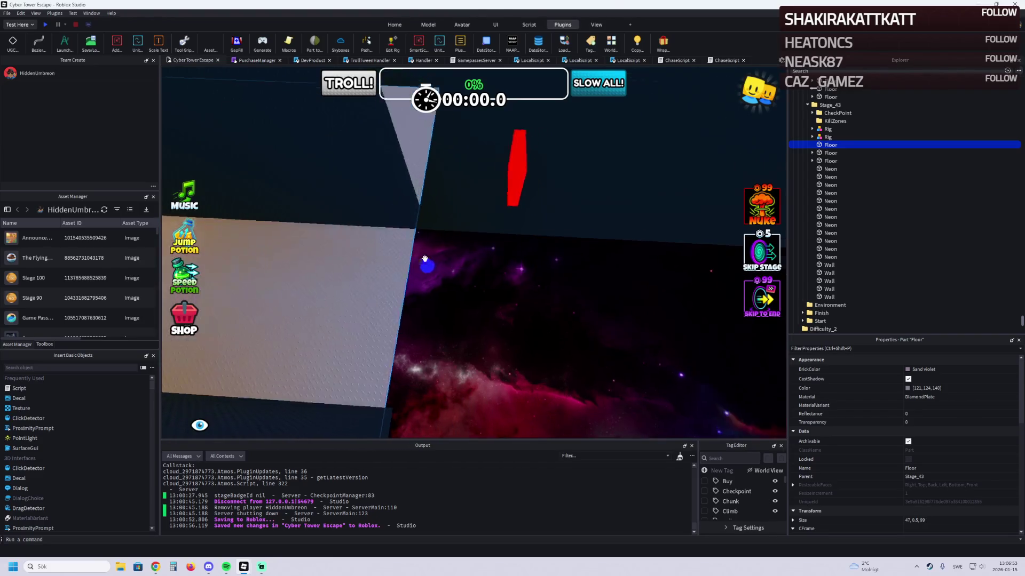
right_click(425, 258)
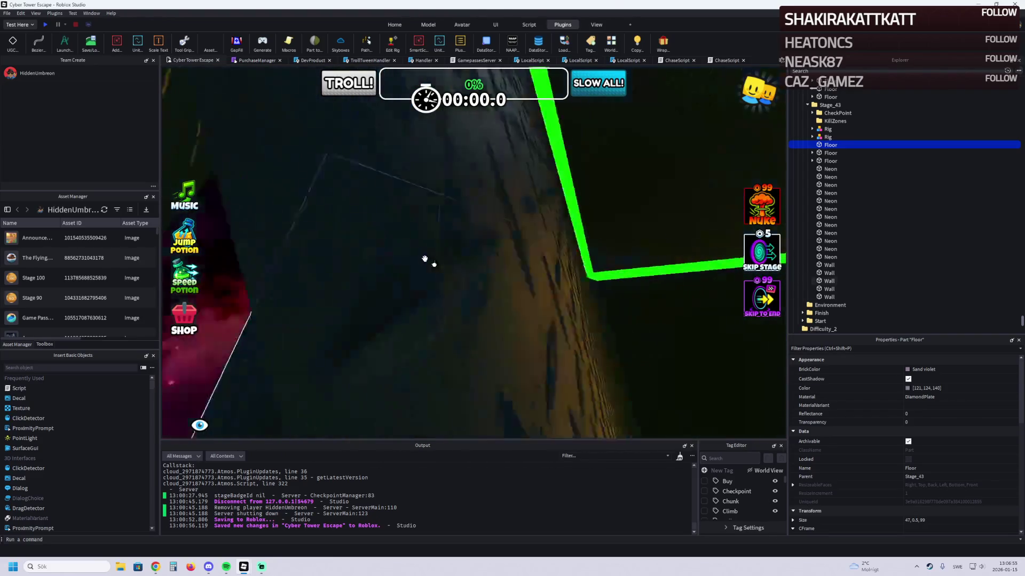
right_click(425, 258)
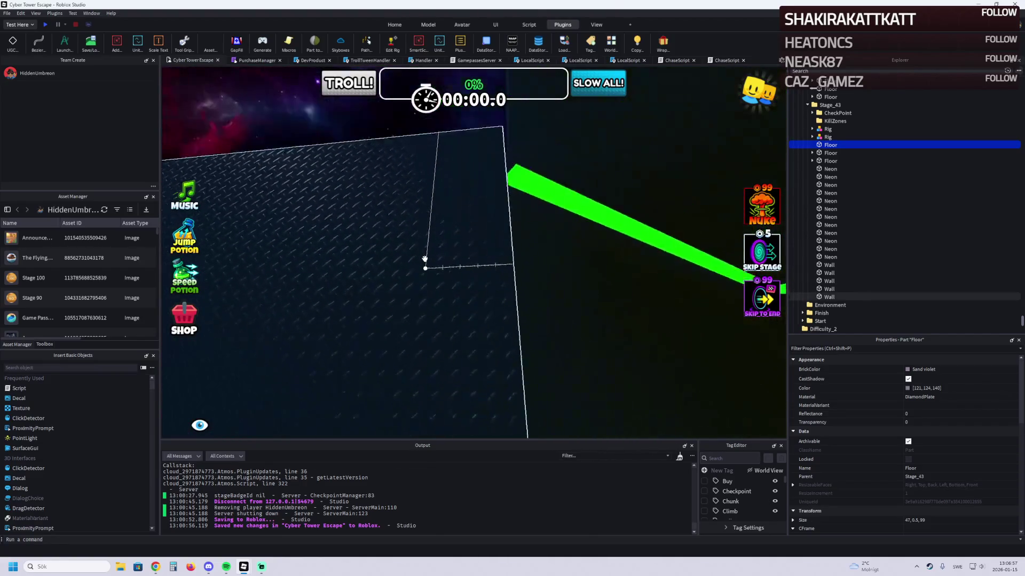
right_click(425, 259)
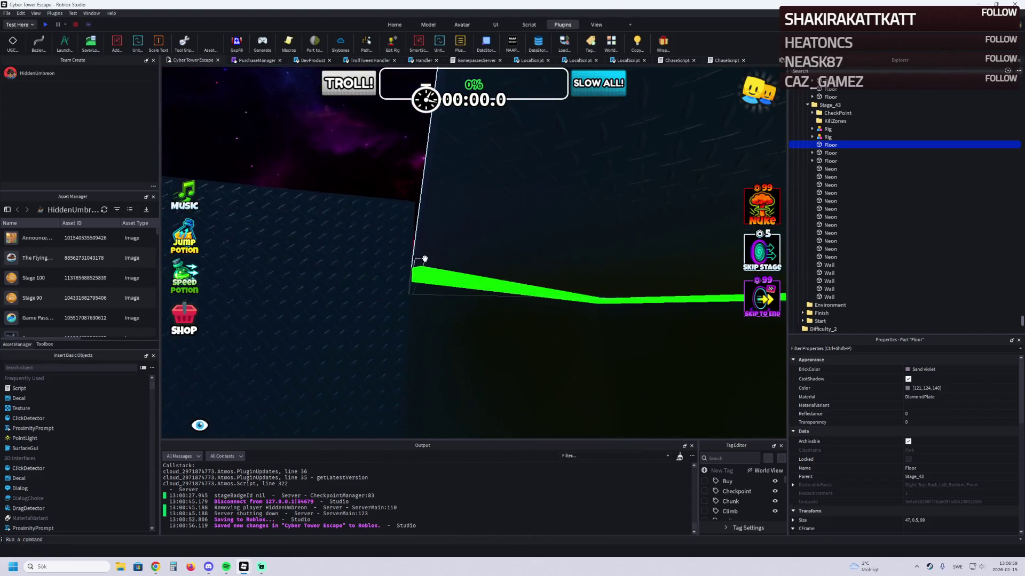
right_click(424, 258)
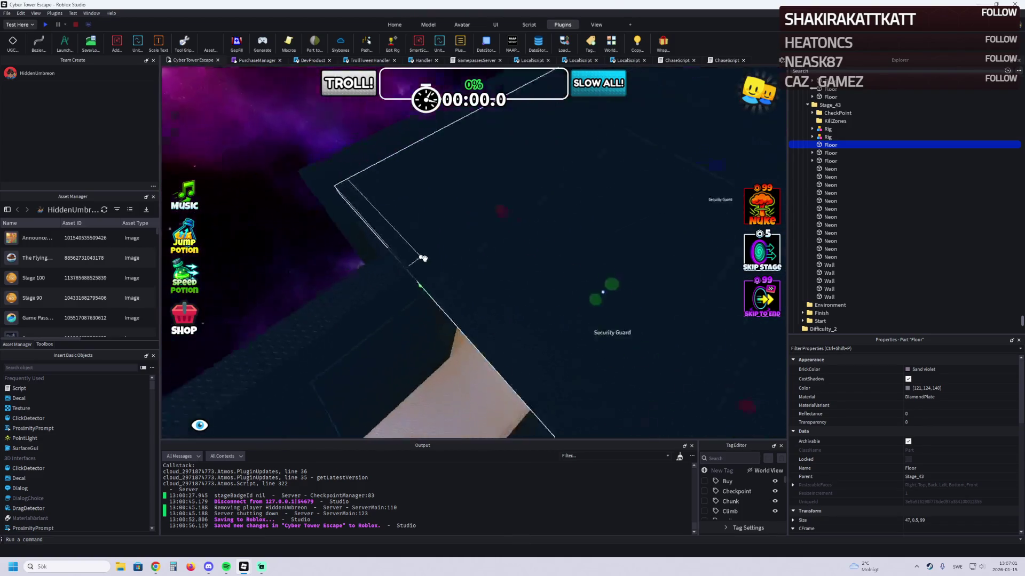
right_click(446, 256)
left_click(469, 251)
left_click_drag(468, 251, 496, 275)
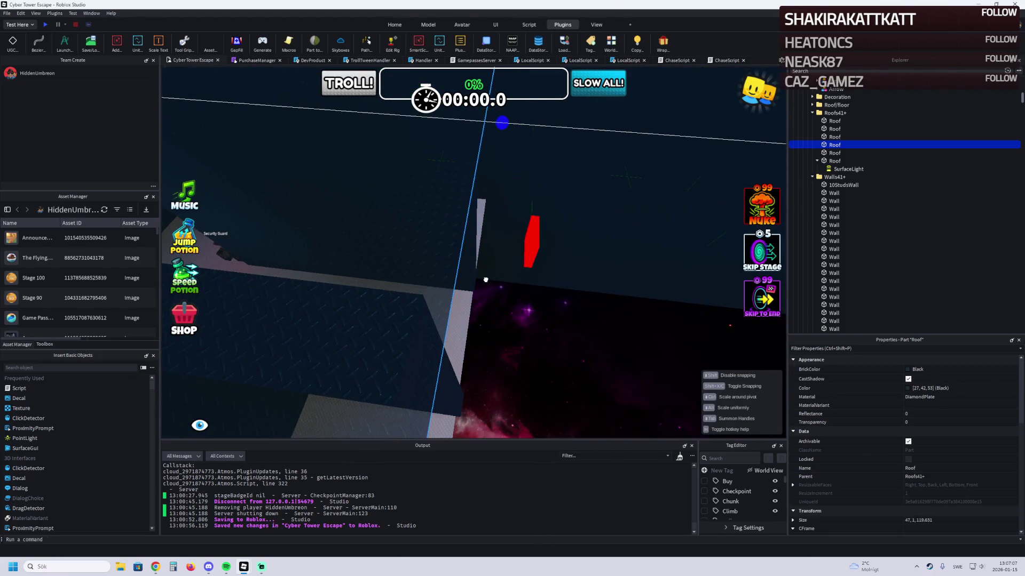
Step: Trim the Roof to 119.431 long, then shorten the roof slab's length
right_click(485, 280)
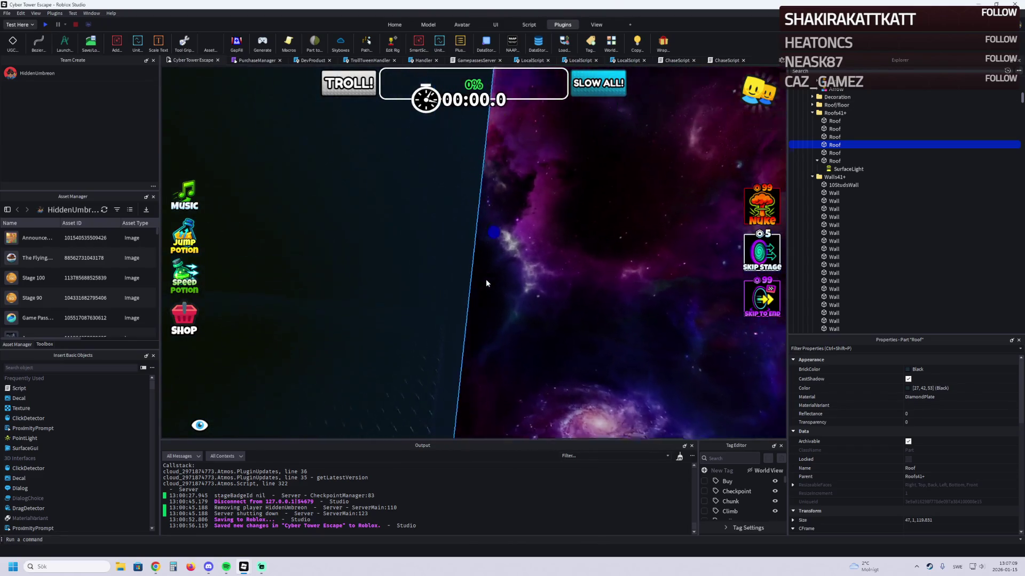
right_click(485, 283)
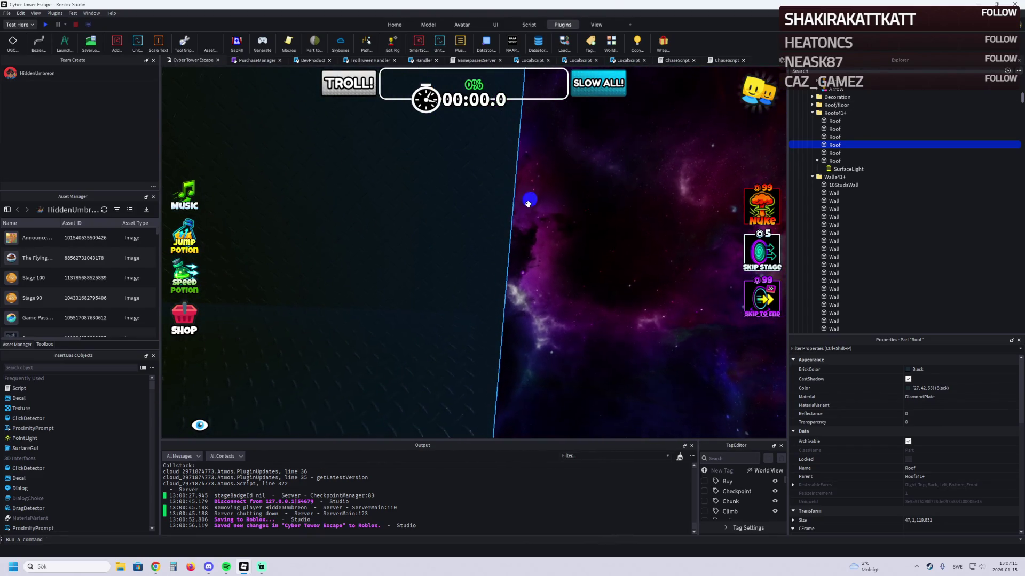
left_click_drag(533, 174, 517, 178)
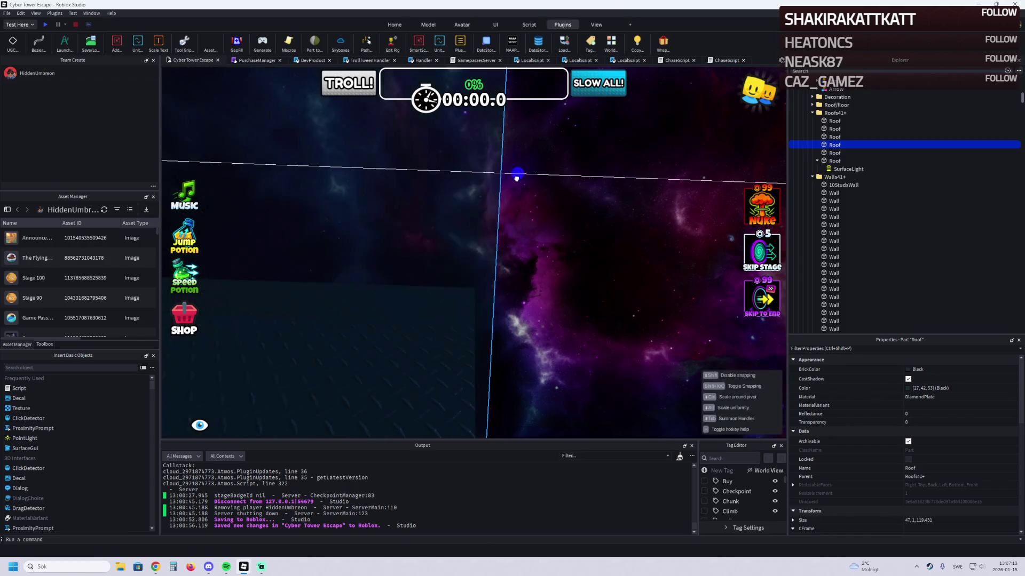
right_click(510, 194)
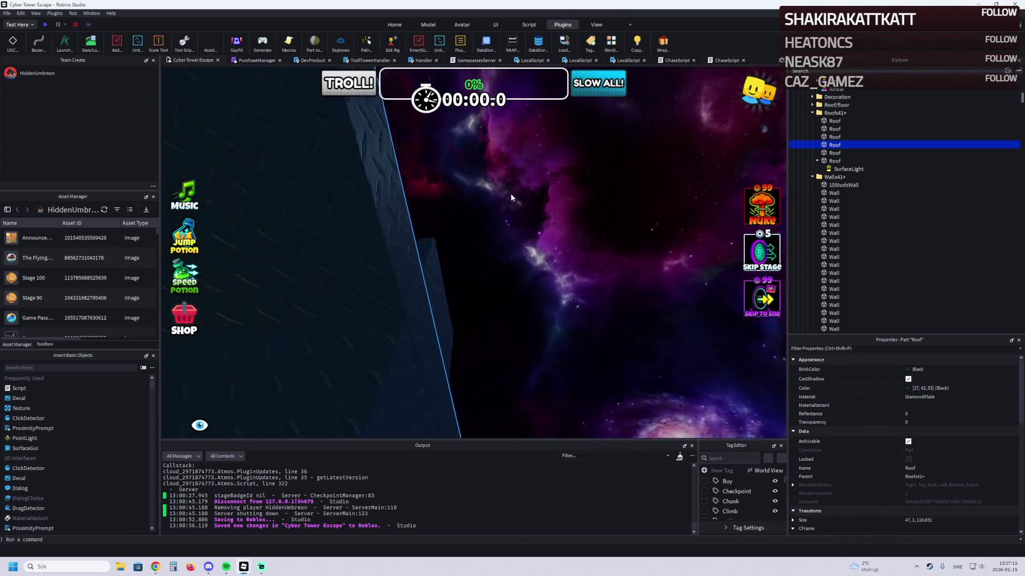
right_click(510, 193)
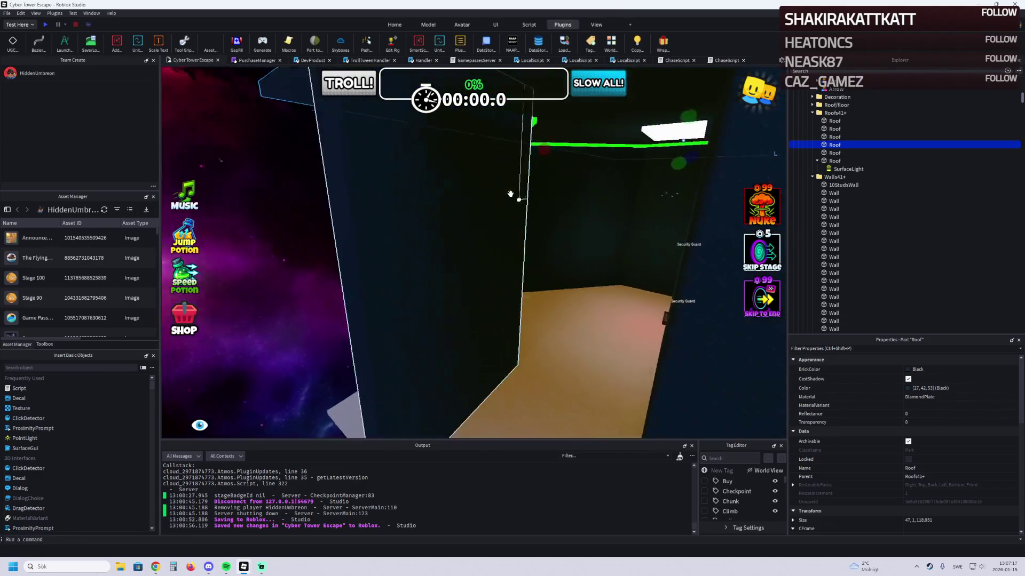
right_click(510, 193)
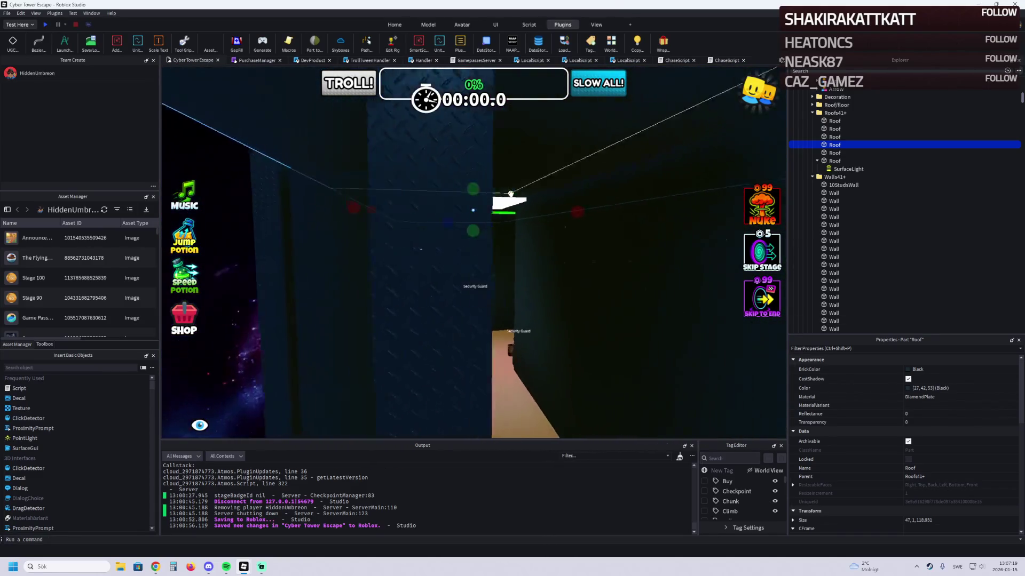
right_click(510, 193)
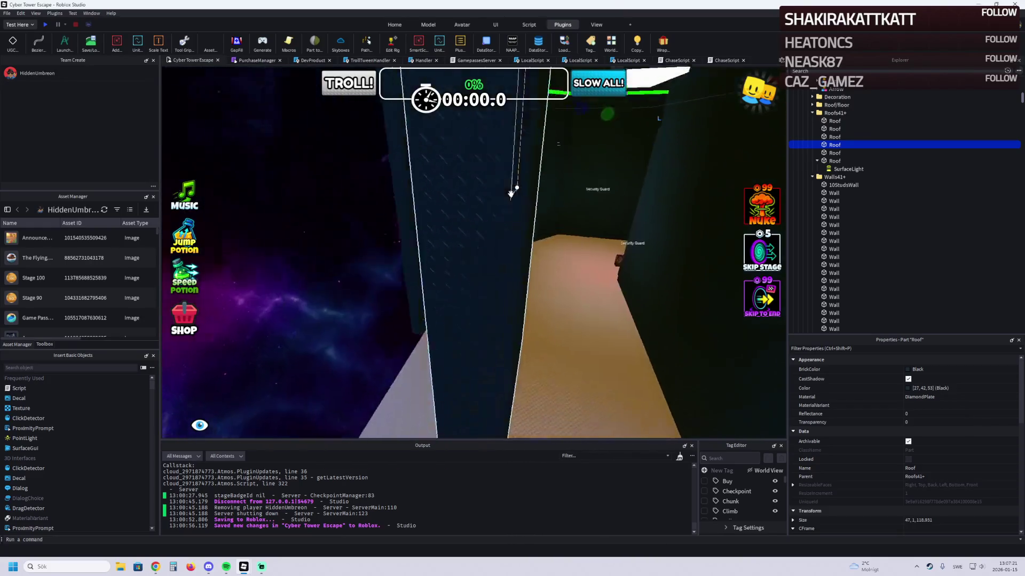
right_click(510, 193)
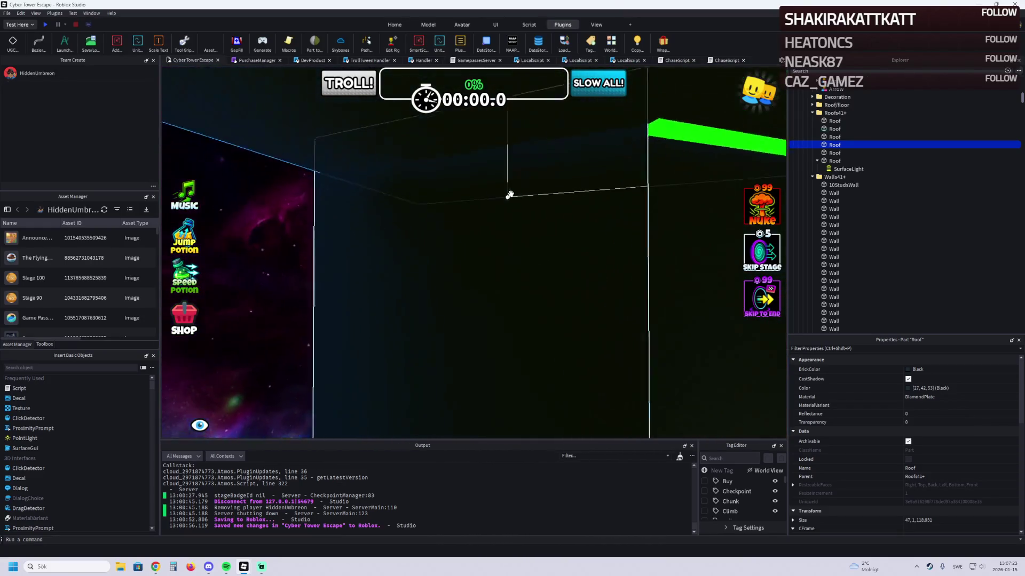
right_click(510, 193)
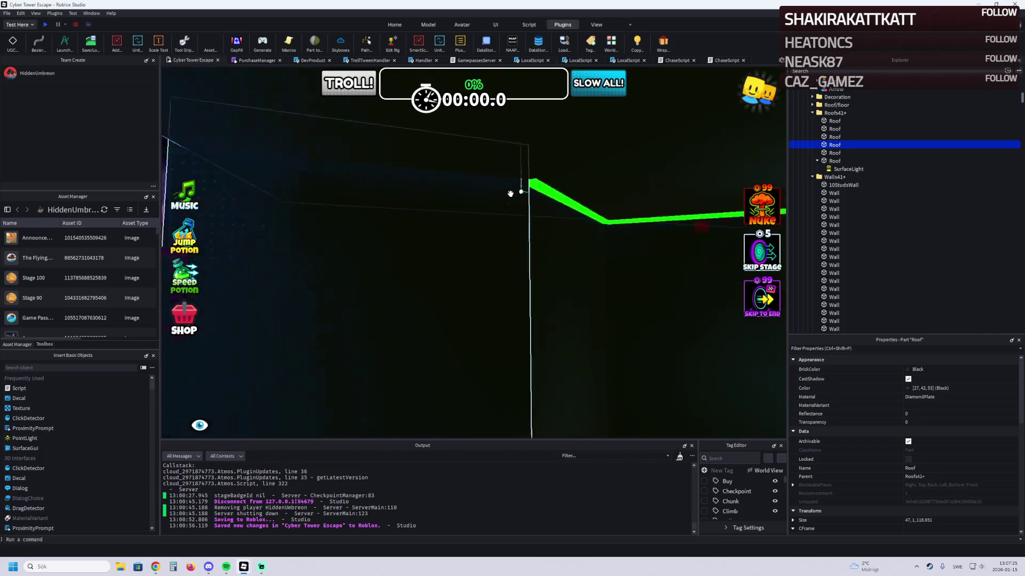
right_click(510, 194)
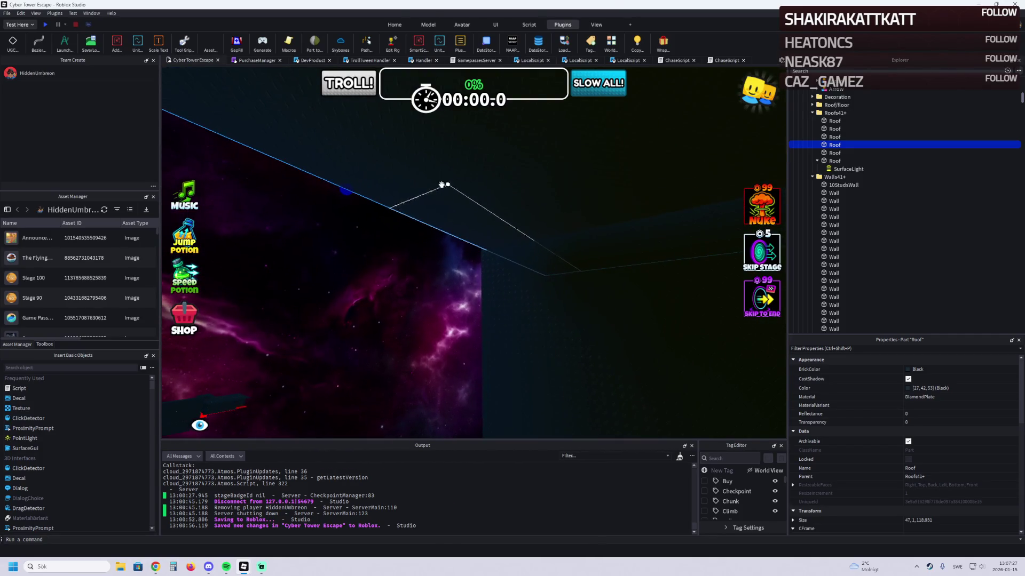
left_click_drag(347, 183, 438, 189)
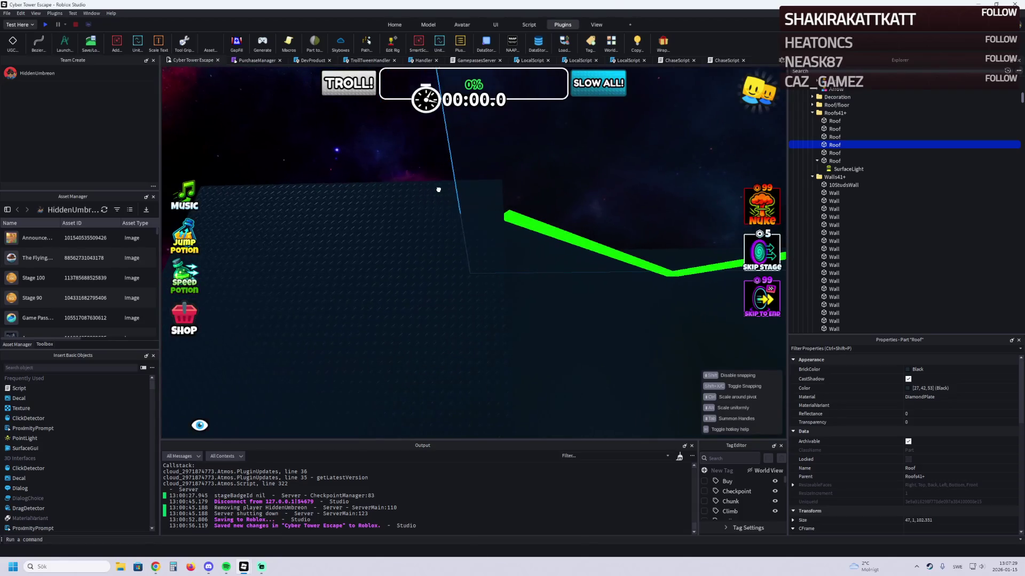
Step: Thicken the roof slab to 16.5 studs and slide it 2.7 studs sideways
right_click(500, 192)
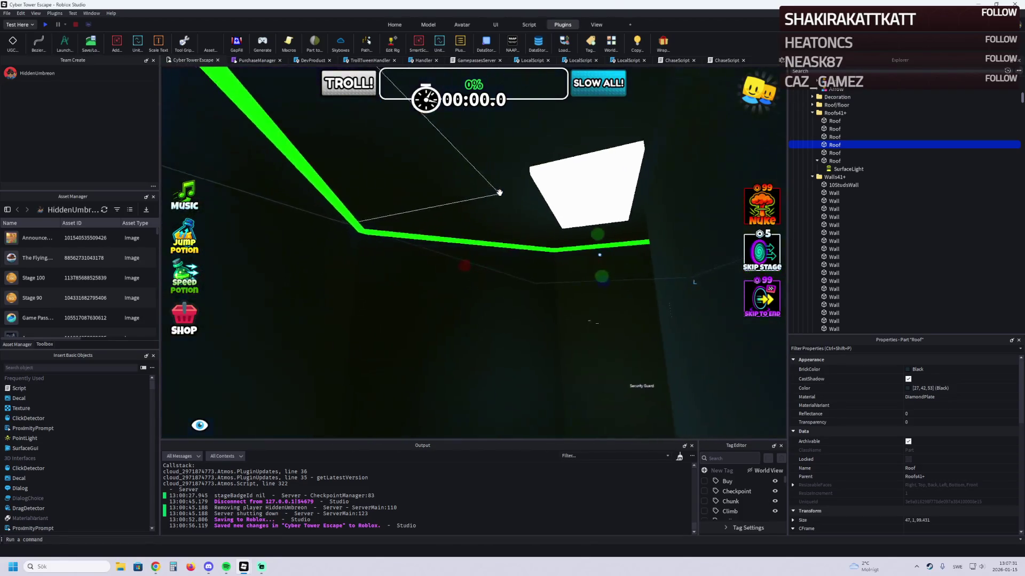
left_click_drag(602, 252, 615, 327)
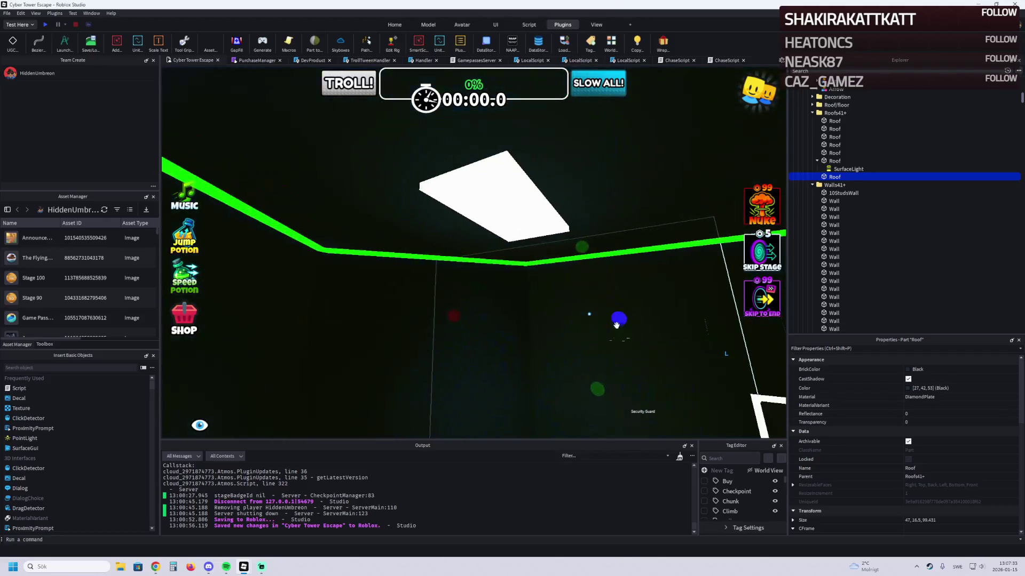
right_click(468, 322)
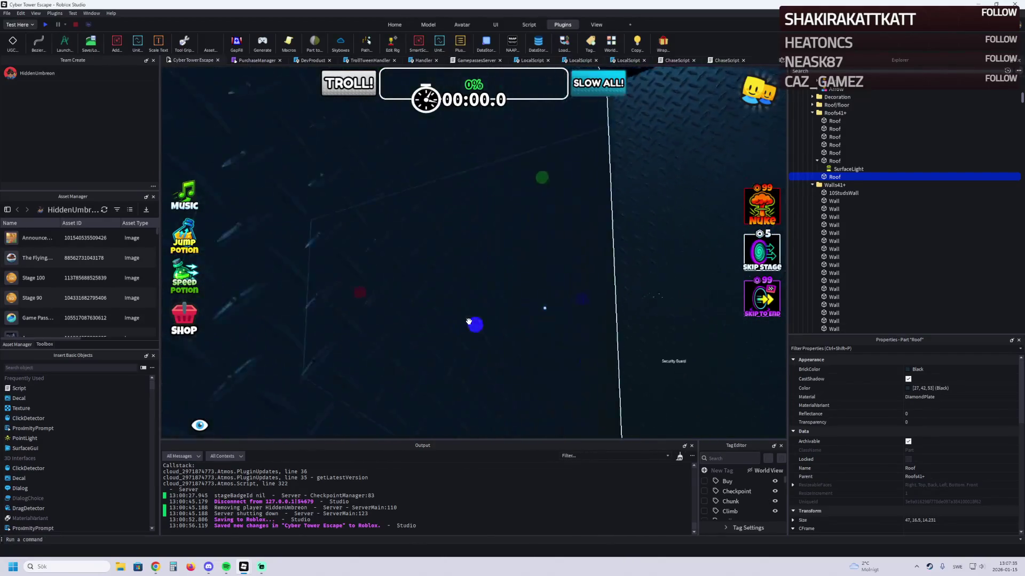
right_click(468, 320)
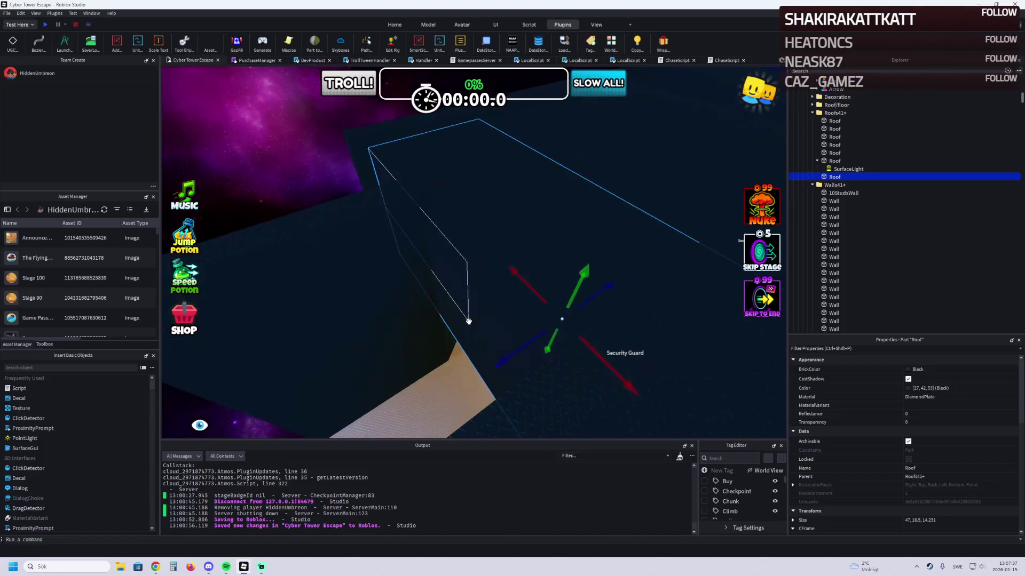
right_click(397, 326)
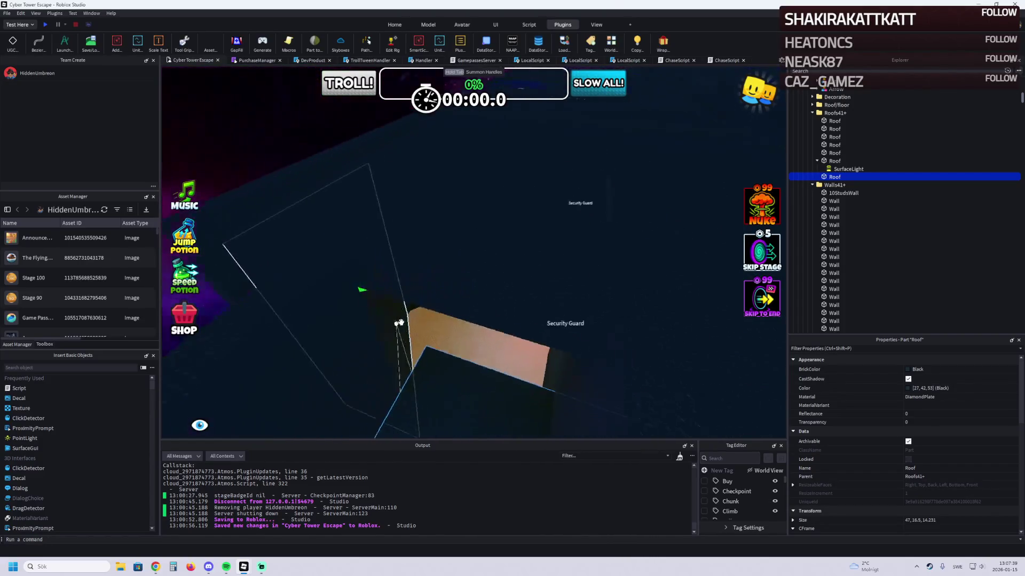
scroll(419, 327, "up", 5)
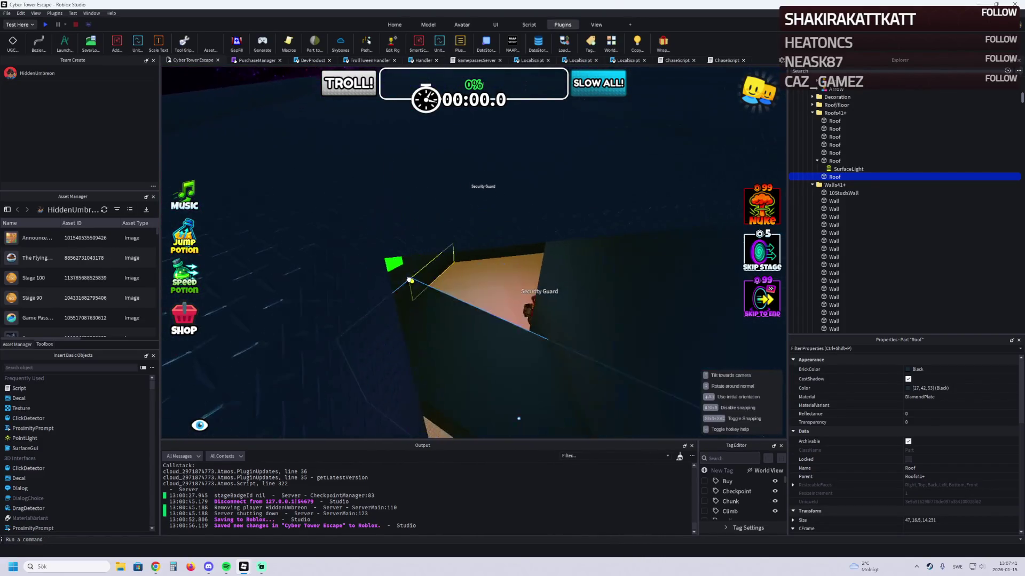
scroll(431, 220, "down", 5)
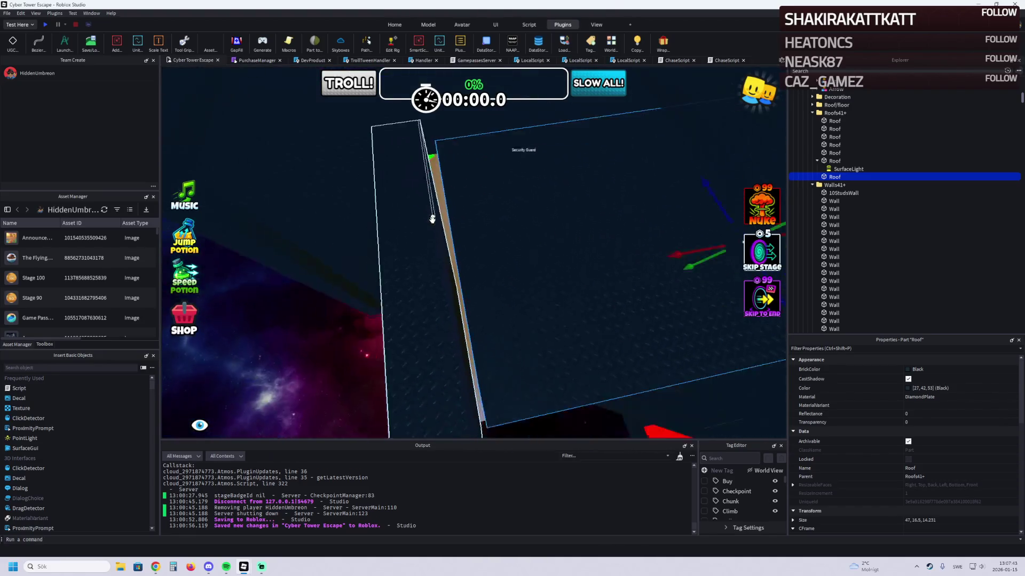
mouse_move(614, 244)
left_mouse_down()
mouse_move(590, 252)
mouse_move(581, 192)
mouse_move(636, 213)
mouse_move(574, 224)
mouse_move(584, 154)
mouse_move(575, 131)
mouse_move(546, 167)
mouse_move(558, 185)
mouse_move(429, 231)
mouse_move(444, 232)
left_mouse_up()
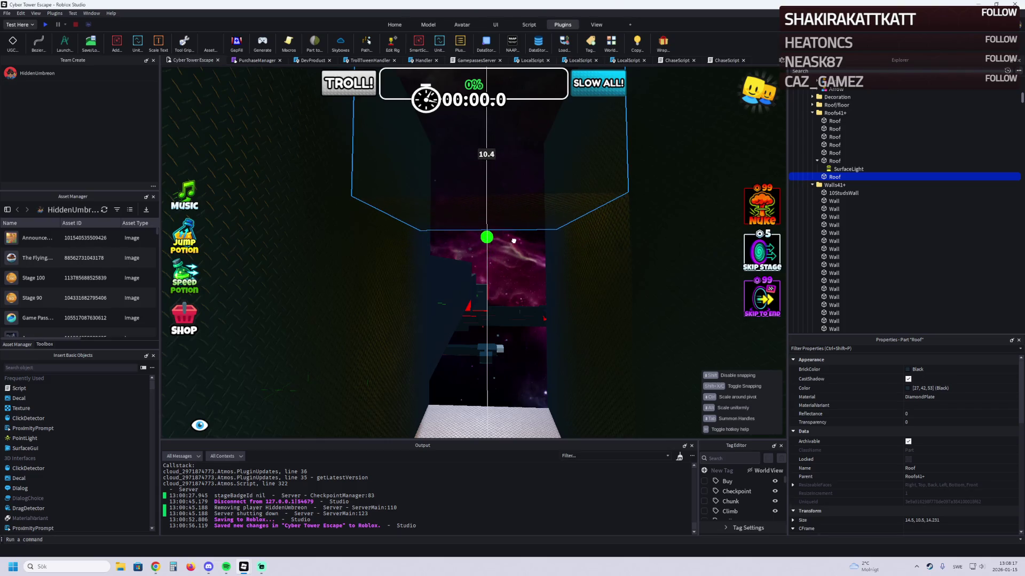
Step: Fly the camera through the corridor to line up on the green neon beam's end
key("w")
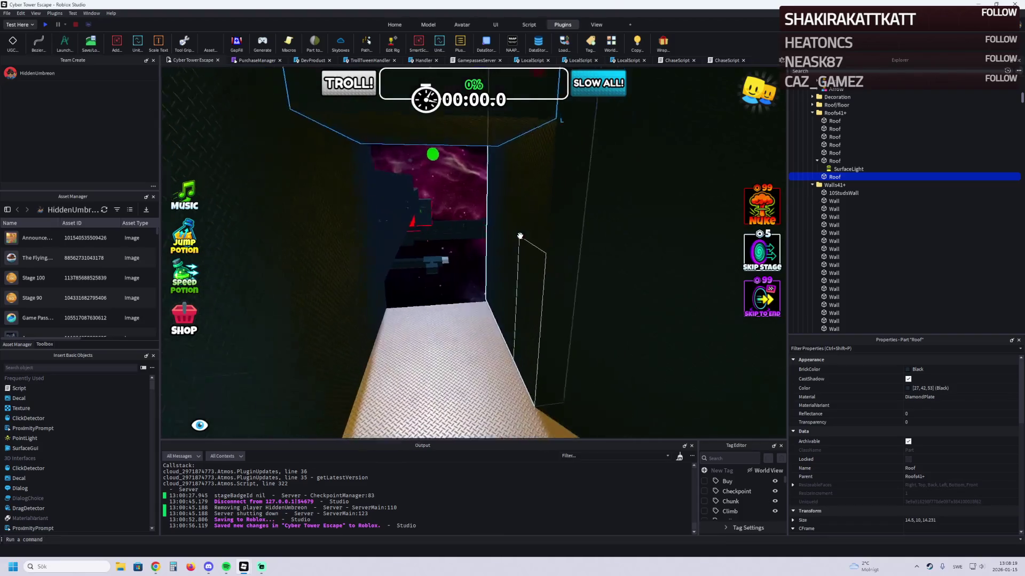
key("s")
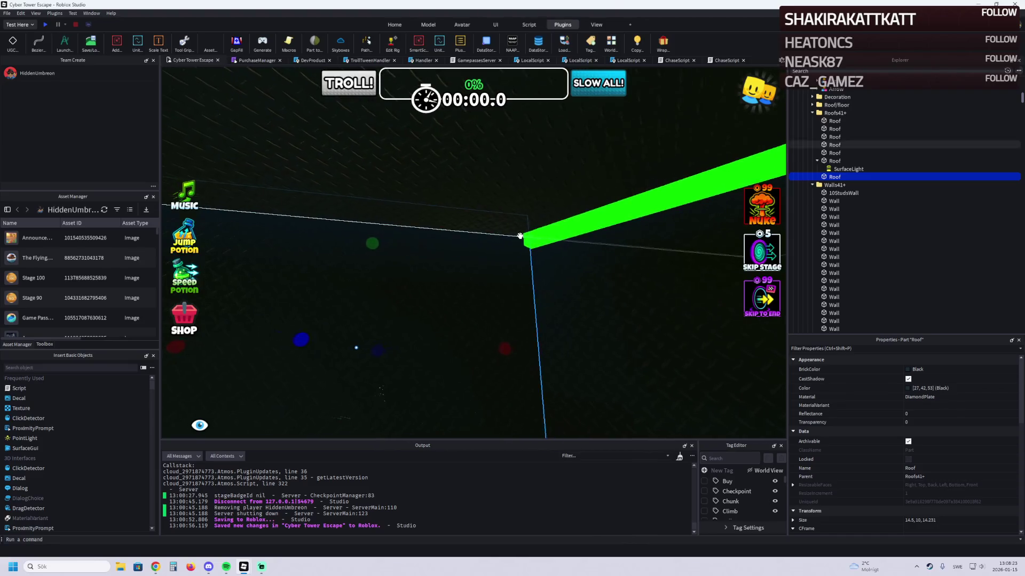
key("d")
key("s")
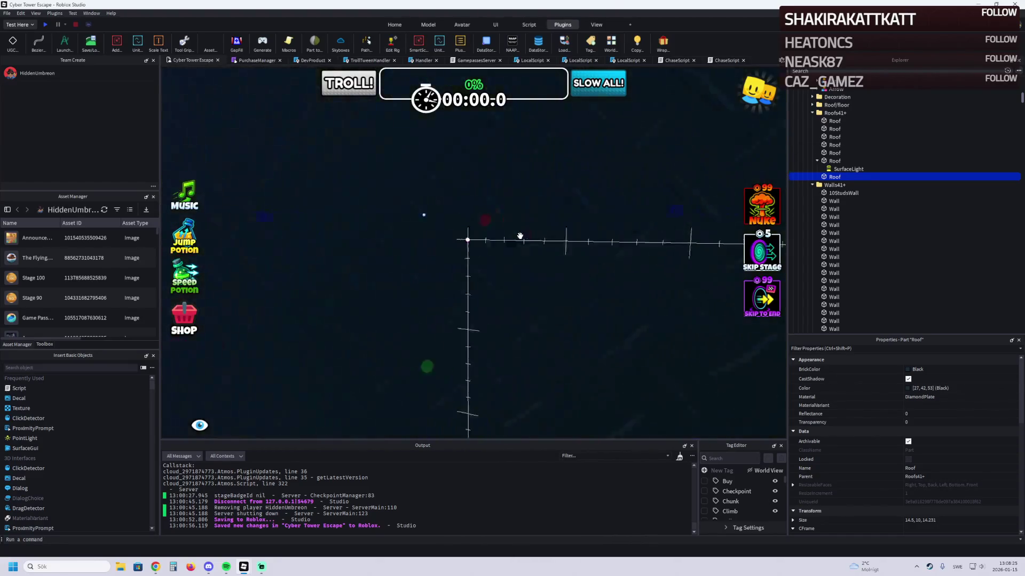
key("a")
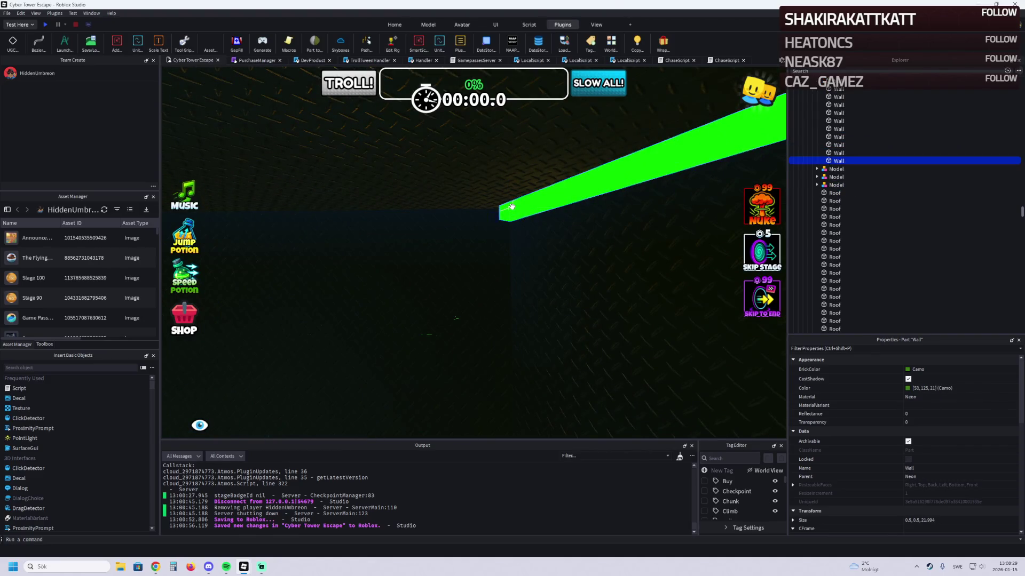
Step: Place a green neon Wall strip at the beam's end and shorten it to about 11.8 studs
left_click_drag(511, 207, 494, 227)
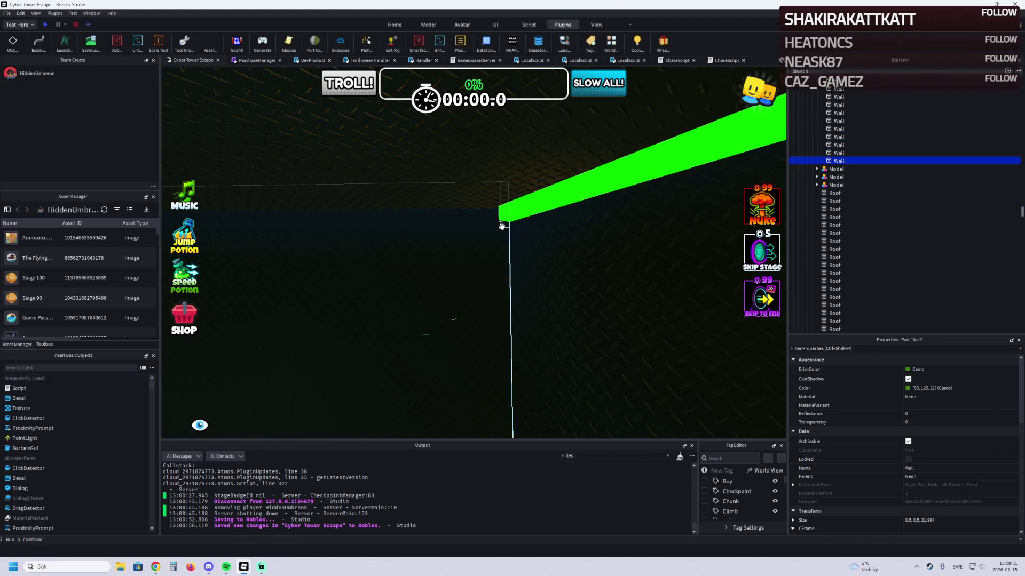
key("s")
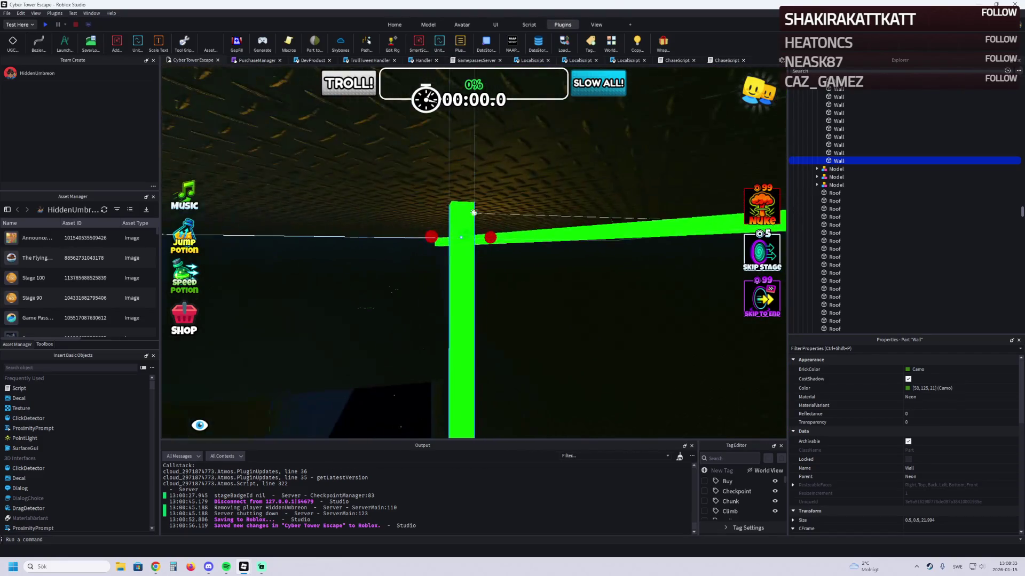
key("w")
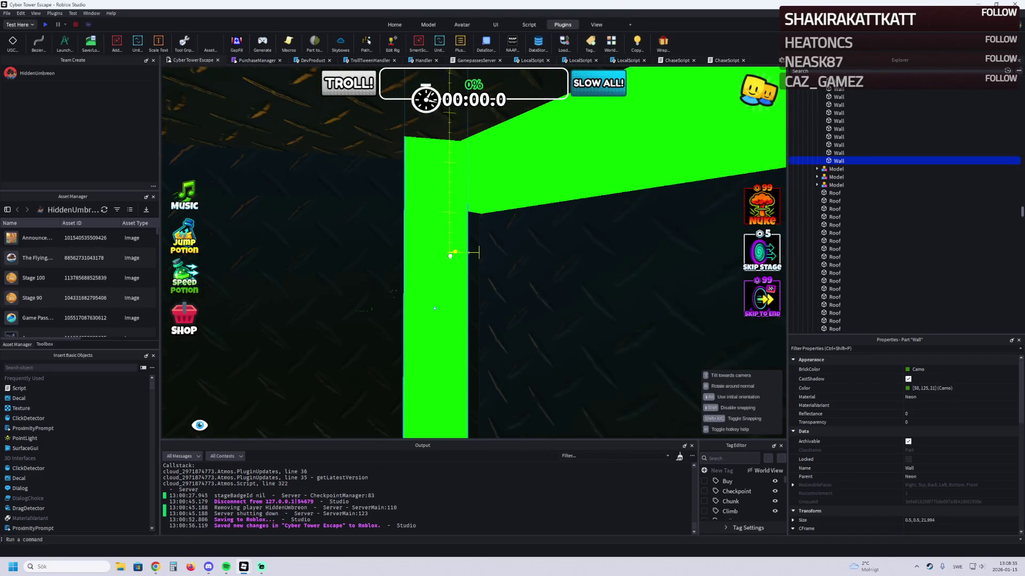
scroll(459, 258, "down", 5)
key("d")
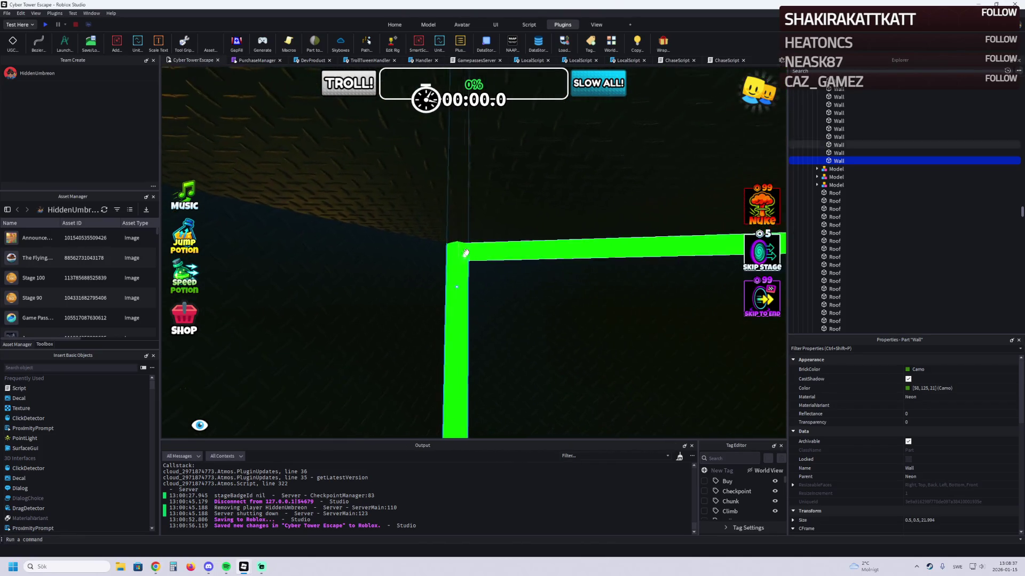
mouse_move(457, 262)
left_mouse_down()
mouse_move(443, 261)
mouse_move(457, 260)
left_mouse_up()
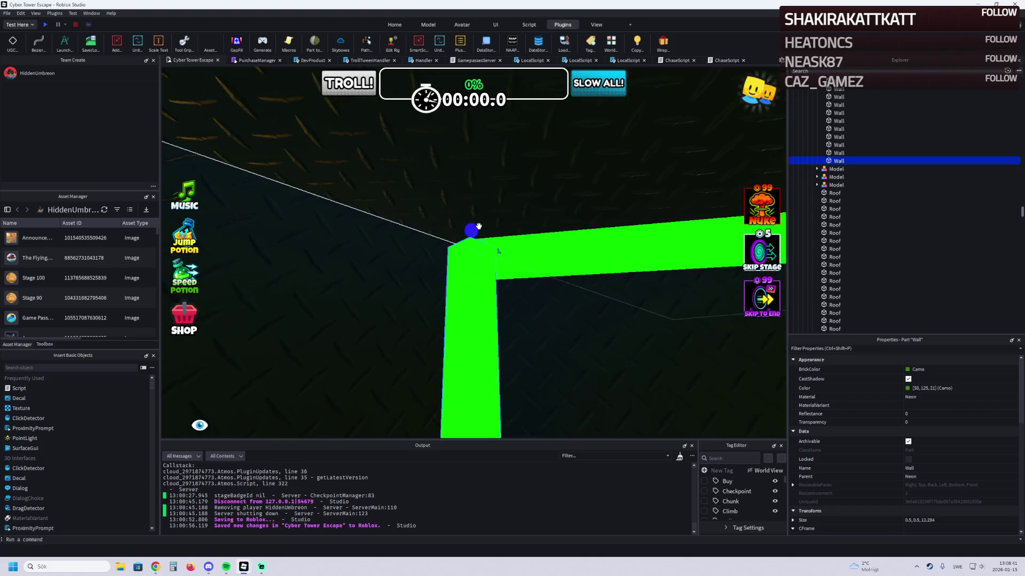
Step: Trim the green strip further to about 10 studs and duplicate it
scroll(470, 235, "up", 5)
key("f")
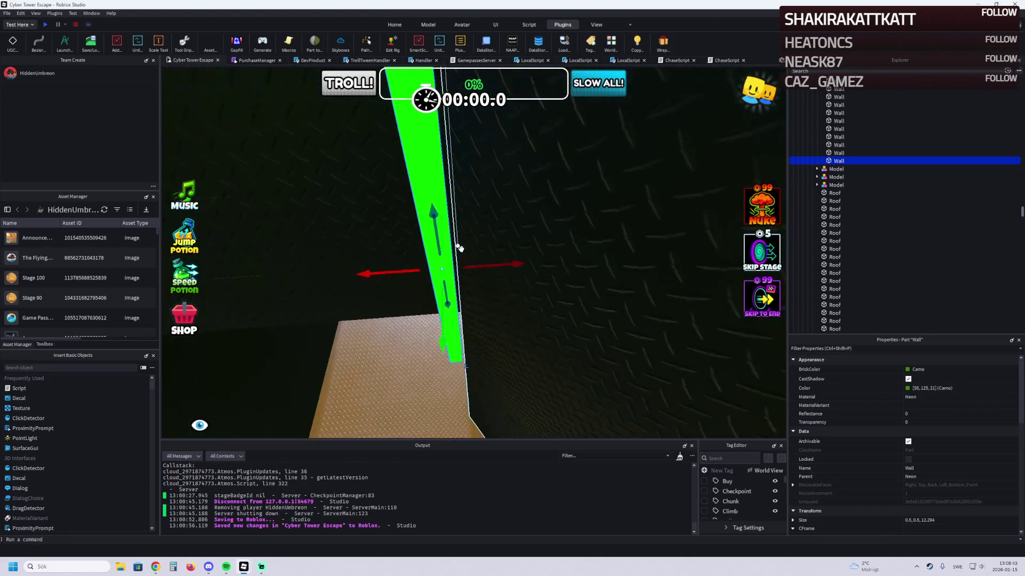
key("f")
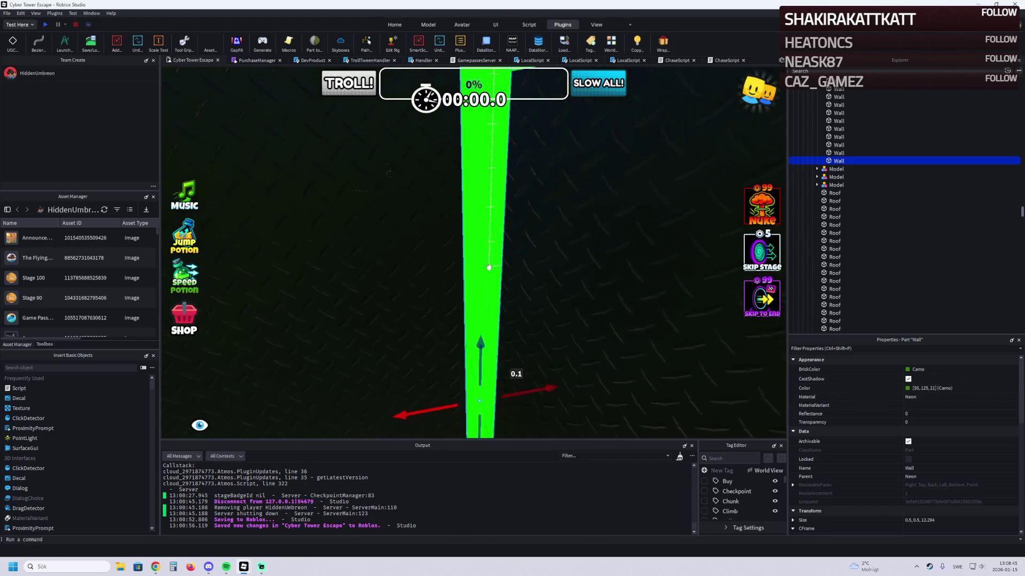
mouse_move(488, 267)
left_mouse_down()
mouse_move(477, 315)
mouse_move(462, 326)
mouse_move(484, 352)
left_mouse_up()
left_click_drag(485, 428, 485, 428)
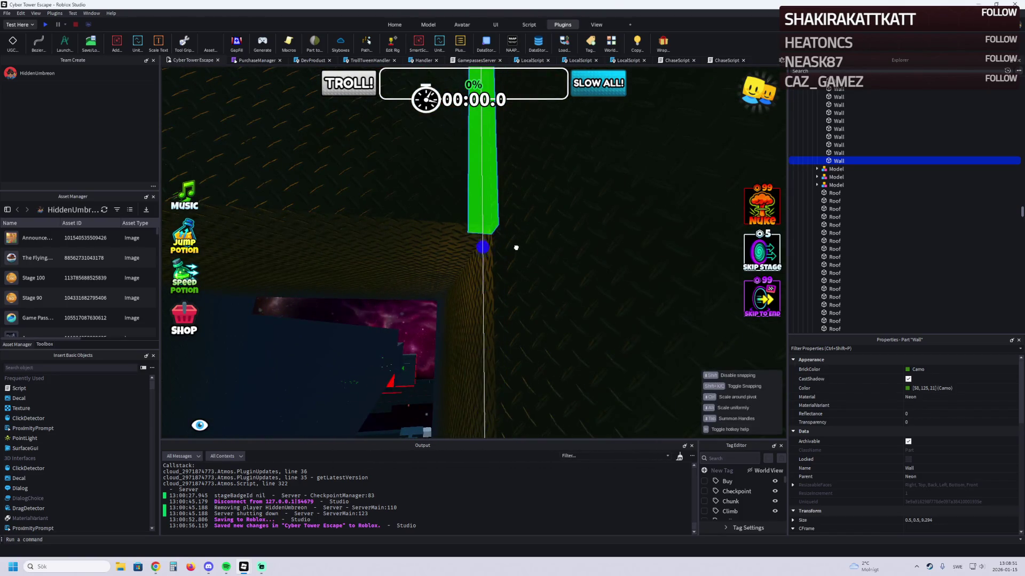
mouse_move(517, 235)
left_mouse_down()
mouse_move(523, 229)
mouse_move(512, 250)
mouse_move(462, 254)
mouse_move(393, 184)
mouse_move(407, 174)
mouse_move(381, 241)
left_mouse_up()
key("ctrl+d")
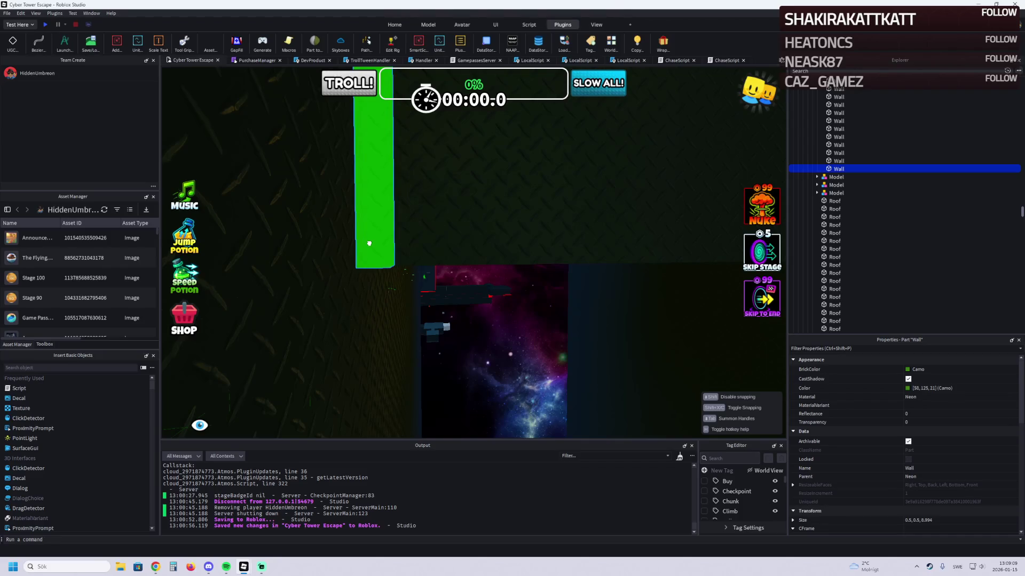
Step: Position the copied green strip 14 studs over along the dark wall
left_click_drag(369, 243, 370, 242)
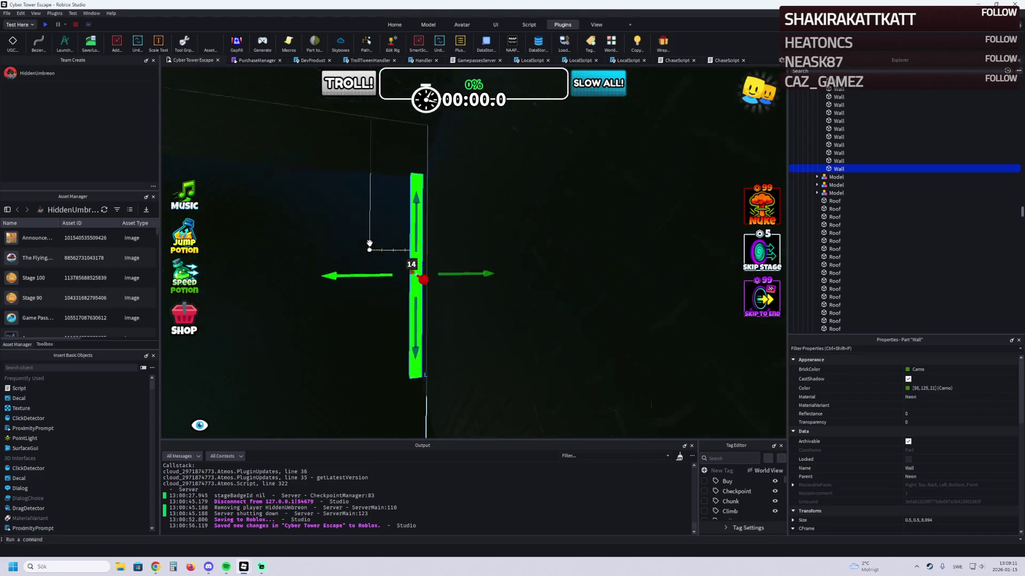
key("a")
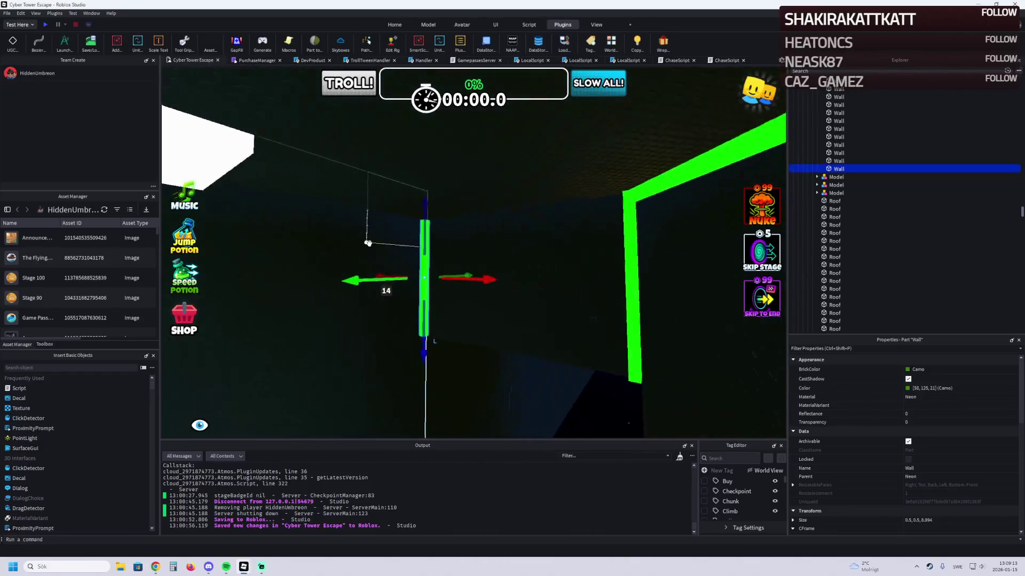
key("d")
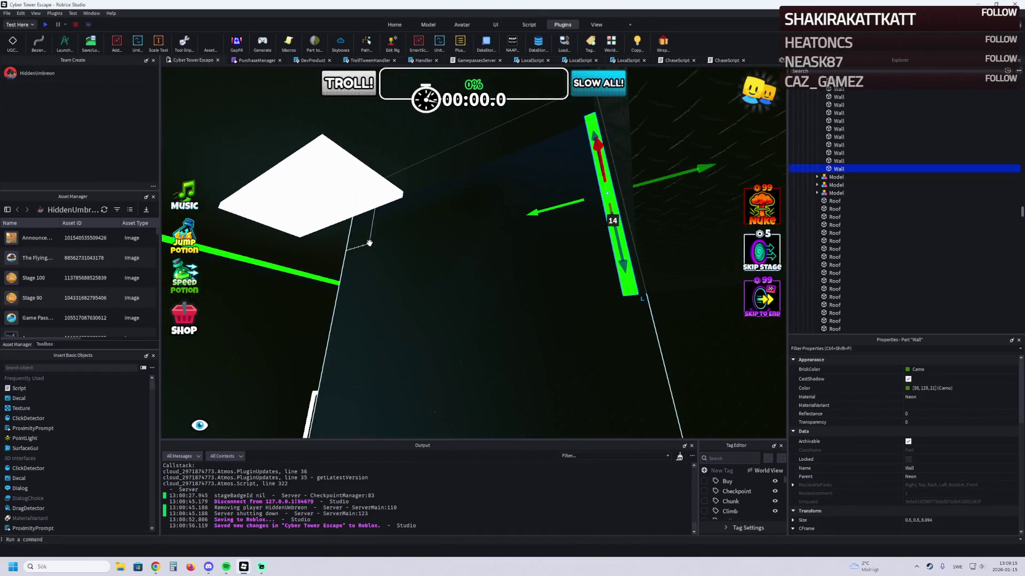
key("d")
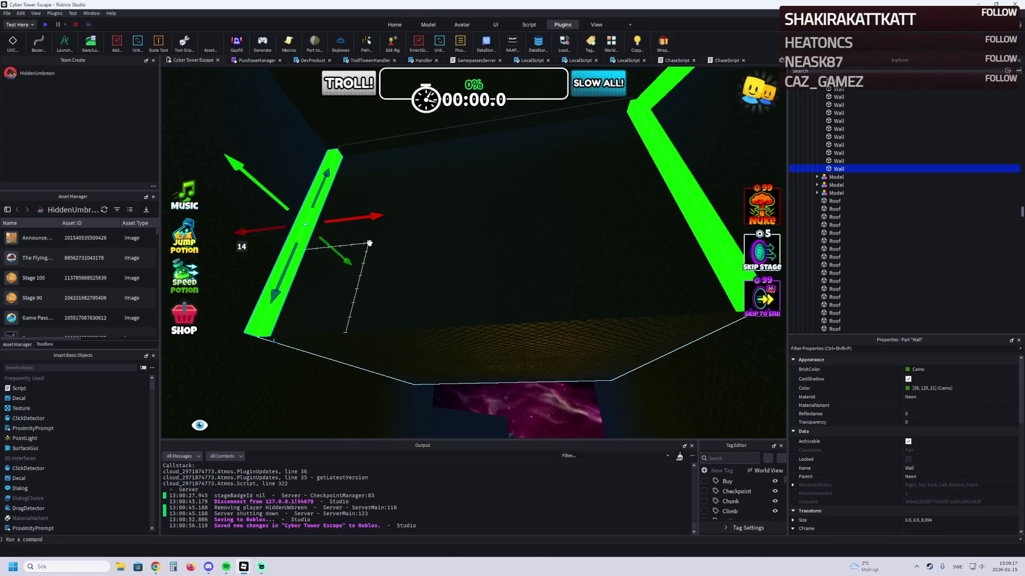
key("w")
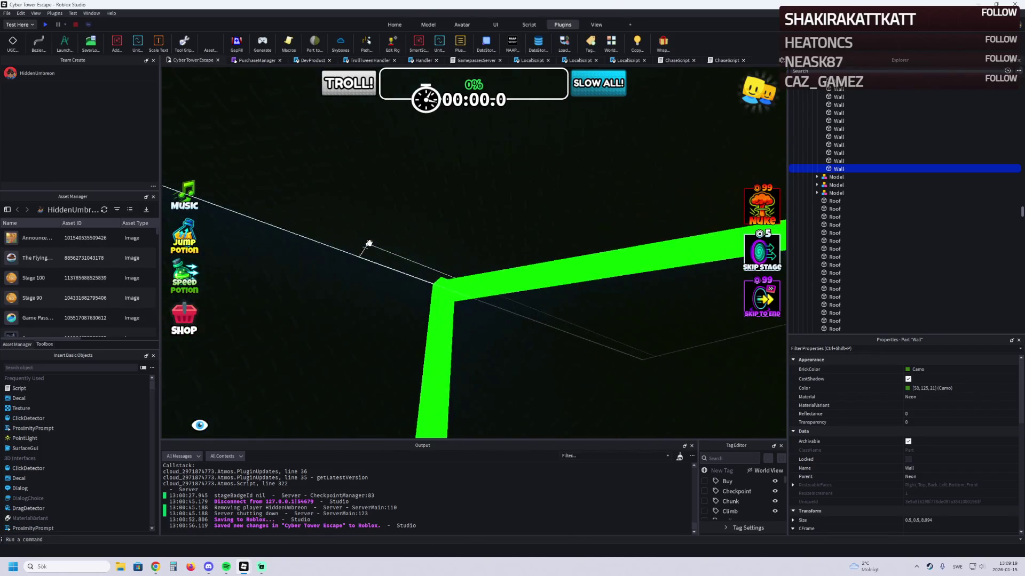
Step: Shorten the green neon wall from 79.894 to 60.894 and move another wall piece about 30 studs
key("f")
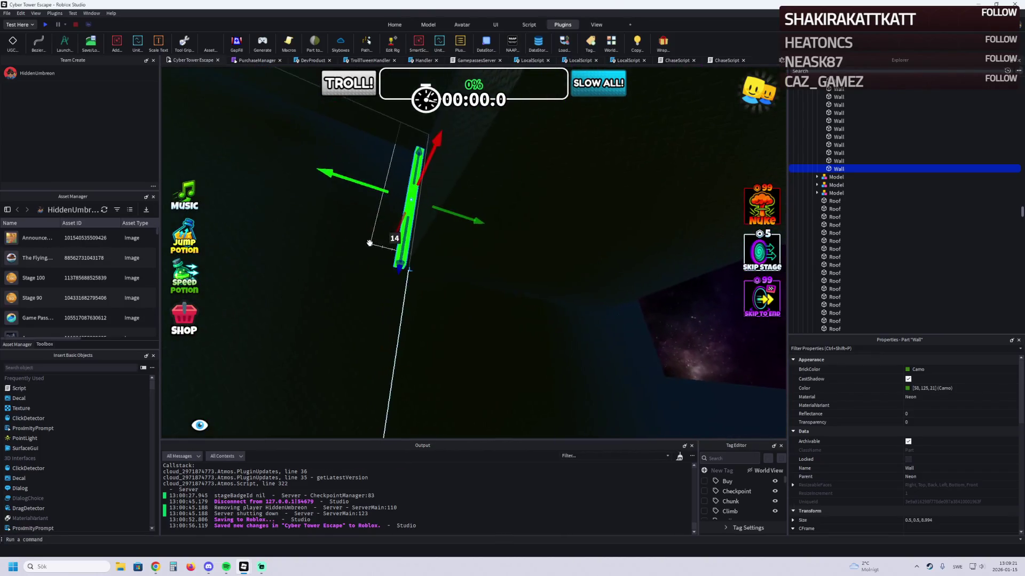
key("e")
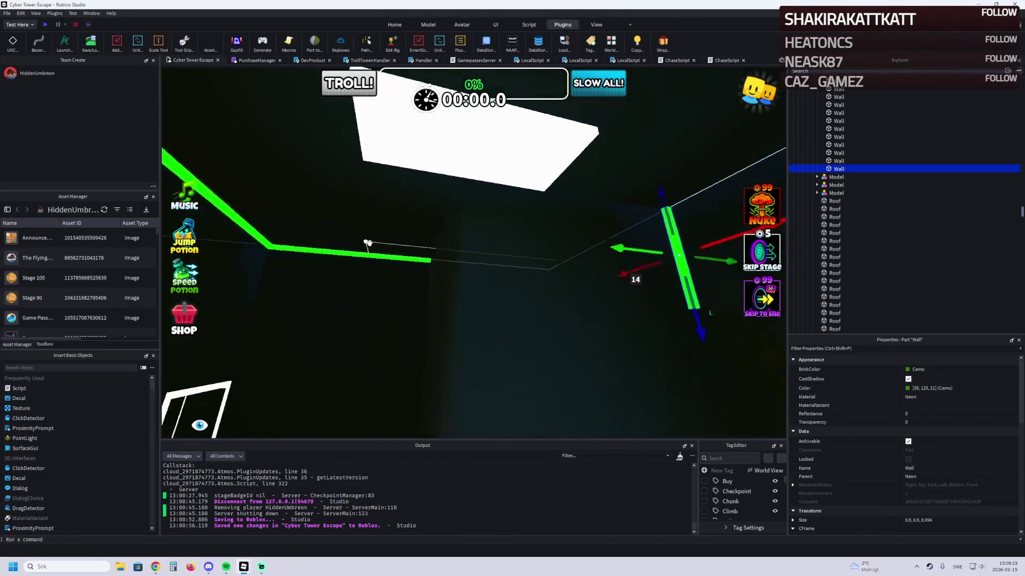
key("w")
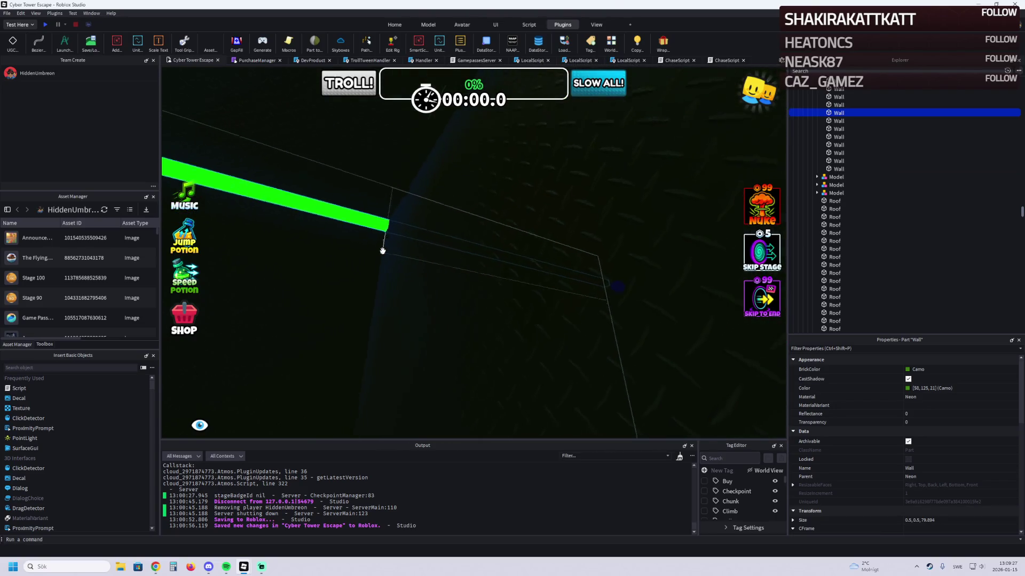
left_click_drag(638, 288, 451, 232)
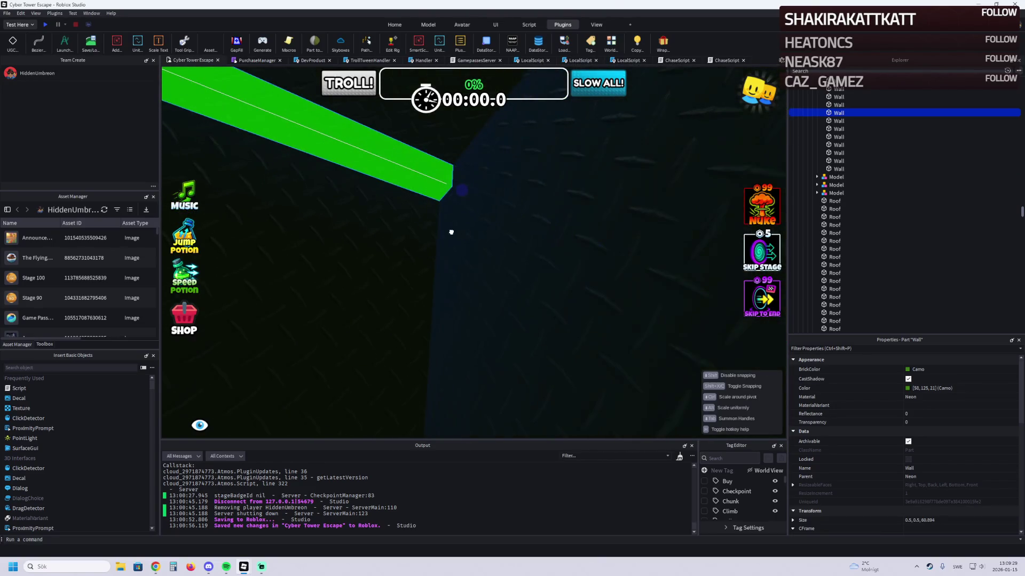
key("w")
left_click(452, 232)
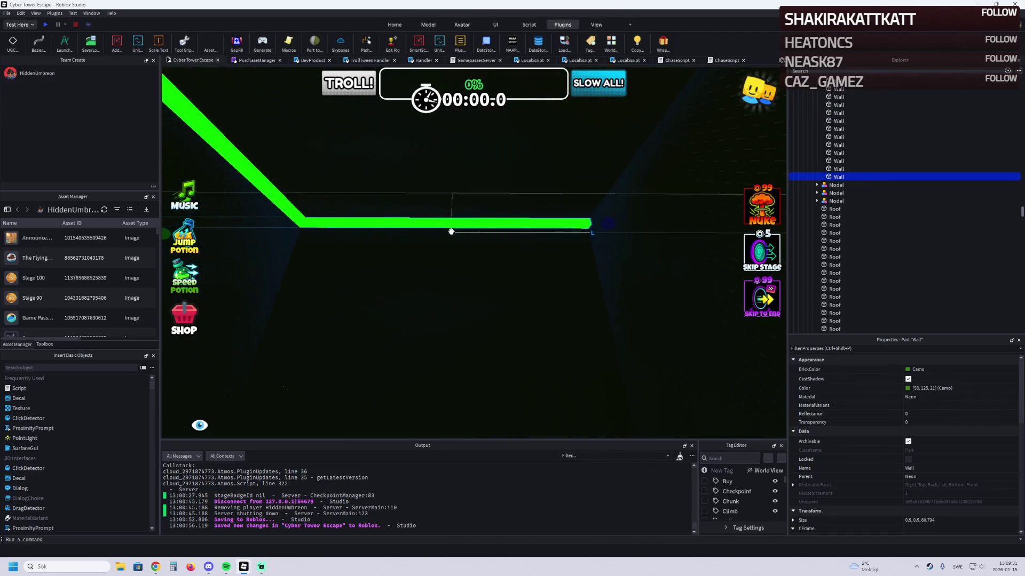
mouse_move(428, 237)
left_mouse_down()
mouse_move(490, 162)
mouse_move(494, 231)
mouse_move(488, 164)
mouse_move(678, 209)
mouse_move(551, 260)
mouse_move(465, 237)
left_mouse_up()
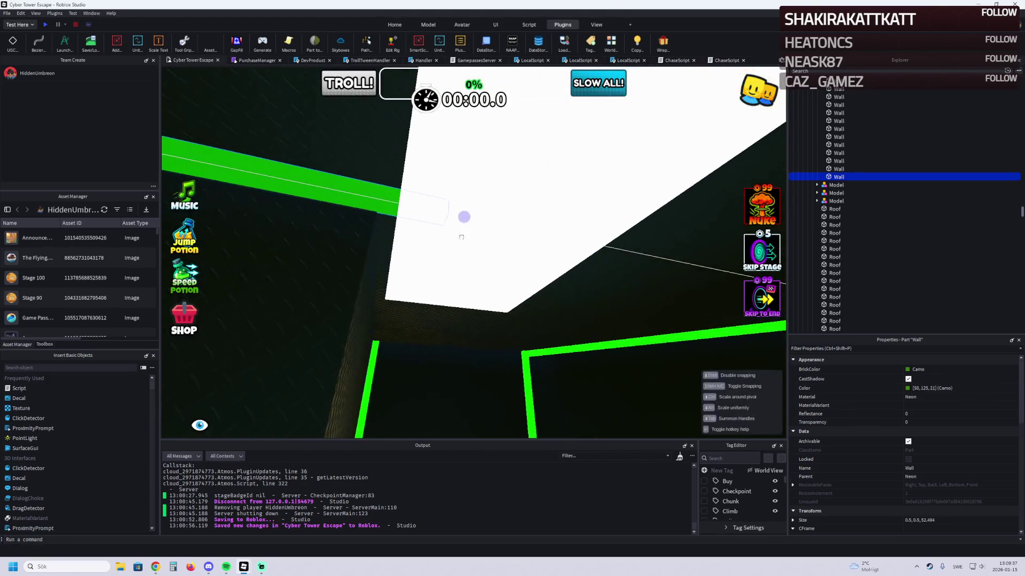
Step: Shorten the green neon wall to 38.594 long and duplicate it
mouse_move(397, 233)
left_mouse_down()
mouse_move(661, 187)
mouse_move(400, 176)
mouse_move(237, 301)
mouse_move(376, 285)
left_mouse_up()
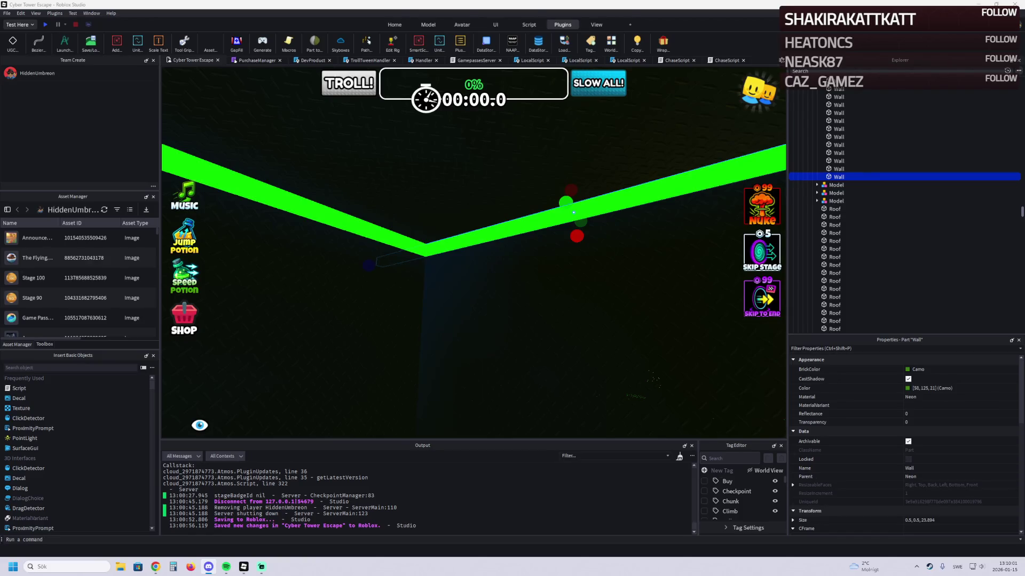
mouse_move(185, 370)
left_mouse_down()
mouse_move(250, 288)
mouse_move(297, 285)
mouse_move(373, 172)
mouse_move(361, 235)
mouse_move(375, 238)
mouse_move(292, 235)
mouse_move(371, 281)
mouse_move(355, 194)
mouse_move(357, 275)
left_mouse_up()
mouse_move(534, 245)
left_mouse_down()
mouse_move(560, 234)
mouse_move(509, 240)
mouse_move(526, 251)
mouse_move(534, 296)
mouse_move(602, 281)
mouse_move(603, 269)
mouse_move(480, 240)
mouse_move(515, 246)
mouse_move(388, 203)
left_mouse_up()
key("ctrl+d")
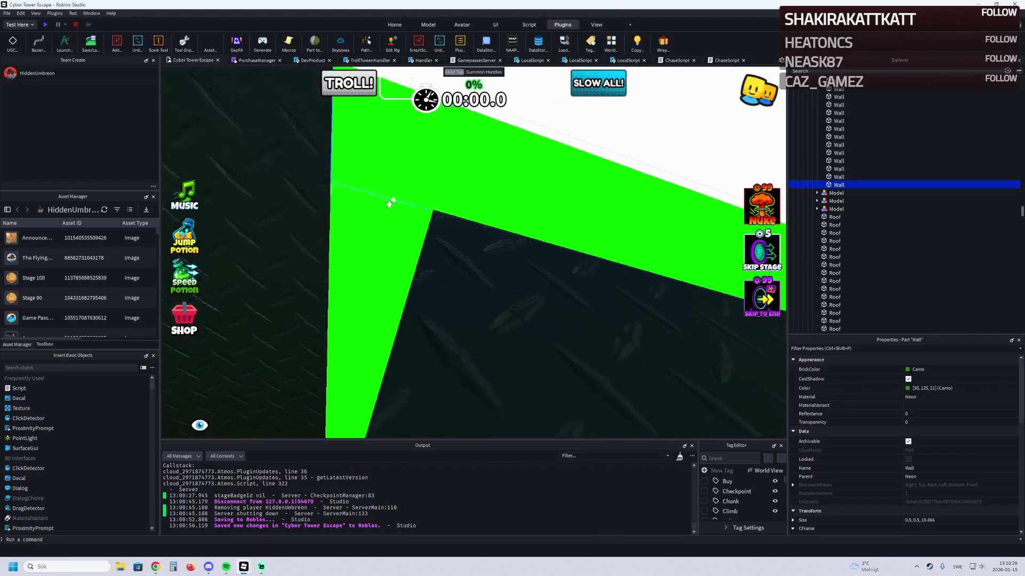
Step: Trim the vertical green wall to 18.894 and select the frame's top bar and wall piece
scroll(503, 222, "up", 5)
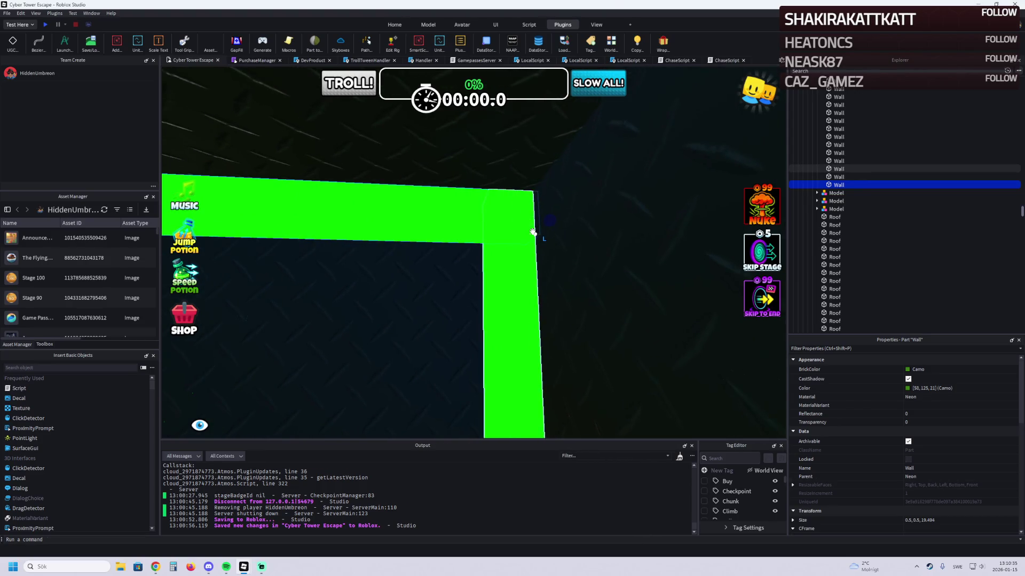
left_click_drag(547, 221, 499, 217)
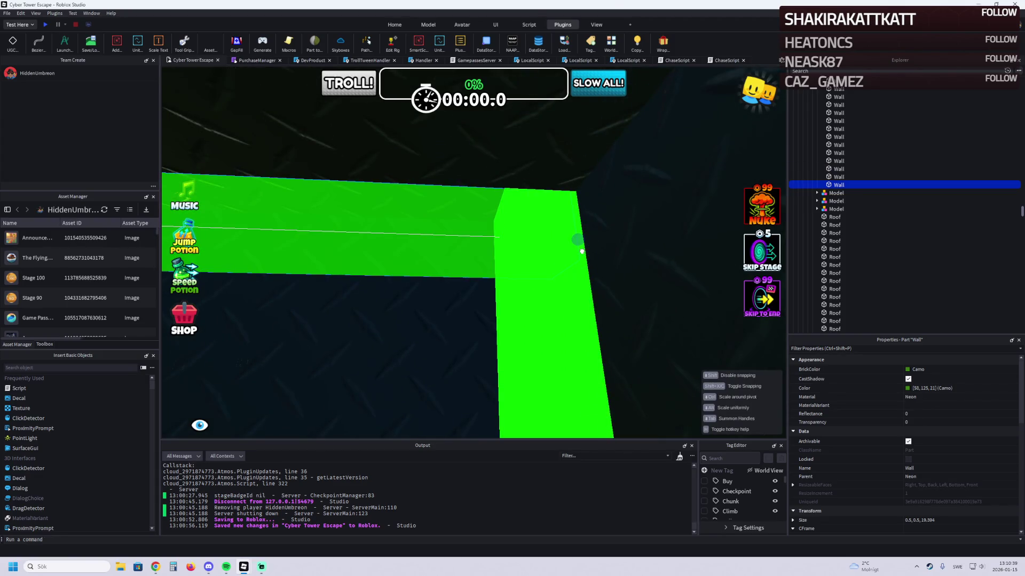
left_click(560, 245)
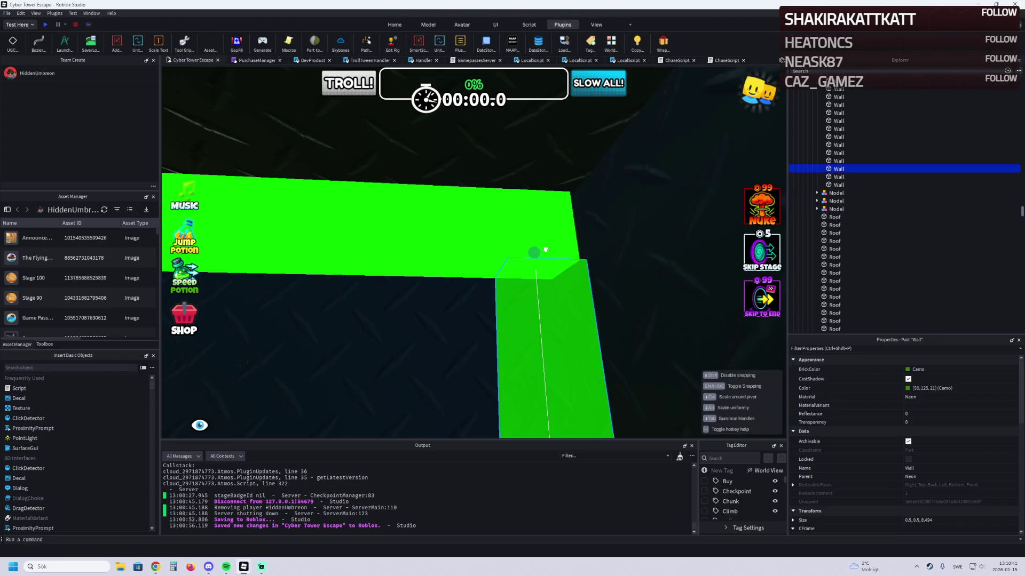
left_click(551, 251)
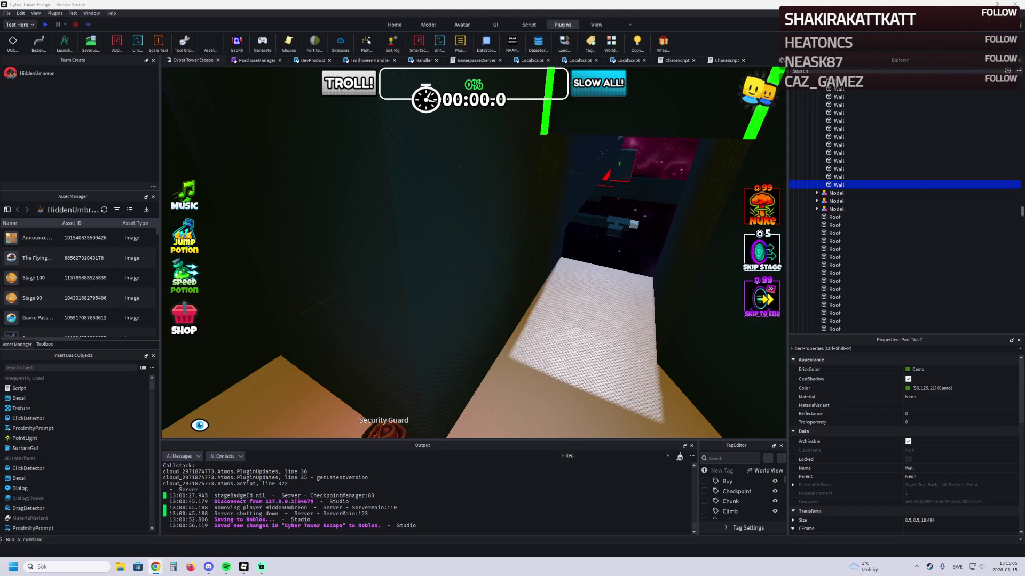
Step: Fly into the corridor and rotate the thin wall piece 90°
scroll(422, 264, "up", 5)
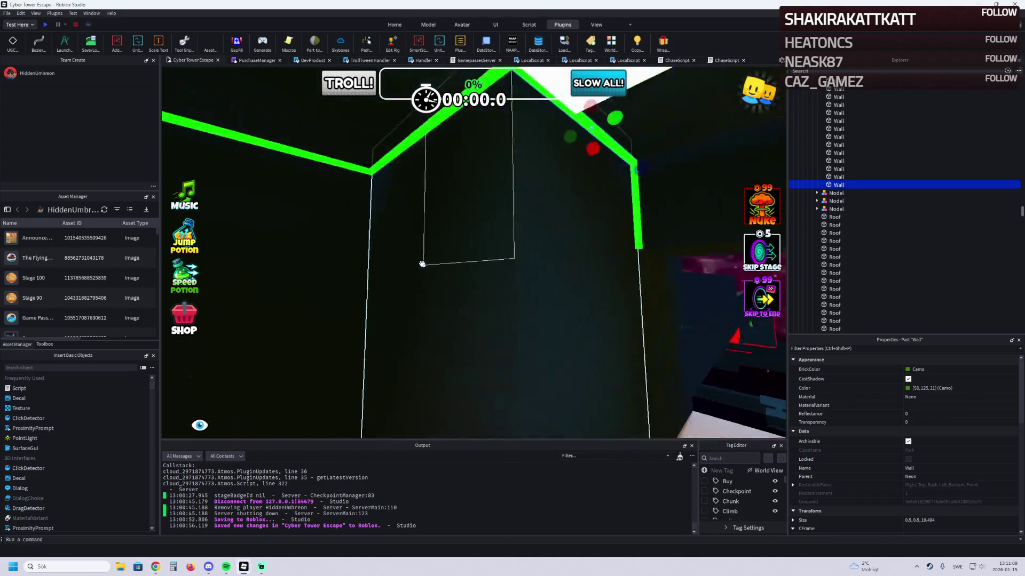
scroll(423, 264, "up", 10)
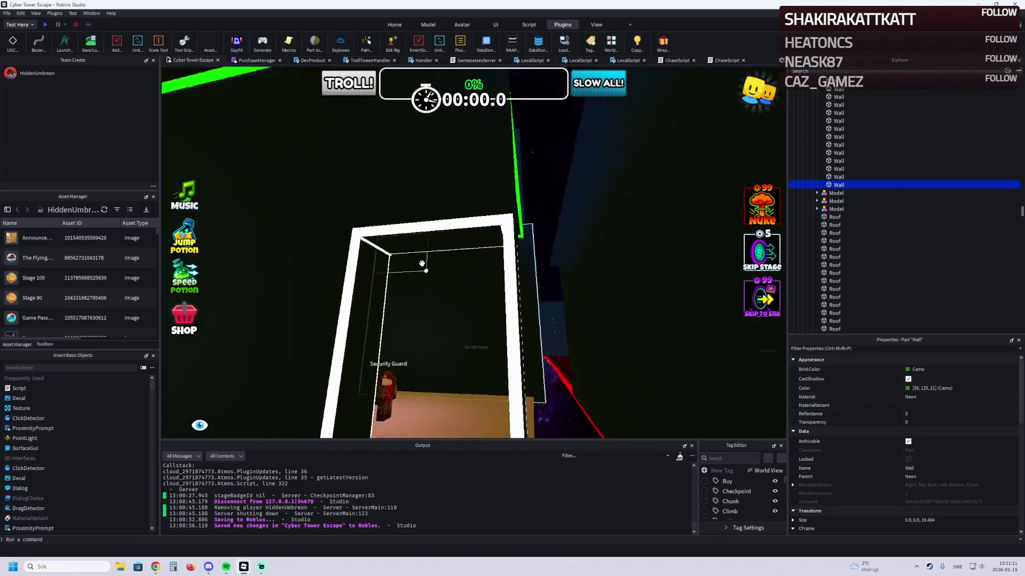
scroll(422, 264, "up", 10)
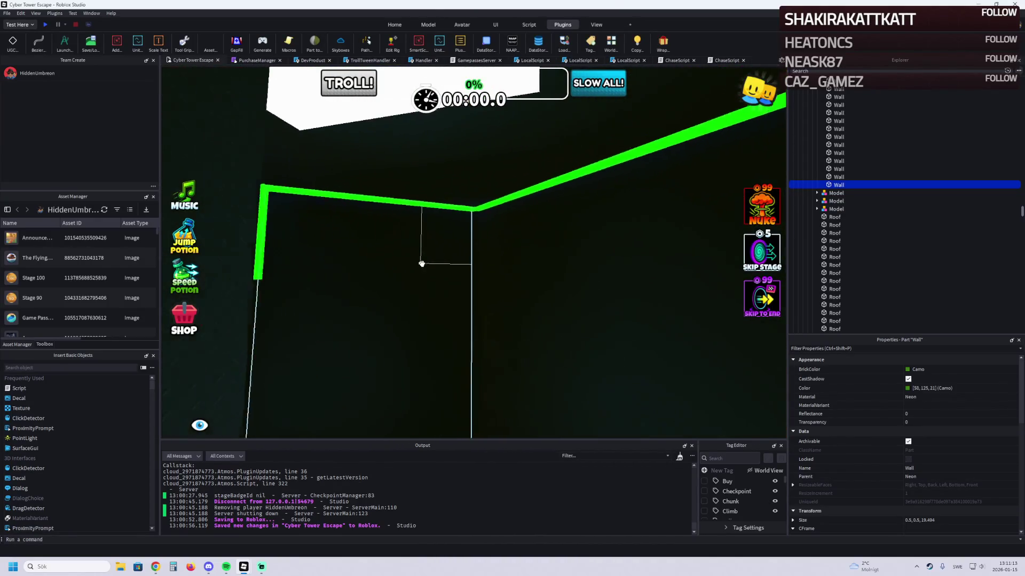
scroll(422, 263, "up", 10)
scroll(425, 261, "up", 10)
left_click(368, 243)
key("ctrl+r")
Step: Stretch the piece into a green neon bar 14.594 long, then switch to Chrome
mouse_move(366, 209)
left_mouse_down()
mouse_move(398, 219)
mouse_move(391, 165)
mouse_move(368, 178)
mouse_move(362, 301)
mouse_move(359, 291)
mouse_move(530, 278)
mouse_move(570, 289)
mouse_move(499, 293)
left_mouse_up()
mouse_move(425, 298)
left_mouse_down()
mouse_move(424, 216)
mouse_move(505, 289)
mouse_move(370, 262)
left_mouse_up()
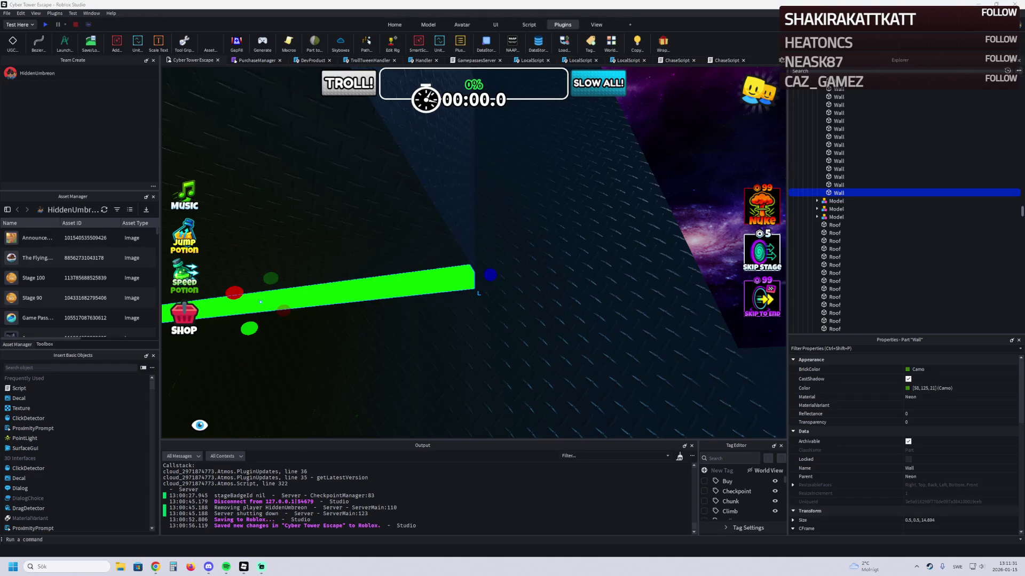
key("alt+Tab")
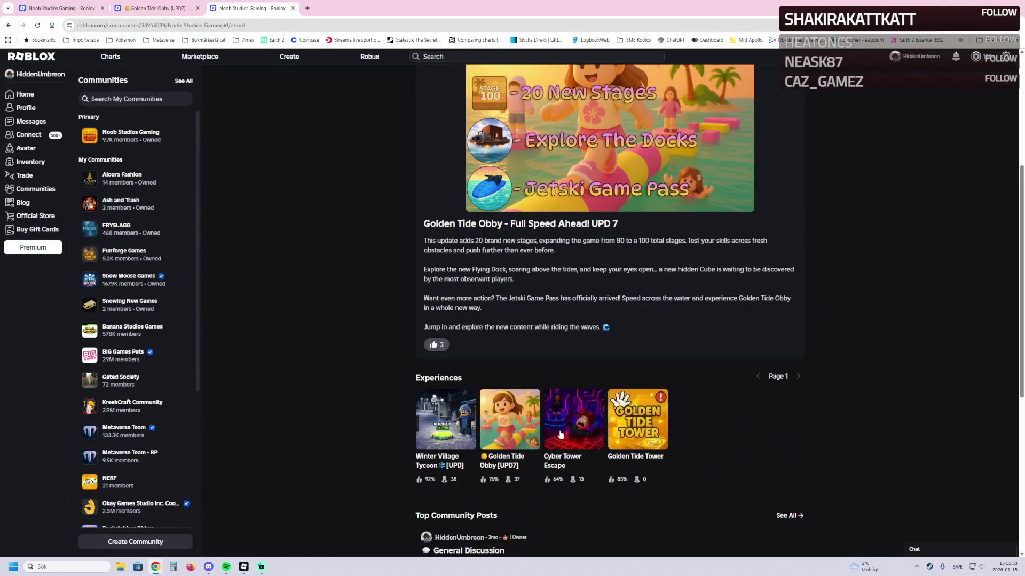
Step: Browse the Cyber Tower Escape game page, then return to the Noob Studios Gaming community's games
left_click(572, 421)
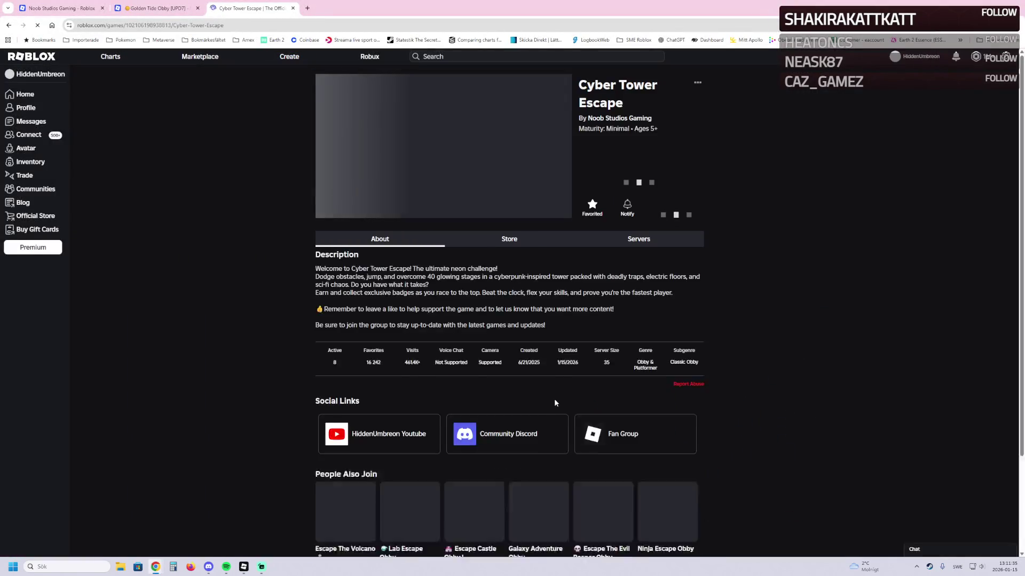
scroll(587, 374, "down", 3)
scroll(526, 370, "up", 3)
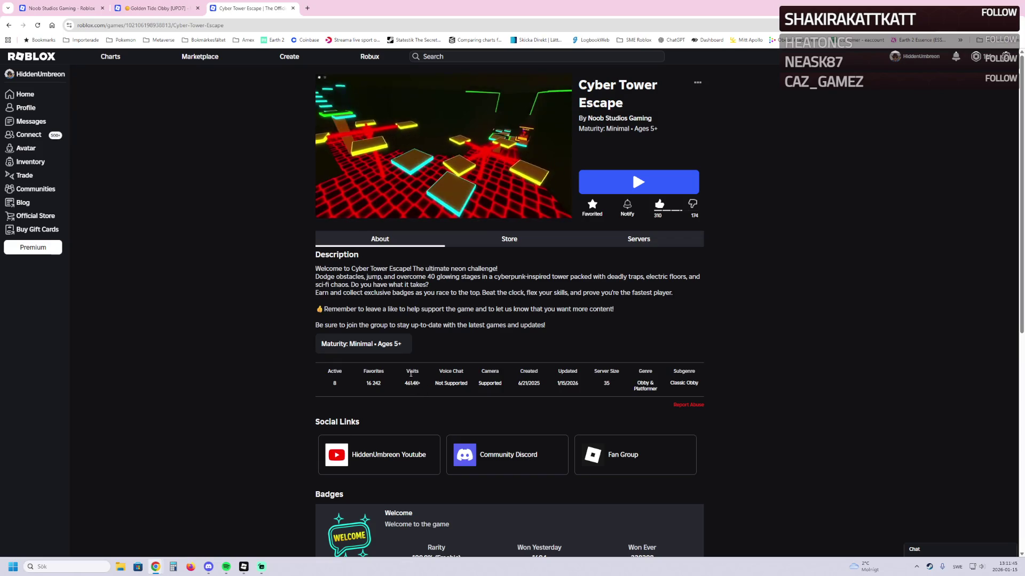
left_click(613, 120)
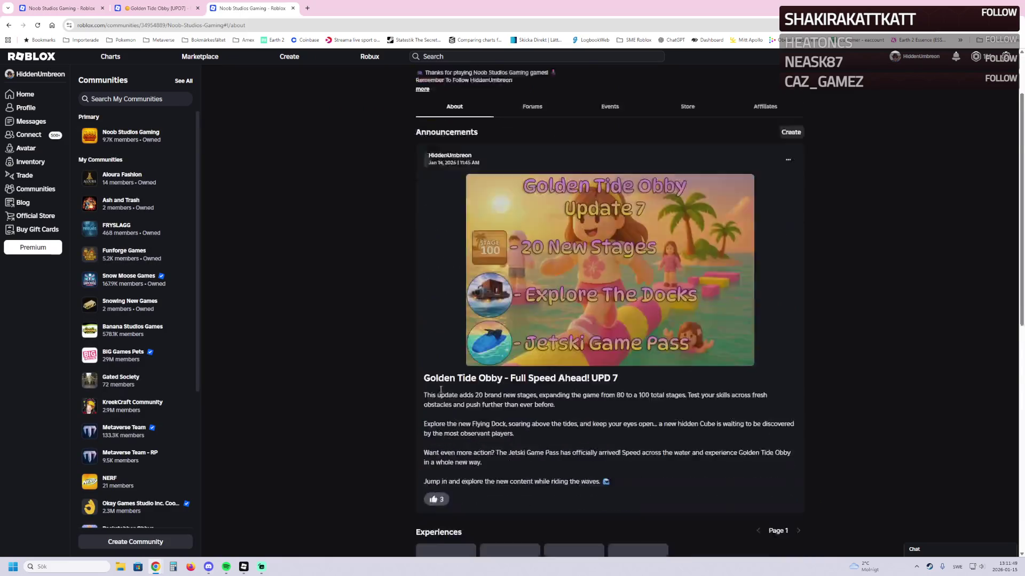
scroll(480, 331, "down", 5)
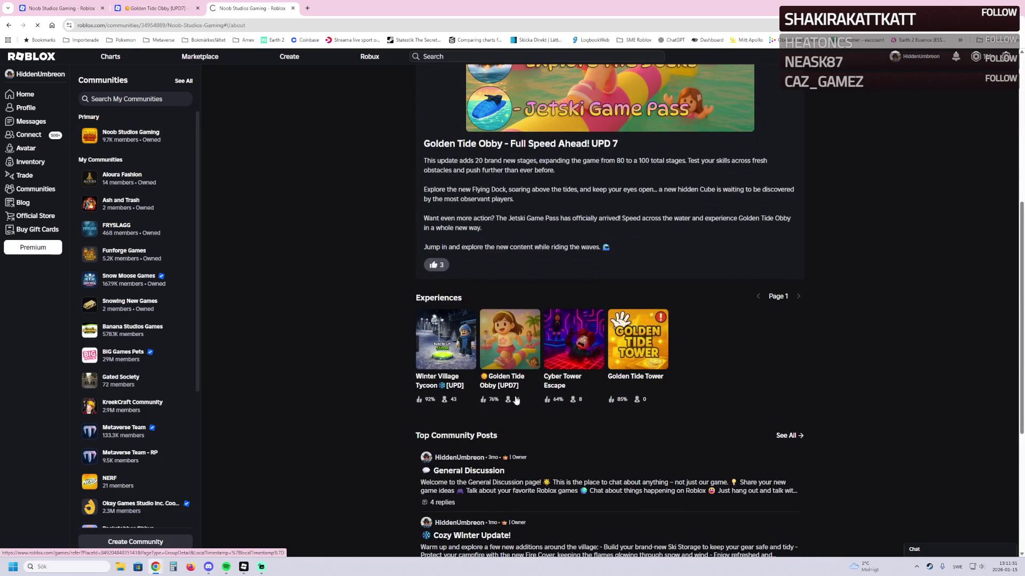
scroll(527, 399, "down", 2)
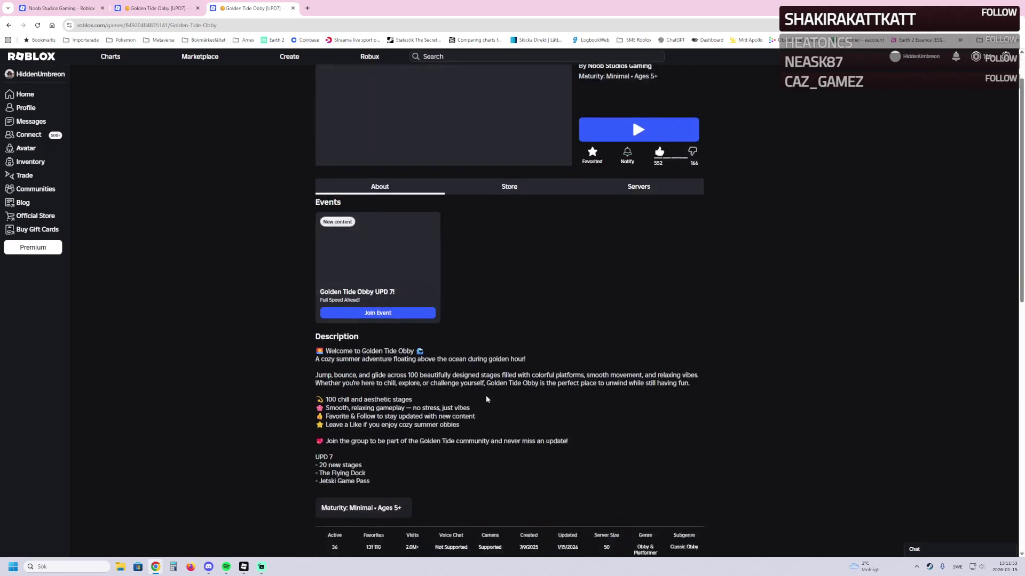
scroll(408, 470, "down", 2)
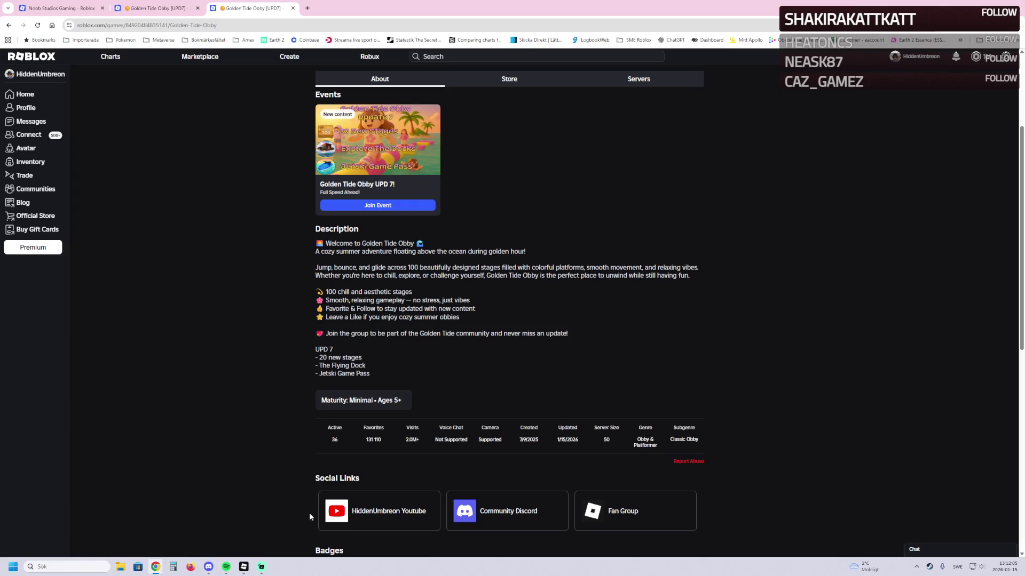
Step: Back in Studio, lengthen the tower's roof part to 19.731
mouse_move(251, 570)
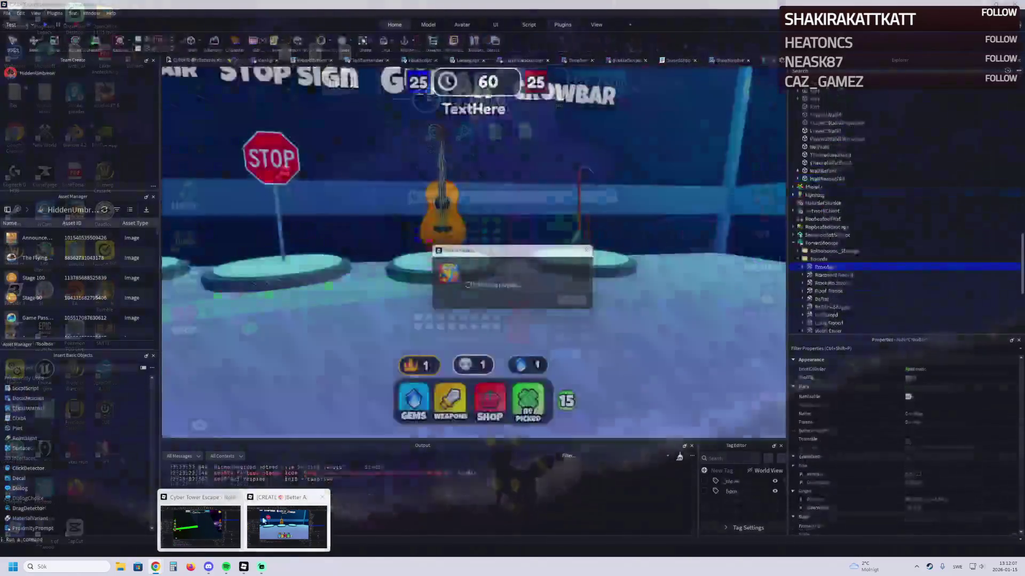
left_click(252, 522)
left_click(289, 521)
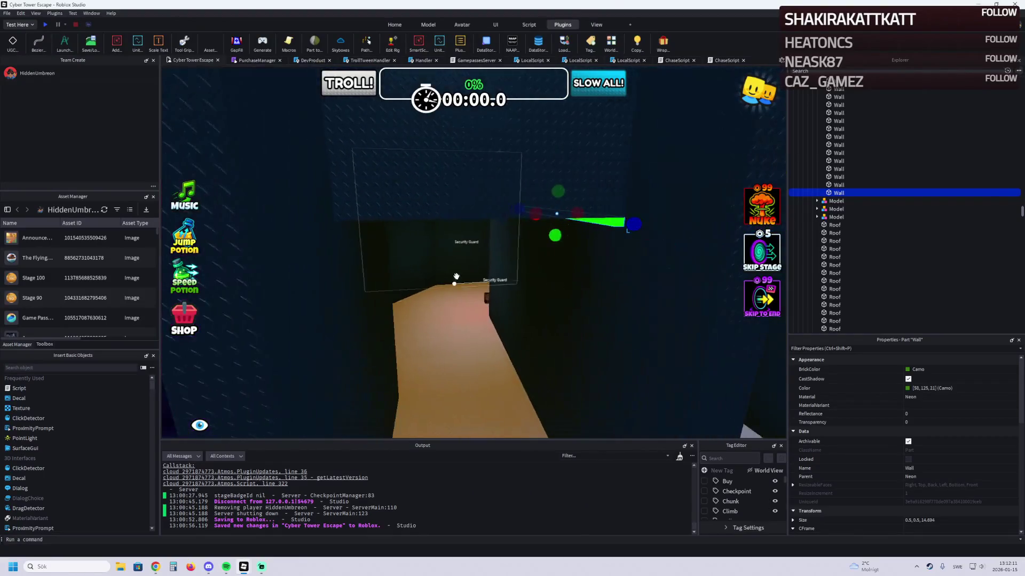
left_click(473, 173)
scroll(347, 250, "up", 5)
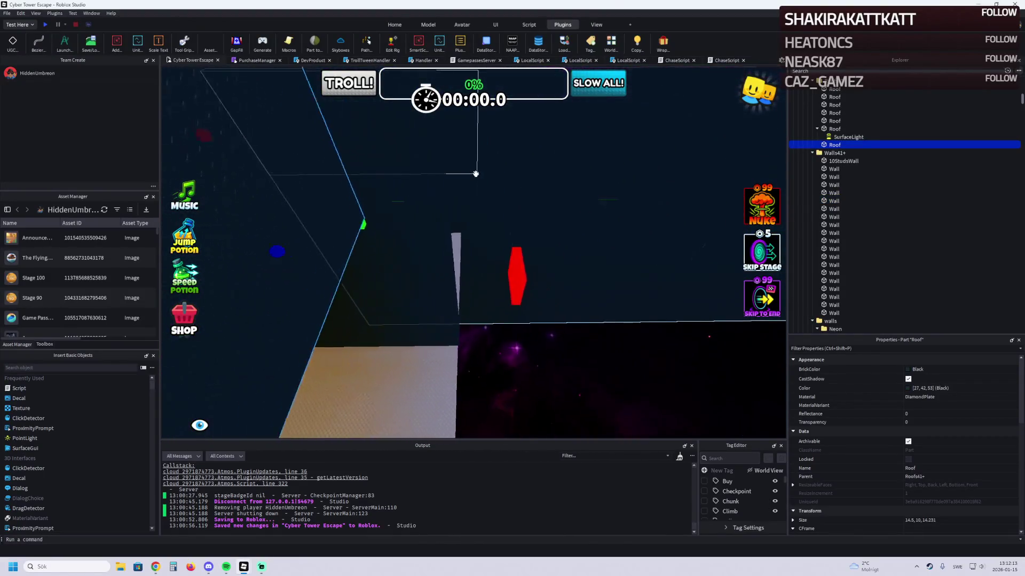
scroll(346, 251, "up", 5)
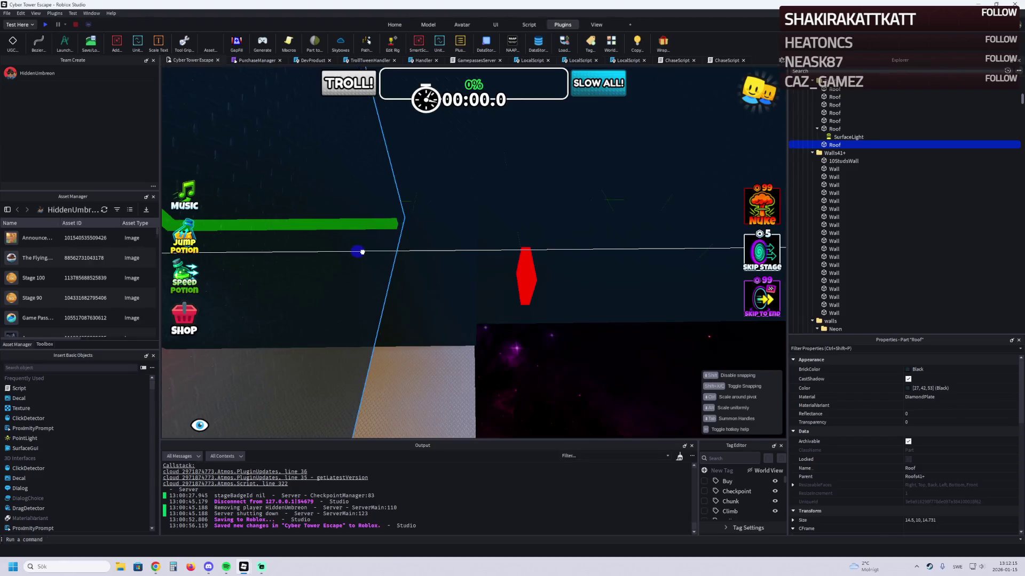
mouse_move(366, 243)
left_mouse_down()
mouse_move(384, 222)
mouse_move(459, 223)
left_mouse_up()
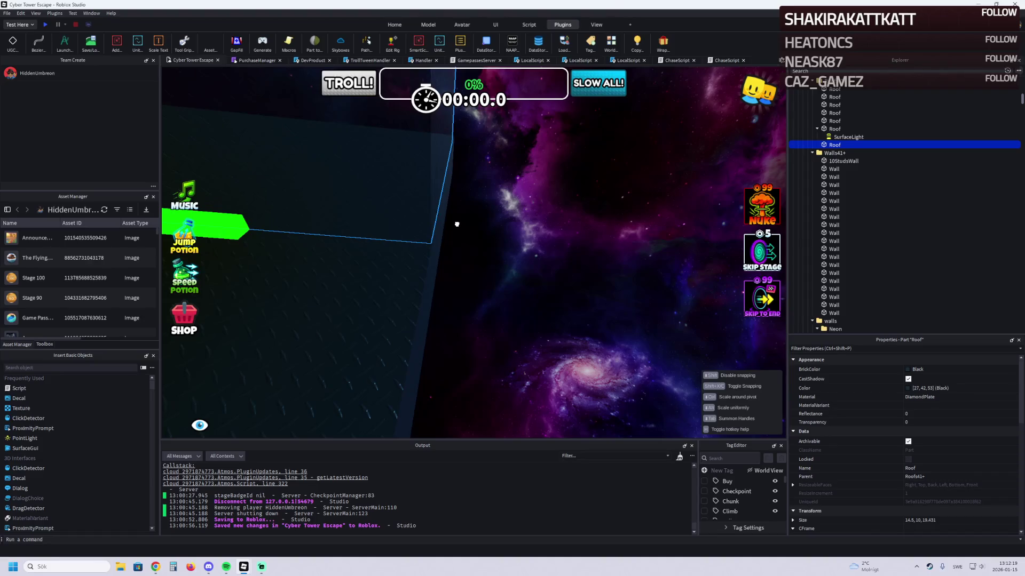
Step: Stretch the green neon wall further right and resize the slanted roof part
left_click(234, 227)
left_click_drag(259, 238, 389, 245)
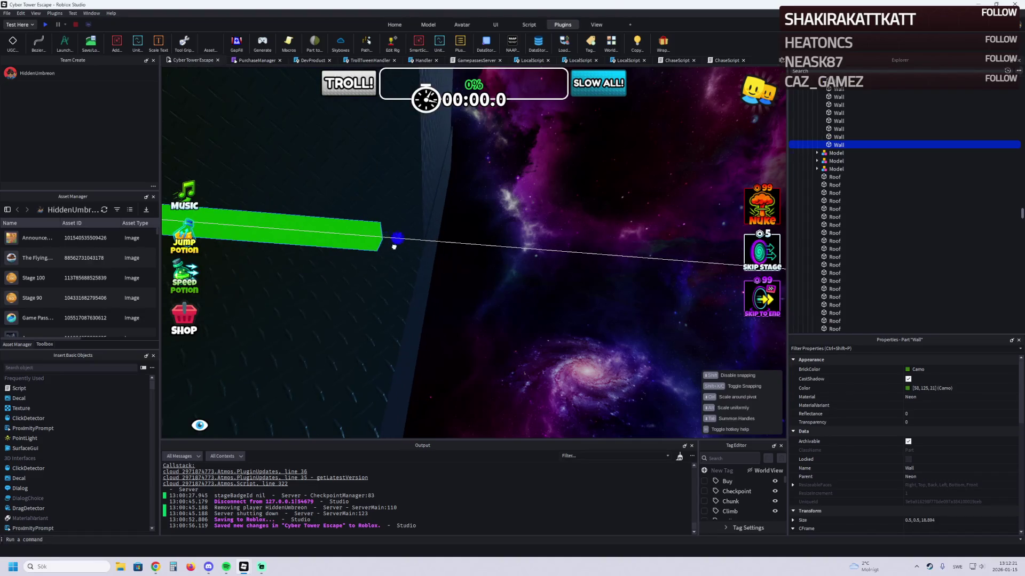
left_click(422, 253)
scroll(471, 224, "up", 4)
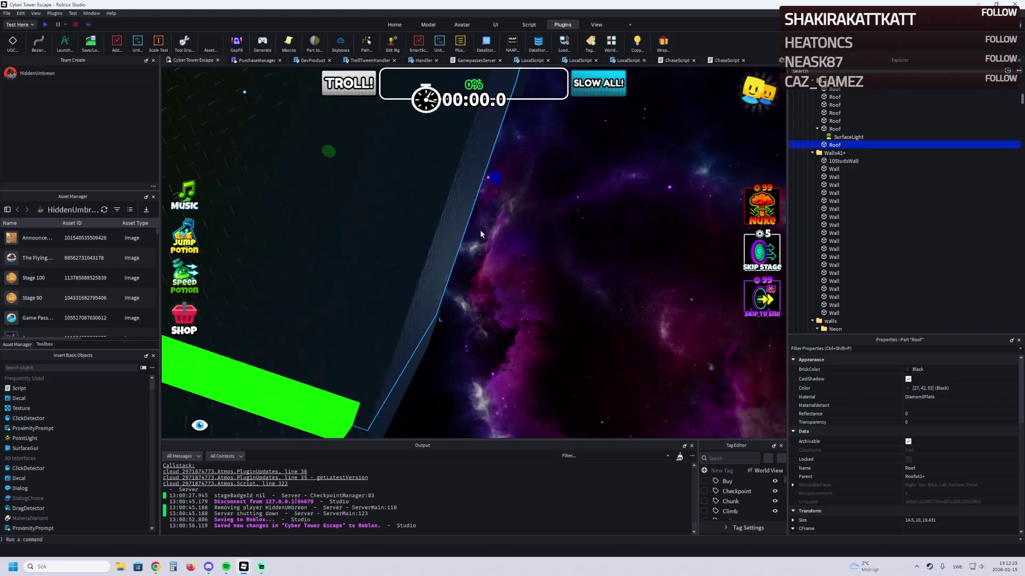
left_click_drag(506, 182, 503, 182)
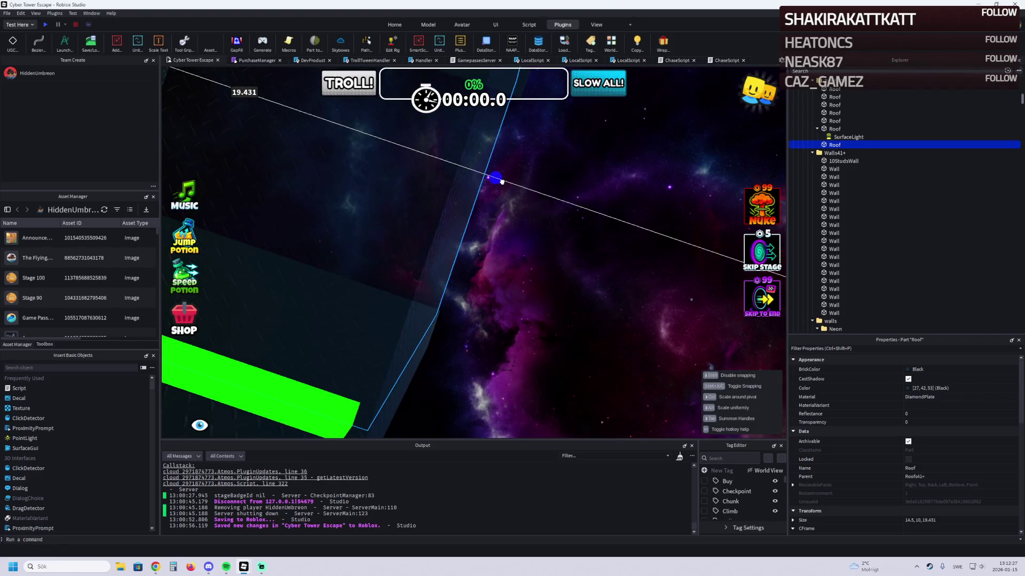
Step: Duplicate the green neon wall strip and shift the copy 1.3 studs sideways
left_click(373, 214)
left_click_drag(401, 211, 410, 279)
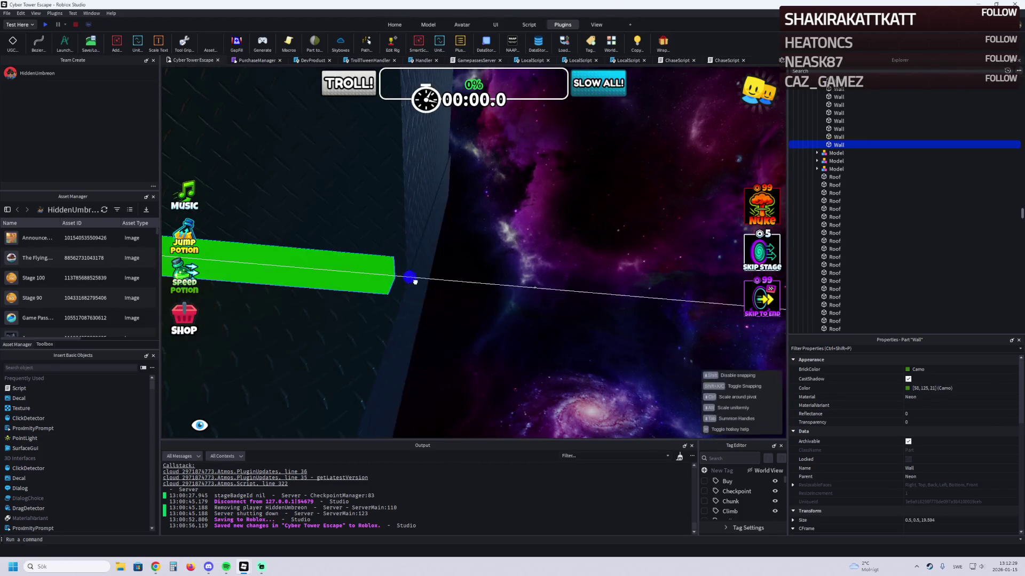
key("w")
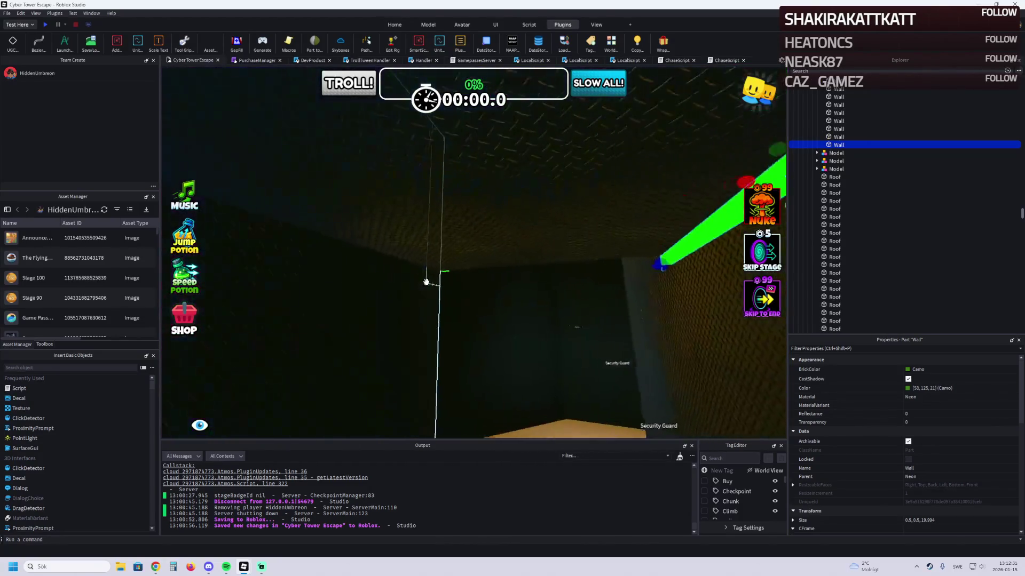
key("ctrl+d")
mouse_move(374, 216)
left_mouse_down()
mouse_move(408, 206)
mouse_move(553, 239)
mouse_move(544, 238)
mouse_move(555, 297)
mouse_move(489, 283)
mouse_move(431, 308)
left_mouse_up()
Step: Duplicate the magenta arrow sign and move the copy to a new spot
scroll(429, 308, "up", 10)
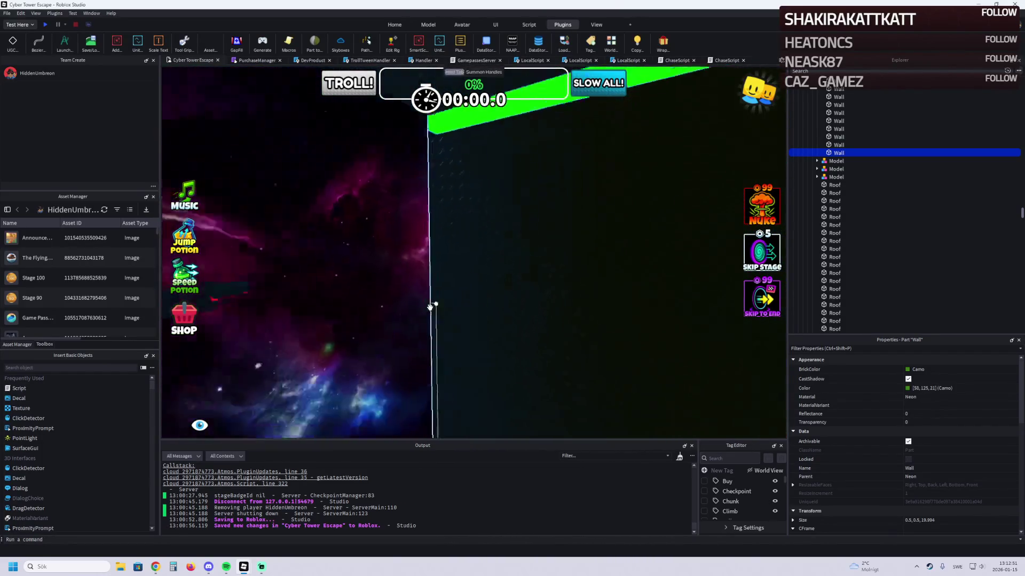
scroll(430, 308, "up", 10)
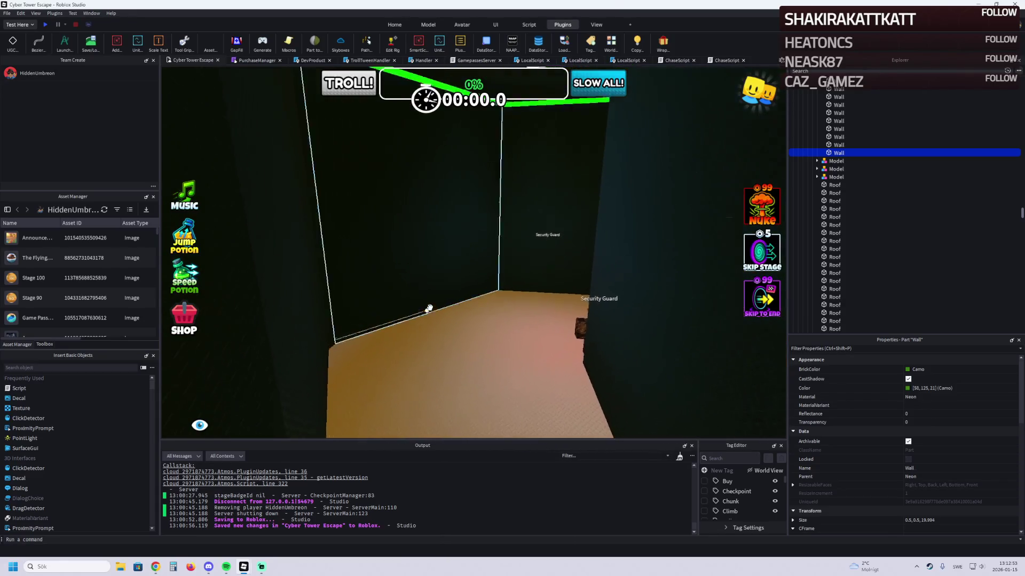
scroll(429, 308, "up", 10)
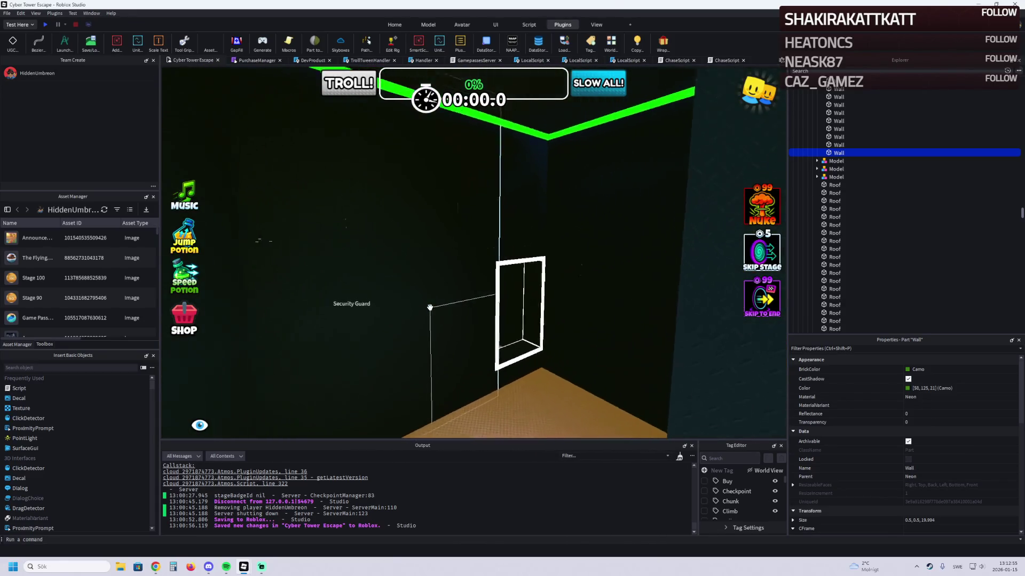
scroll(430, 308, "down", 10)
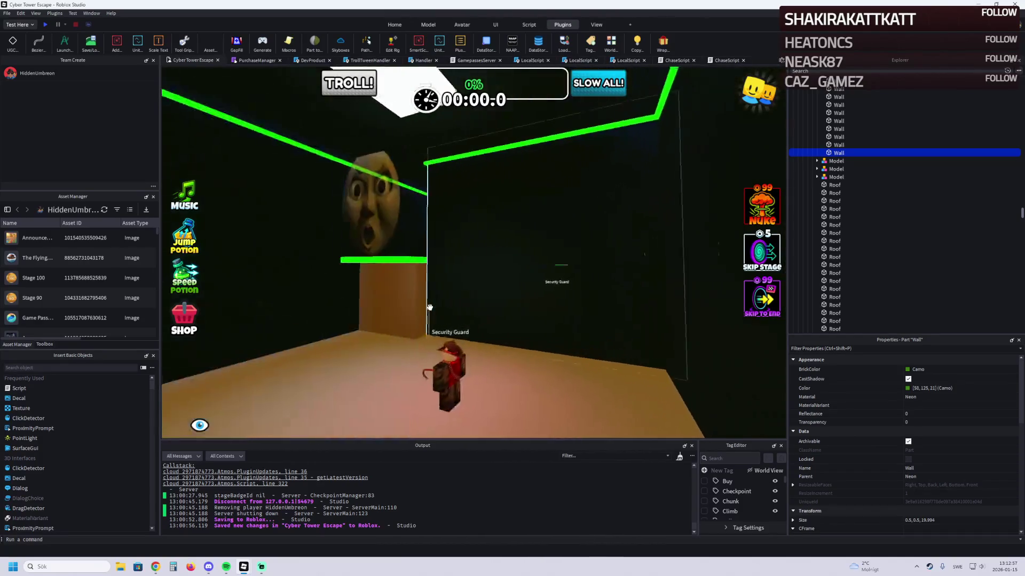
scroll(429, 308, "up", 10)
scroll(430, 308, "down", 10)
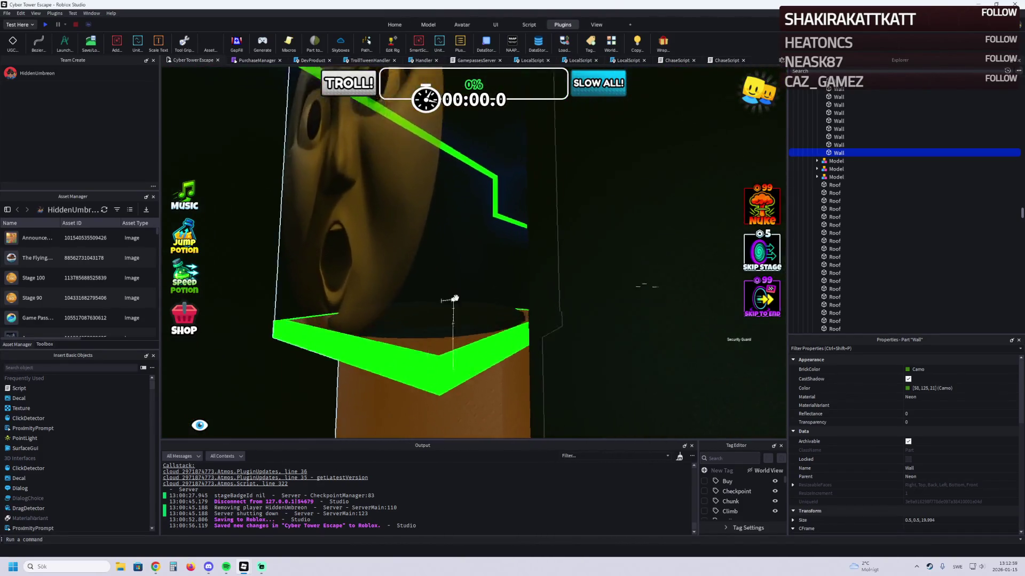
left_click(490, 295)
key("ctrl+d")
mouse_move(491, 295)
left_mouse_down()
mouse_move(487, 358)
mouse_move(476, 297)
mouse_move(509, 309)
mouse_move(500, 299)
left_mouse_up()
Step: Adjust the arrow copy's height, settling it at Y 456.578
scroll(504, 306, "up", 5)
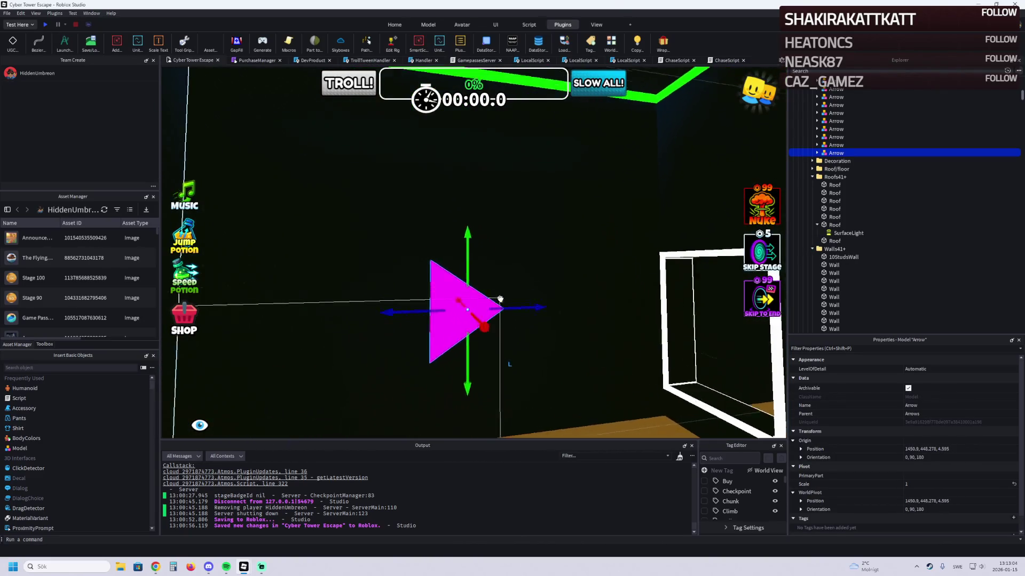
key("q")
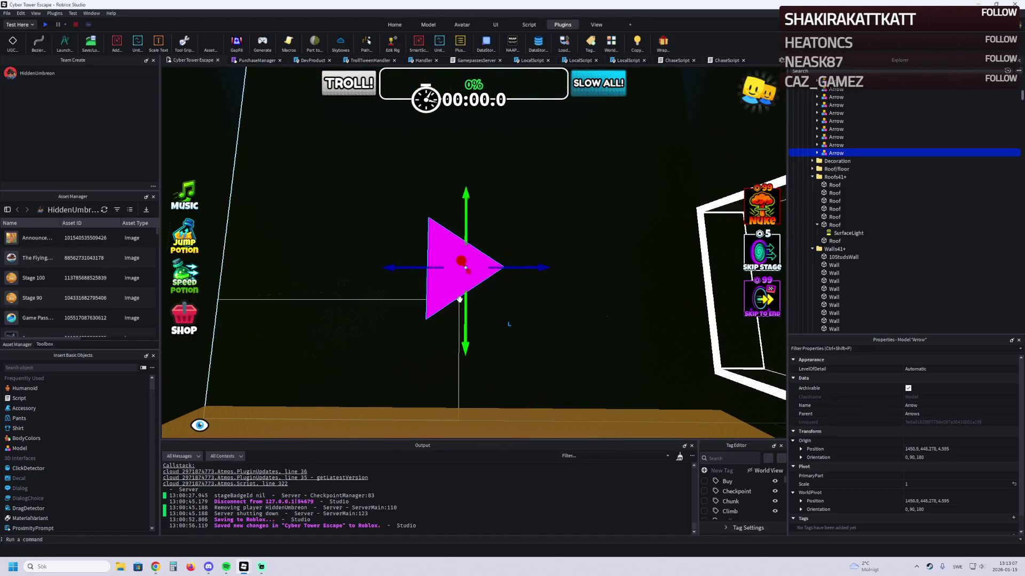
left_click_drag(460, 298, 461, 307)
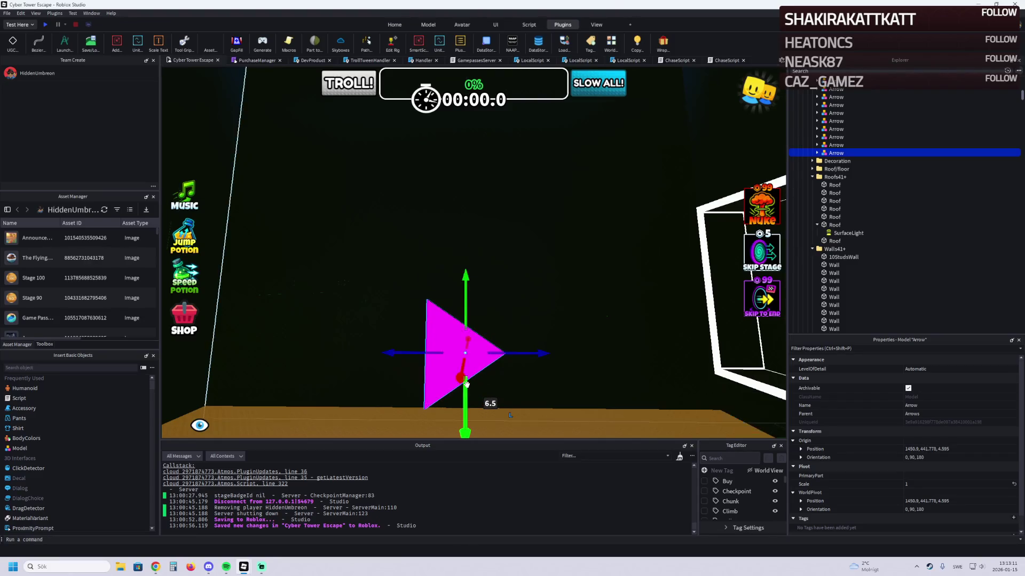
scroll(466, 384, "down", 5)
mouse_move(470, 372)
left_mouse_down()
mouse_move(469, 231)
mouse_move(470, 271)
left_mouse_up()
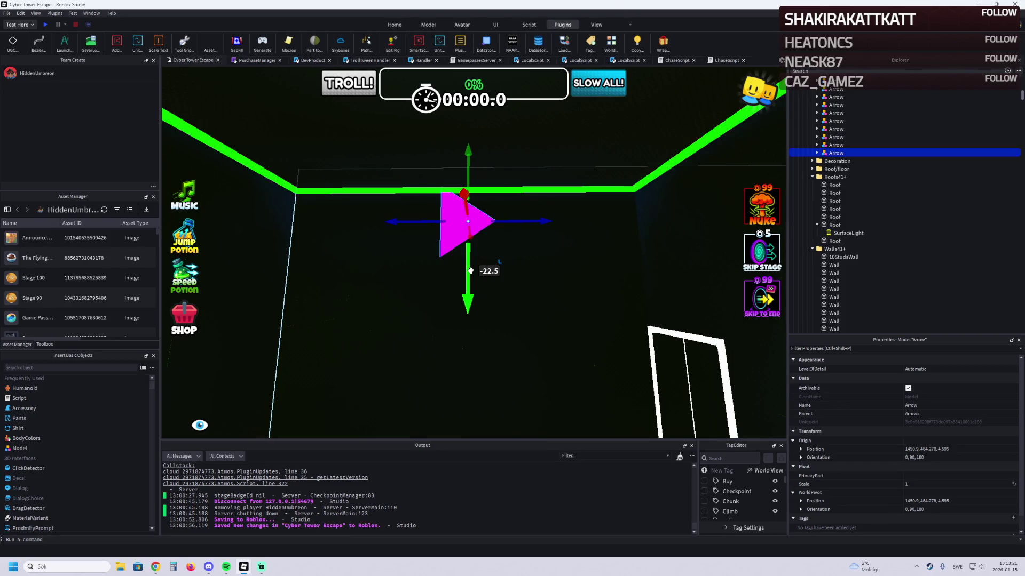
left_click_drag(470, 271, 463, 296)
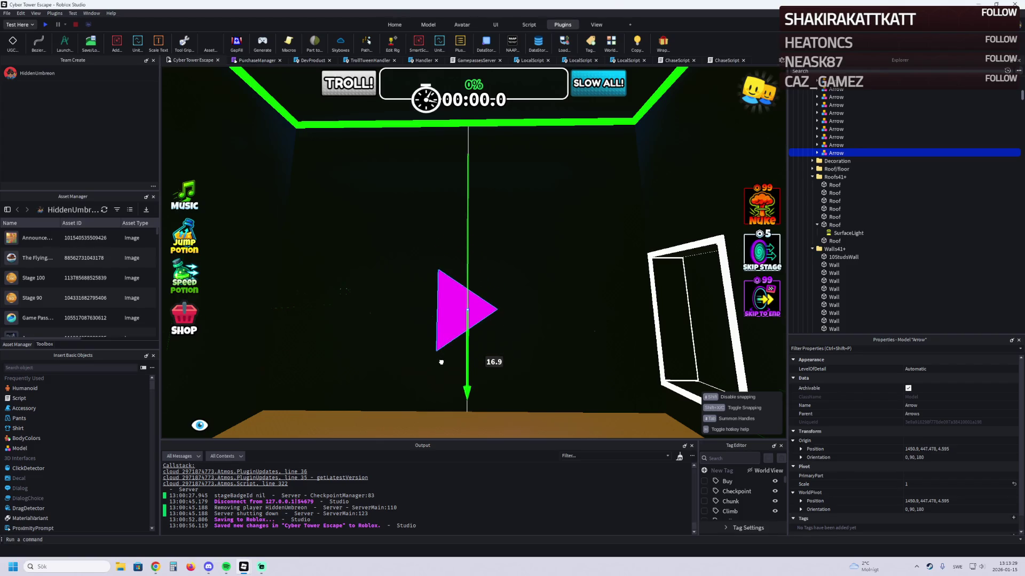
Step: Duplicate the magenta arrow again and place the new copy beside the wall
key("d")
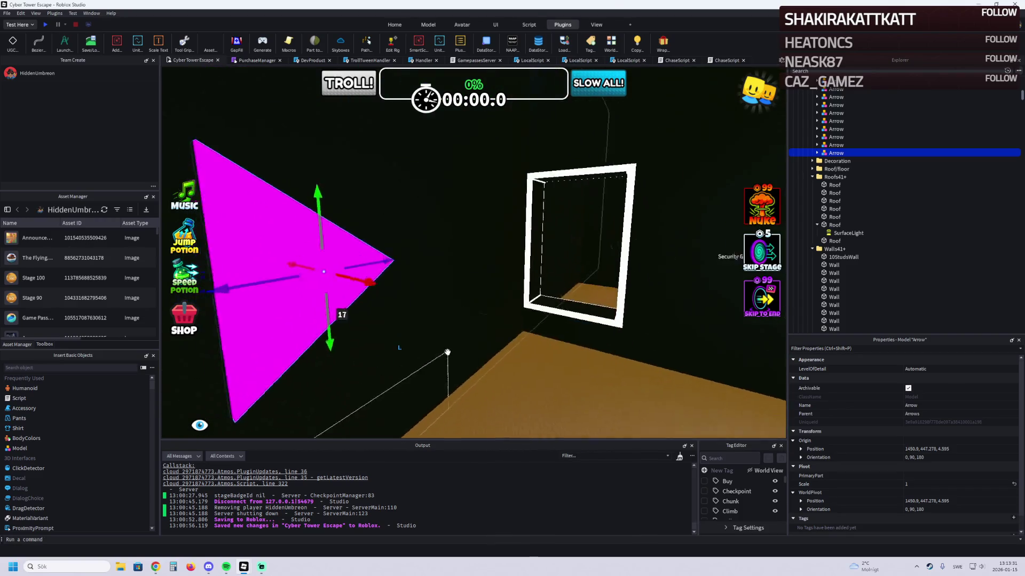
key("a")
key("ctrl+d")
mouse_move(320, 272)
left_mouse_down()
mouse_move(315, 203)
mouse_move(338, 289)
mouse_move(429, 202)
mouse_move(459, 214)
left_mouse_up()
left_click(533, 240)
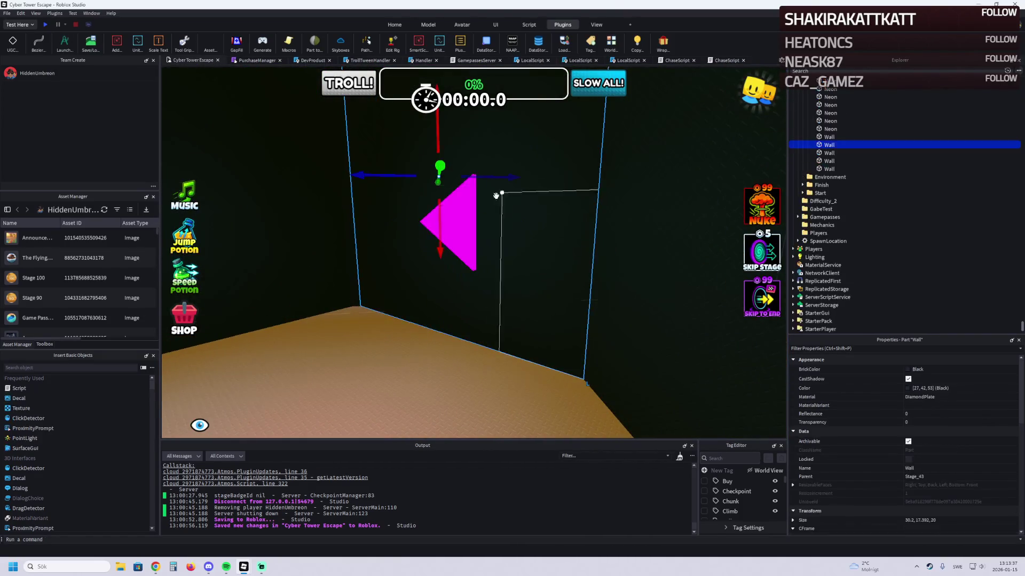
Step: Set the magenta arrow's position to 1419.3, 452.959, -33.703
scroll(973, 514, "down", 2)
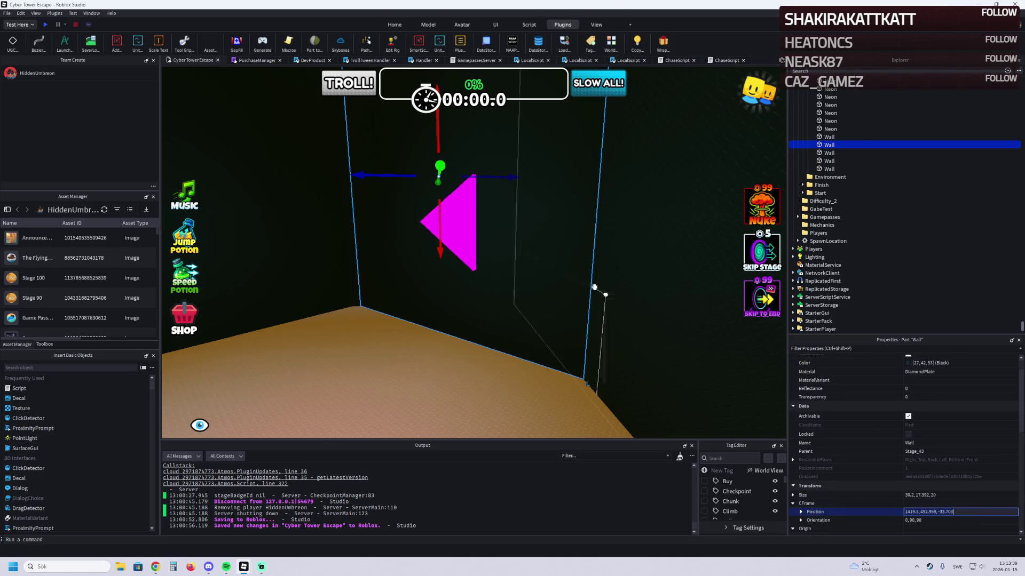
key("ctrl+z")
left_click(970, 433)
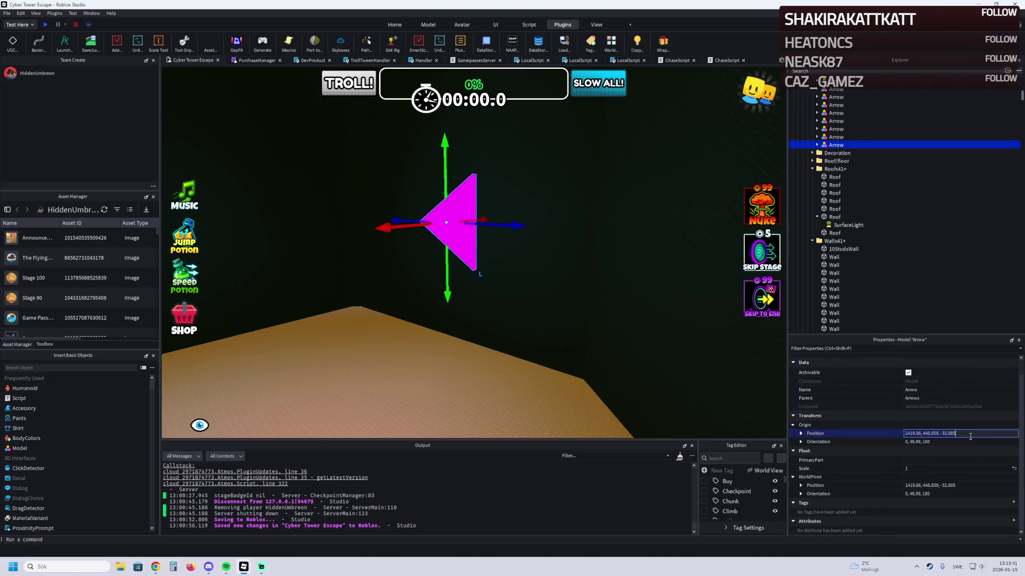
key("Return")
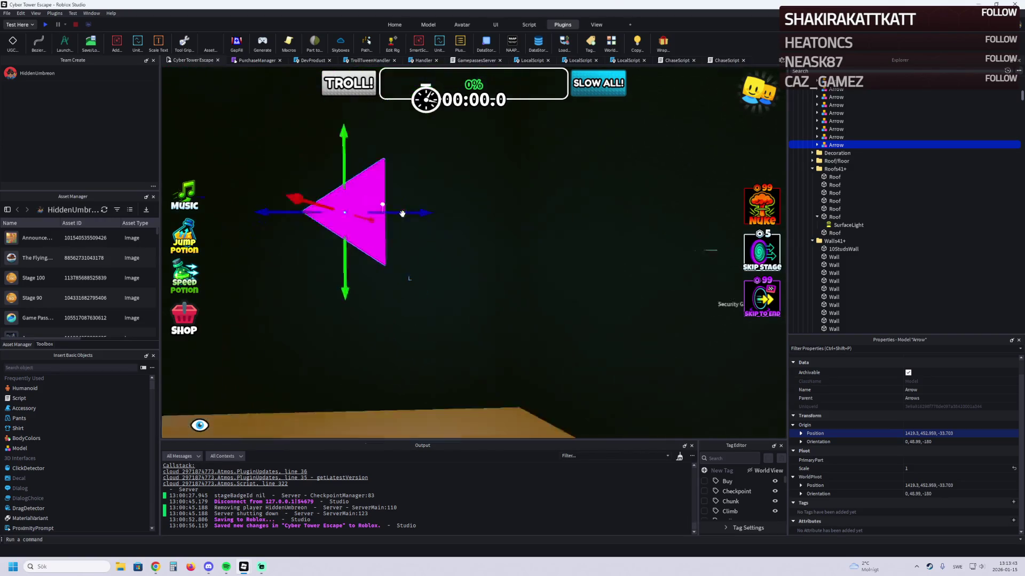
key("f")
left_click_drag(392, 280, 393, 296)
Step: Move another magenta arrow to the room's left wall beside the Security Guard
key("a")
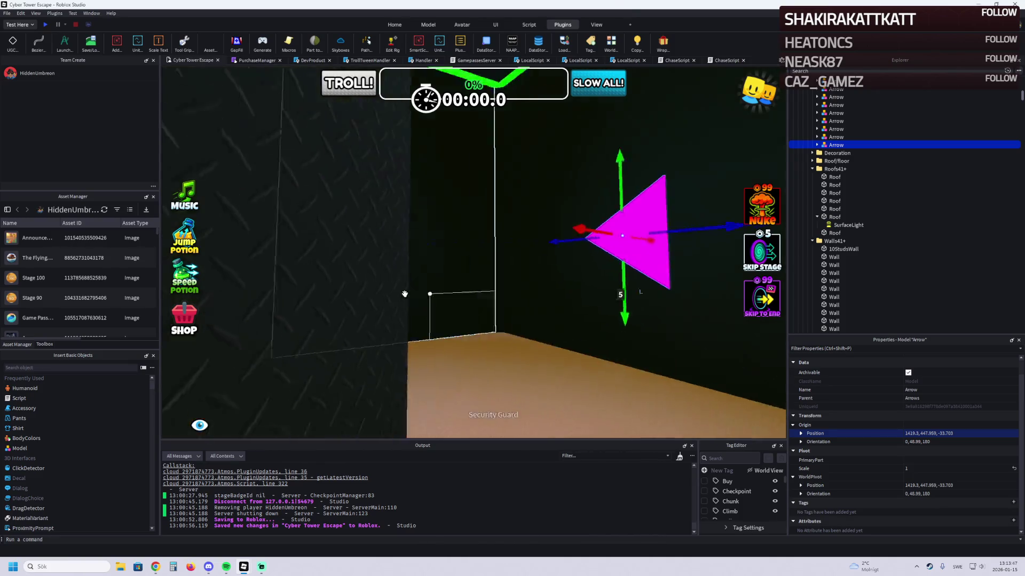
key("s")
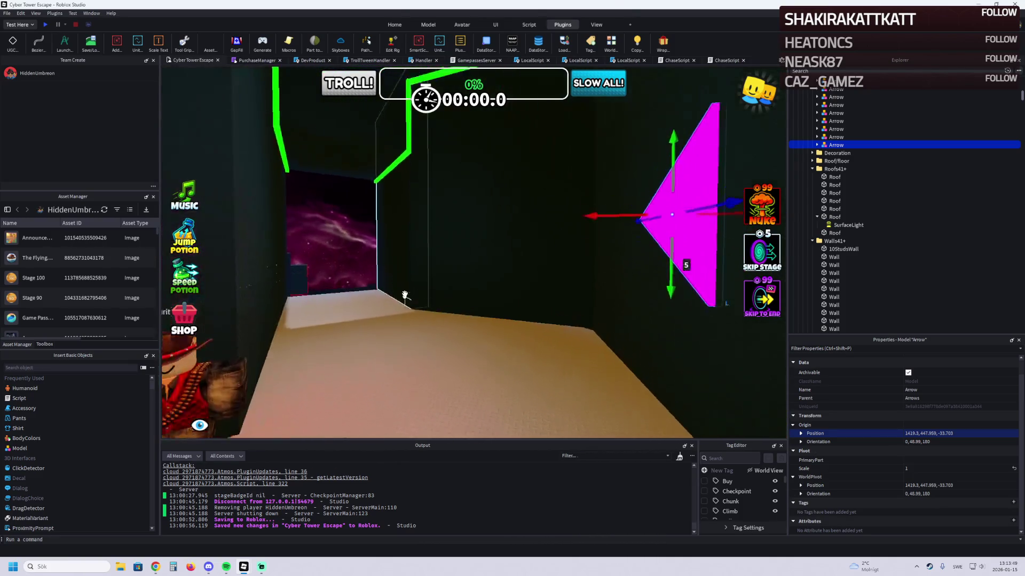
key("s")
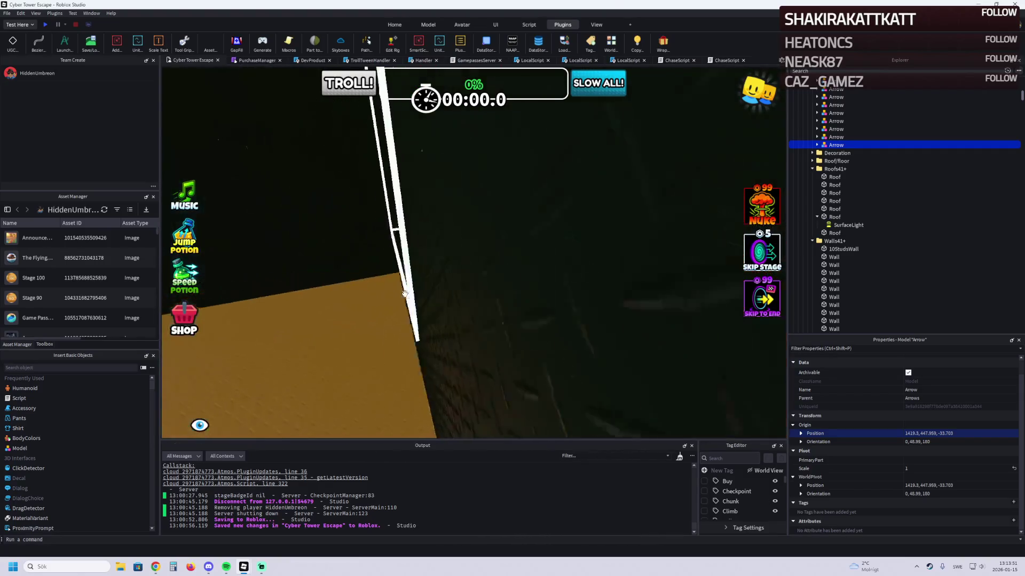
key("s")
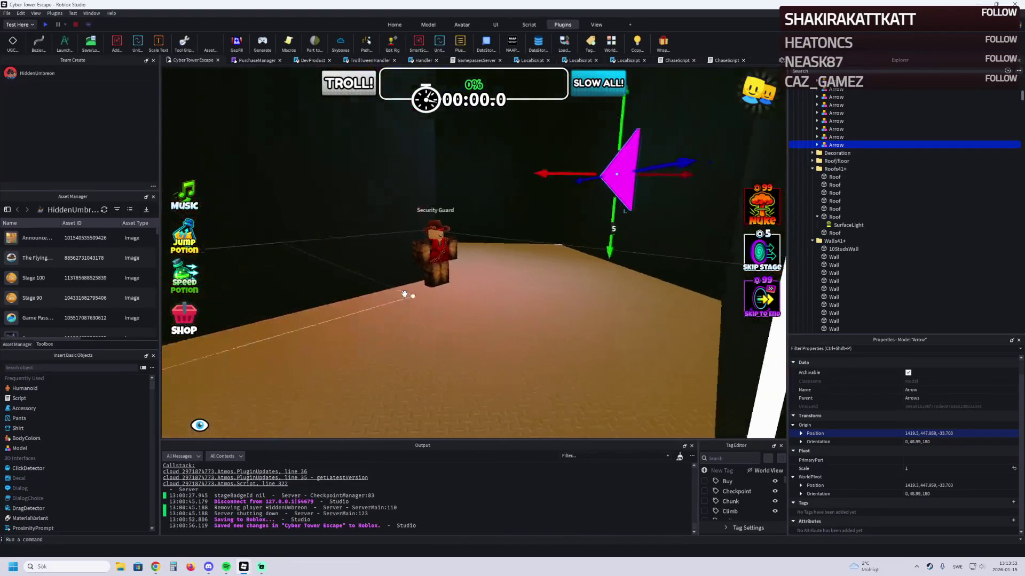
key("s")
left_click(710, 226)
mouse_move(704, 213)
left_mouse_down()
mouse_move(366, 202)
mouse_move(230, 208)
mouse_move(314, 215)
left_mouse_up()
key("w")
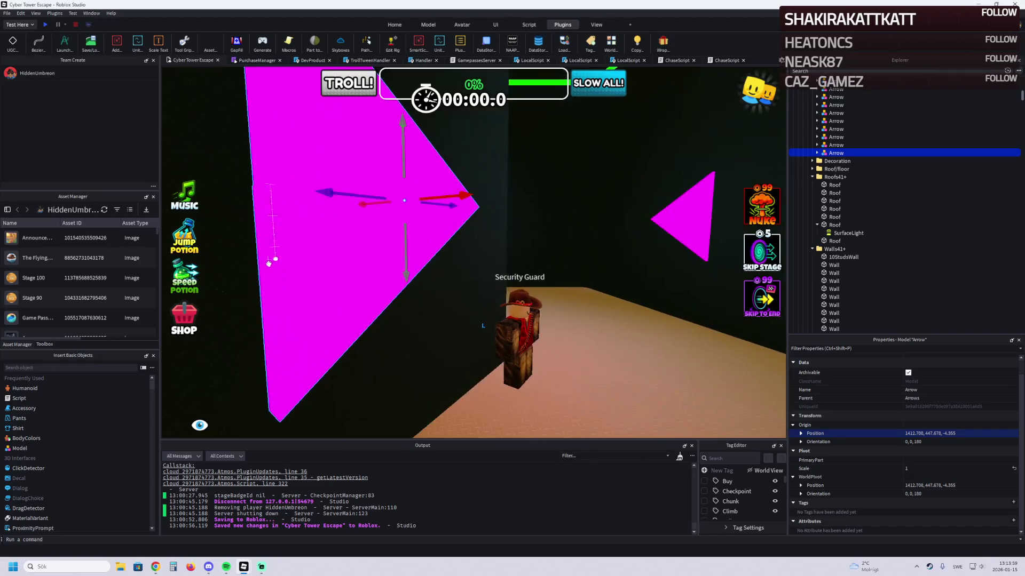
left_click(256, 266)
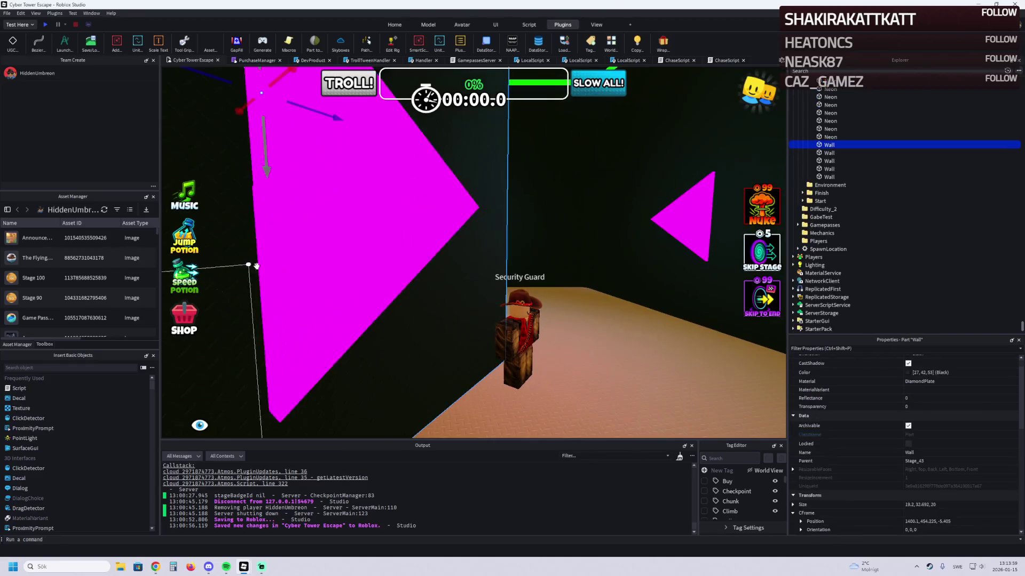
left_click(386, 210)
key("Return")
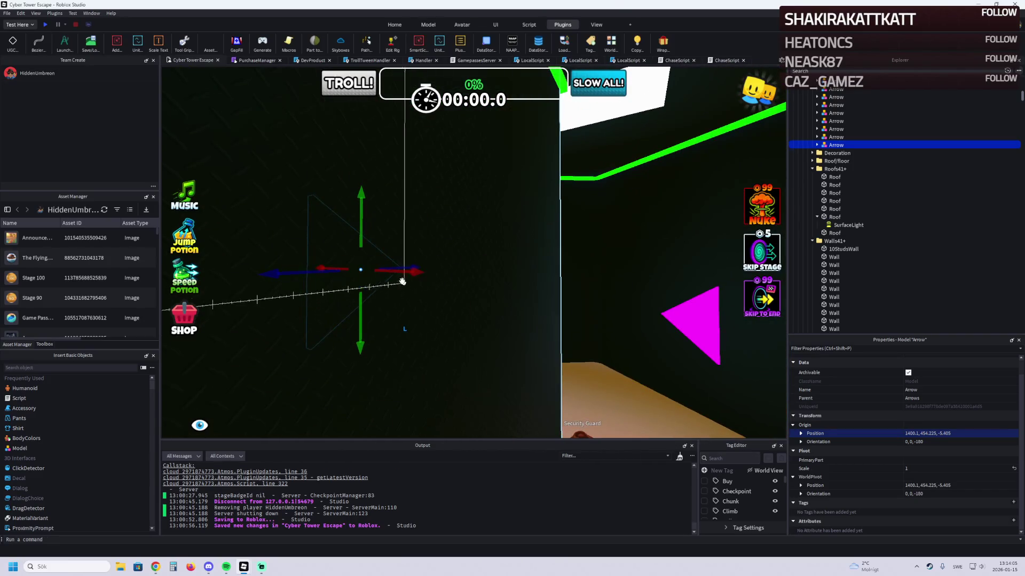
Step: Move the arrow to X 1410, about 25 studs along Z, and 0.9 studs left
left_click_drag(403, 281, 410, 272)
left_click_drag(477, 286, 568, 291)
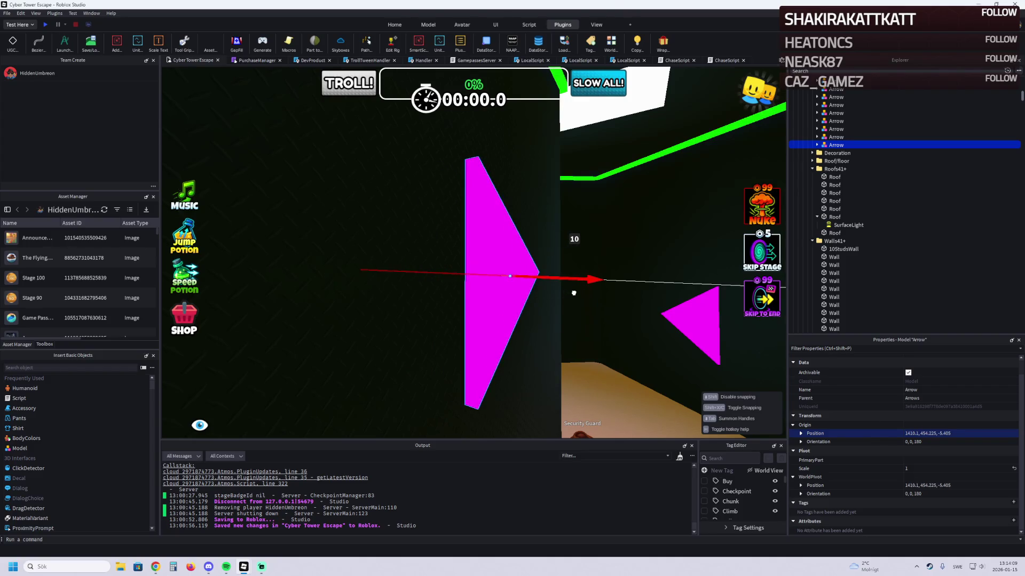
left_click_drag(569, 296, 578, 280)
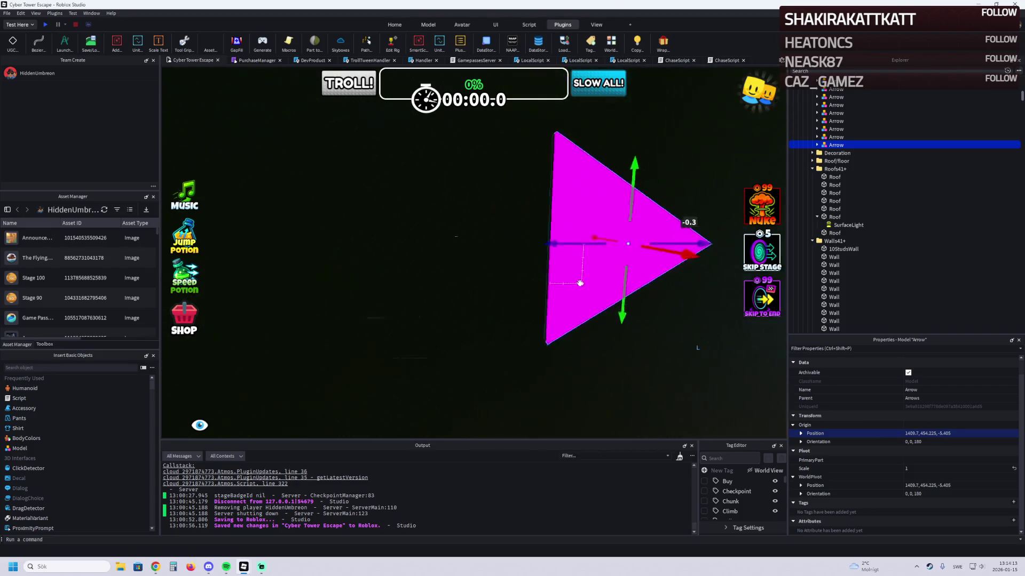
mouse_move(476, 222)
left_mouse_down()
mouse_move(476, 252)
mouse_move(645, 245)
left_mouse_up()
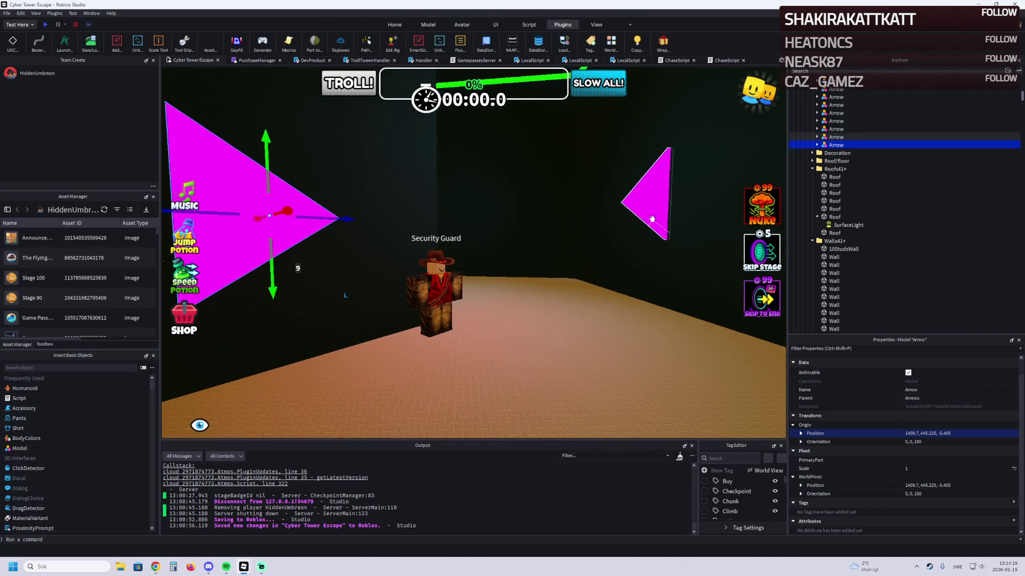
mouse_move(338, 219)
left_mouse_down()
mouse_move(591, 227)
mouse_move(494, 235)
mouse_move(489, 267)
mouse_move(597, 301)
mouse_move(612, 361)
left_mouse_up()
scroll(614, 383, "up", 5)
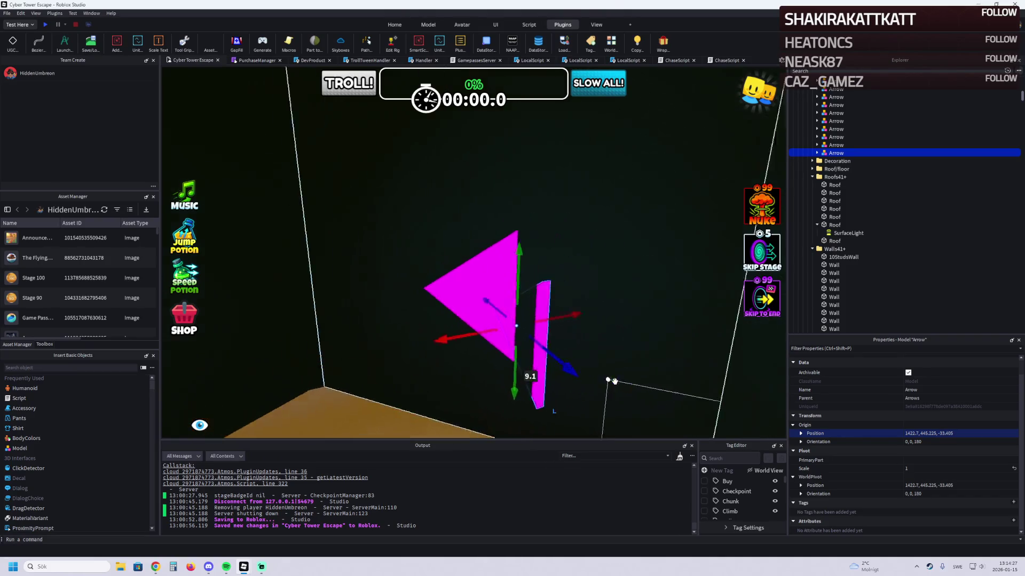
left_click_drag(526, 257, 508, 219)
Step: Raise another arrow, then turn the right-hand arrow 50° and nudge it about 1.1 studs
left_click(499, 158)
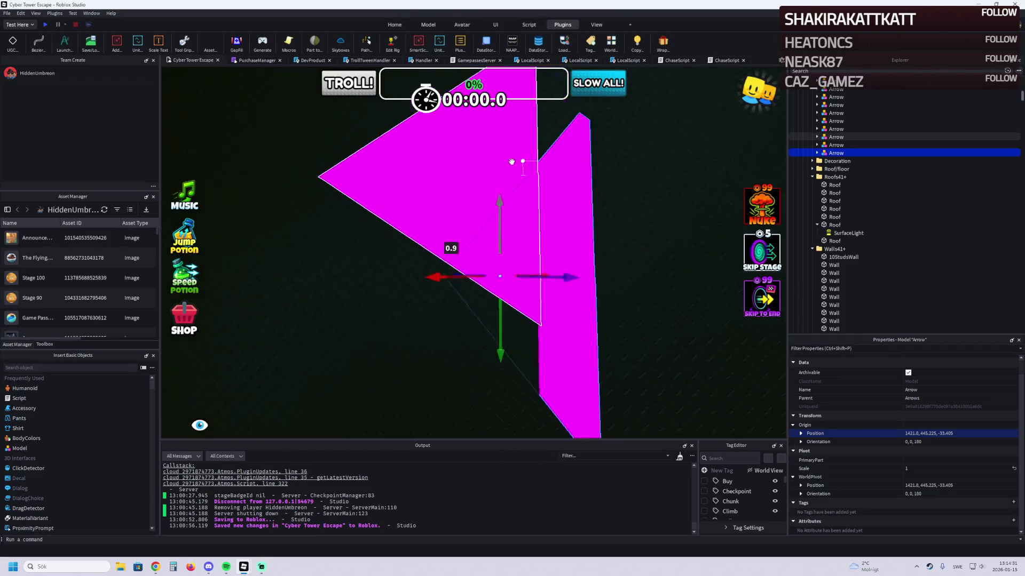
mouse_move(442, 224)
left_mouse_down()
mouse_move(427, 193)
mouse_move(435, 239)
mouse_move(452, 259)
left_mouse_up()
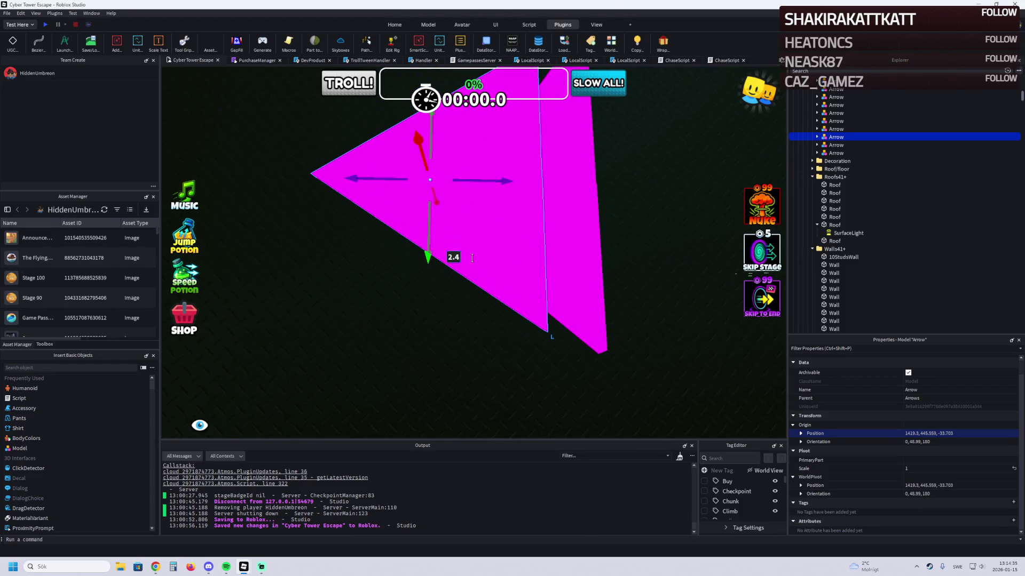
left_click(587, 253)
key("ctrl+2")
left_click_drag(510, 184, 562, 195)
key("ctrl+2")
left_click_drag(454, 208, 454, 208)
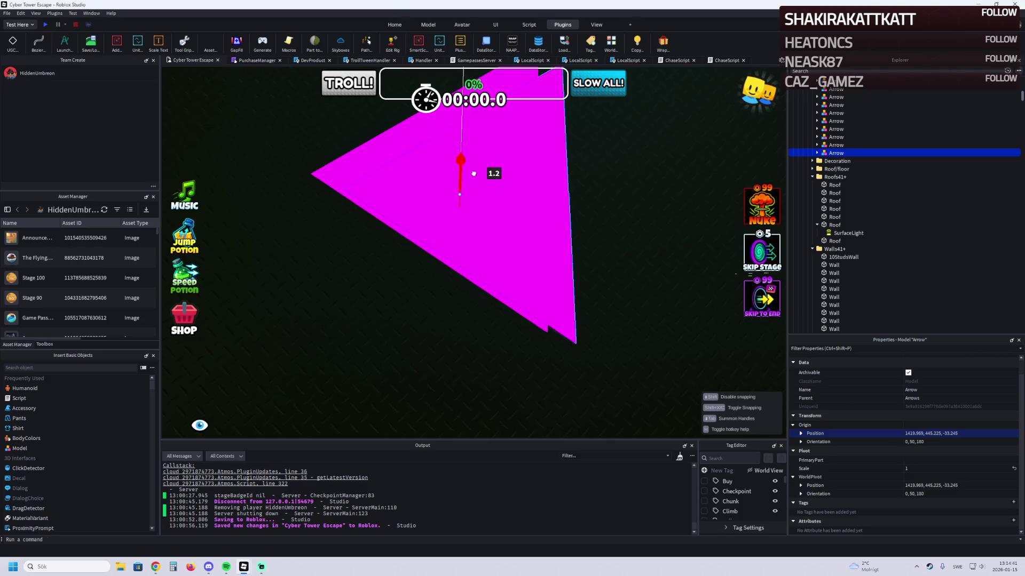
left_click_drag(471, 175, 483, 174)
left_click(506, 162)
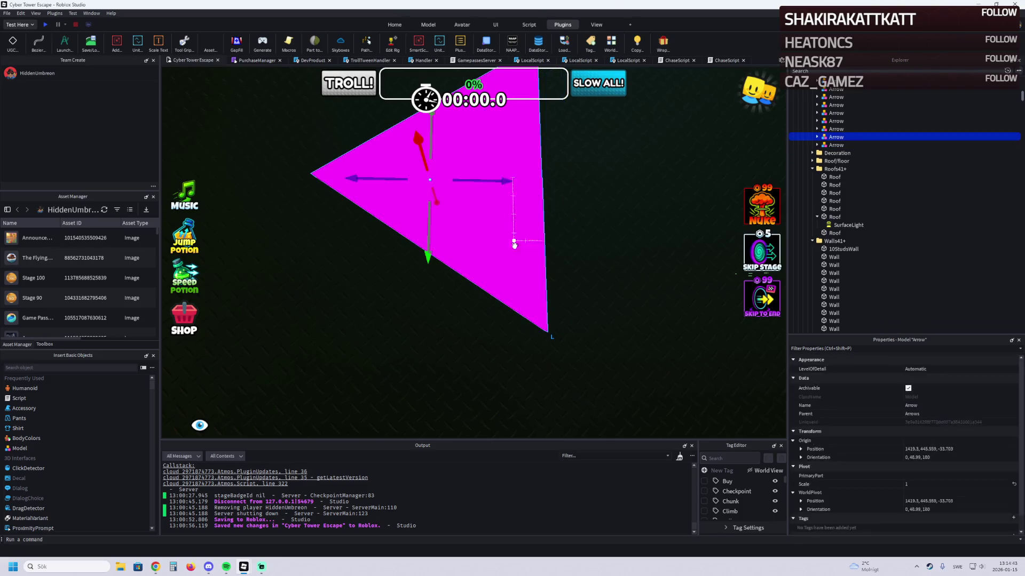
scroll(430, 259, "down", 10)
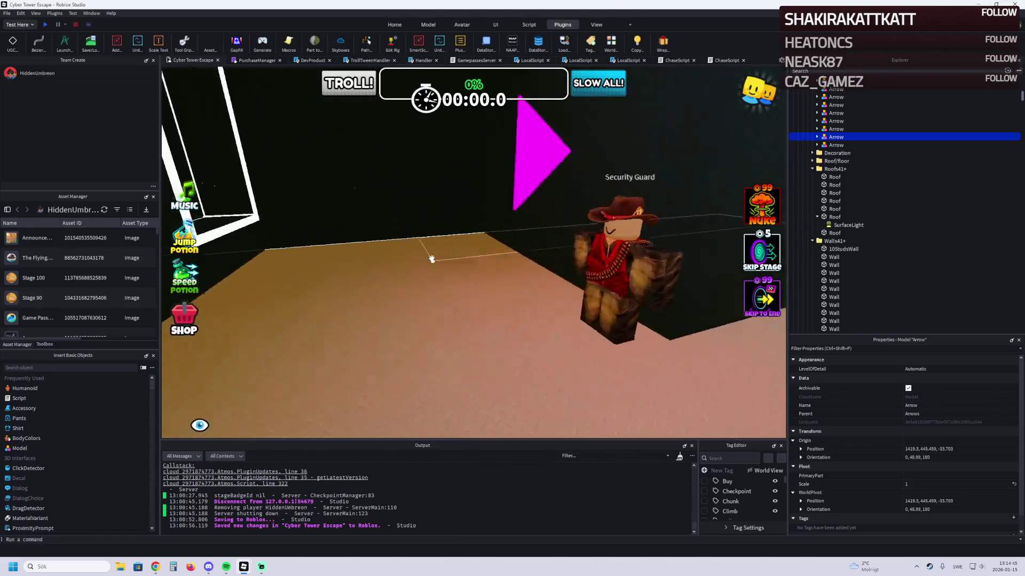
scroll(431, 259, "down", 10)
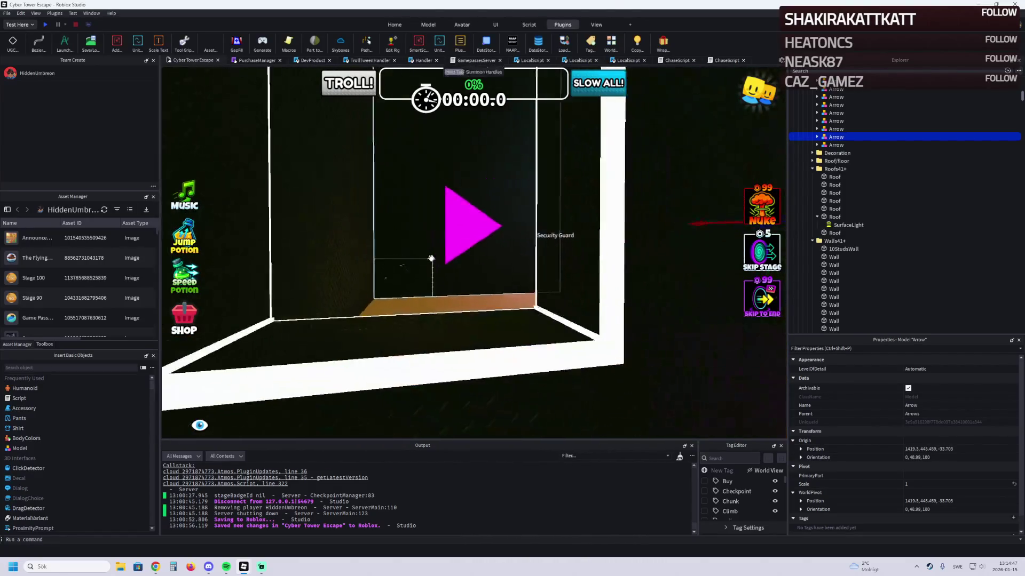
scroll(436, 256, "down", 5)
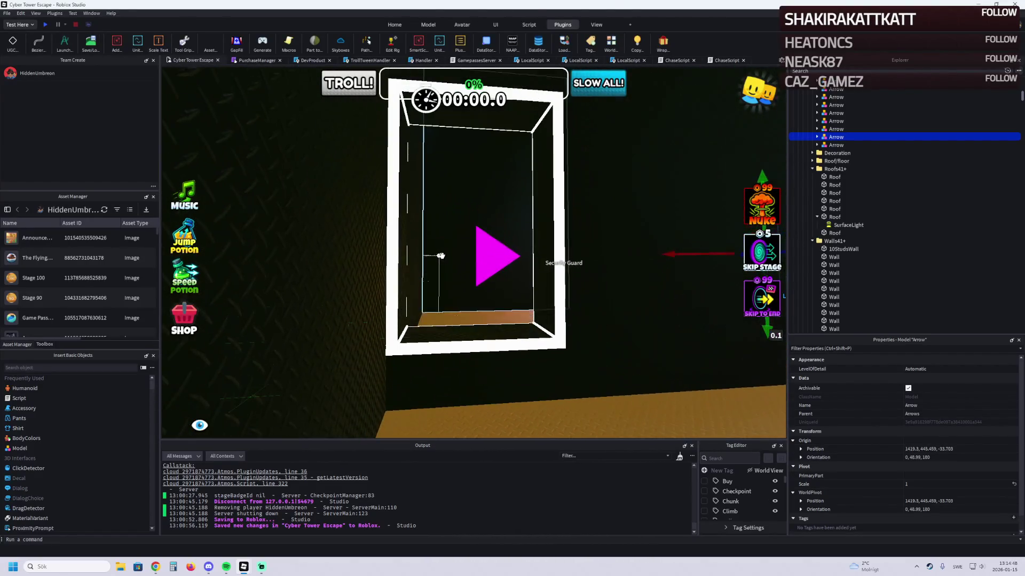
left_click(504, 259)
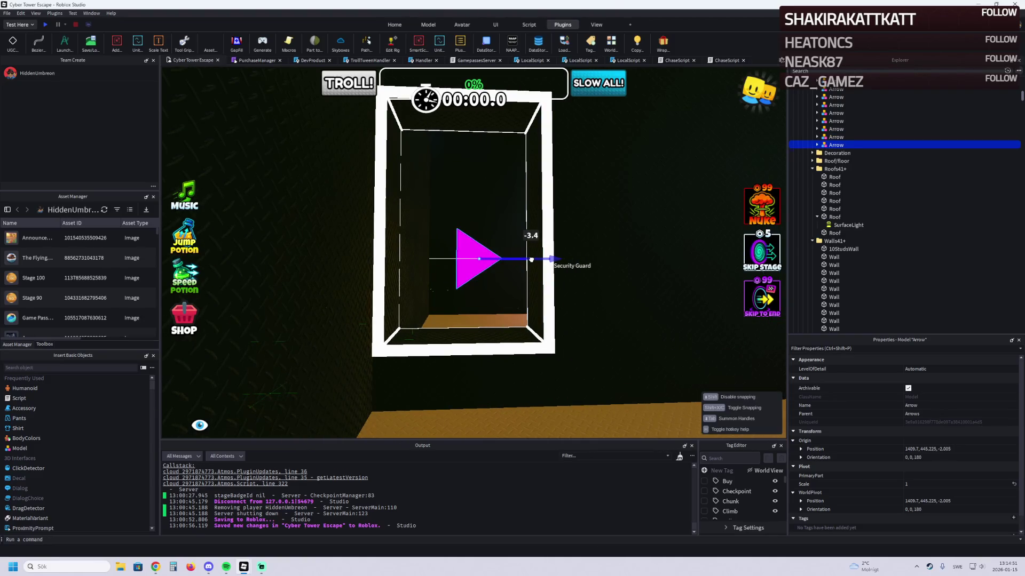
scroll(531, 260, "down", 5)
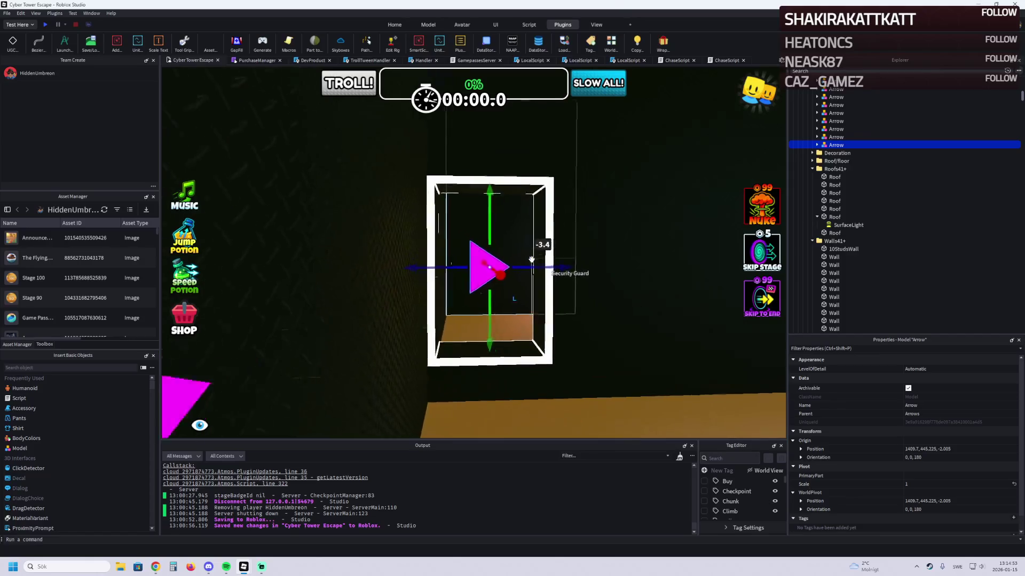
scroll(531, 260, "up", 10)
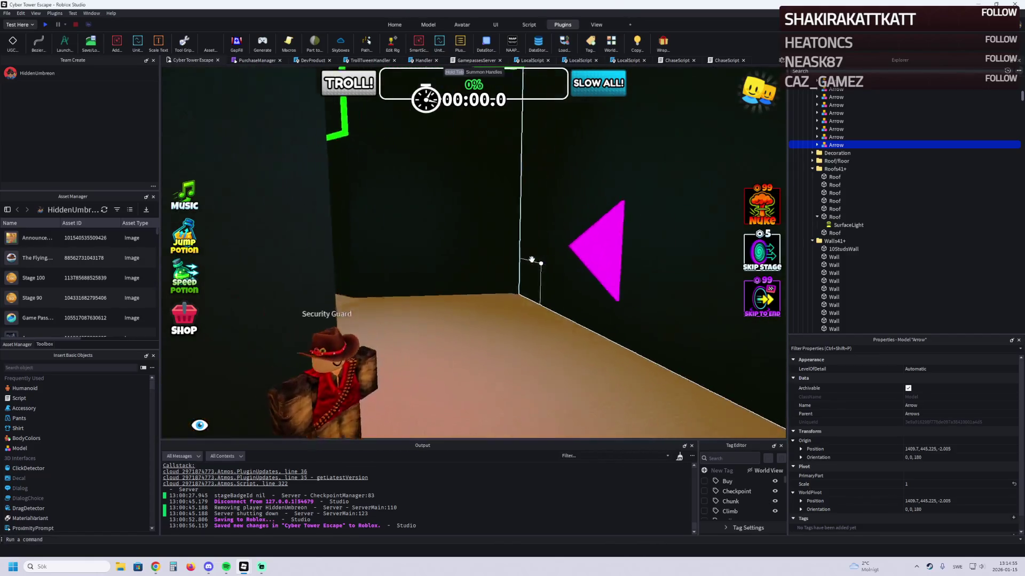
scroll(531, 260, "up", 10)
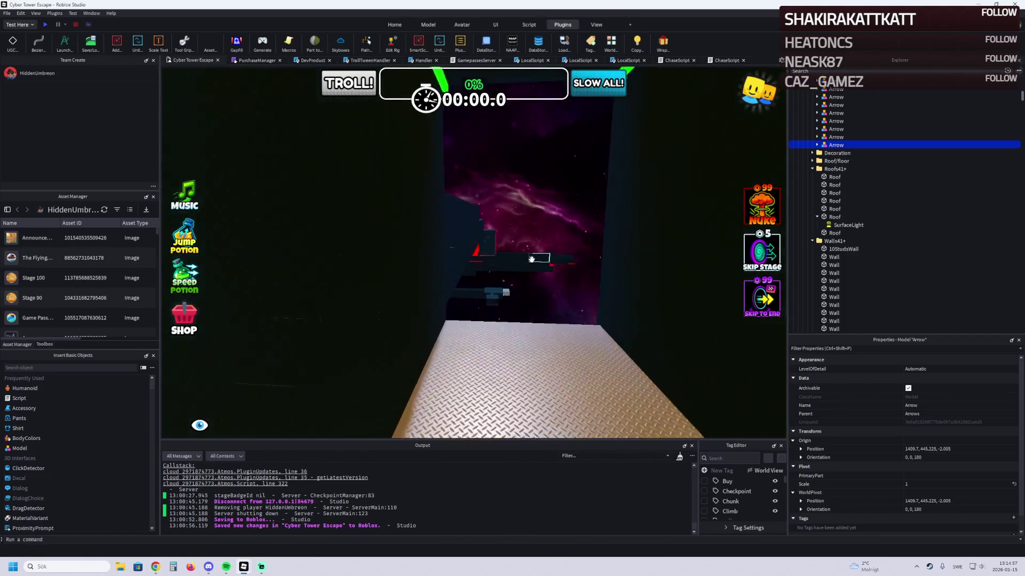
scroll(530, 259, "down", 10)
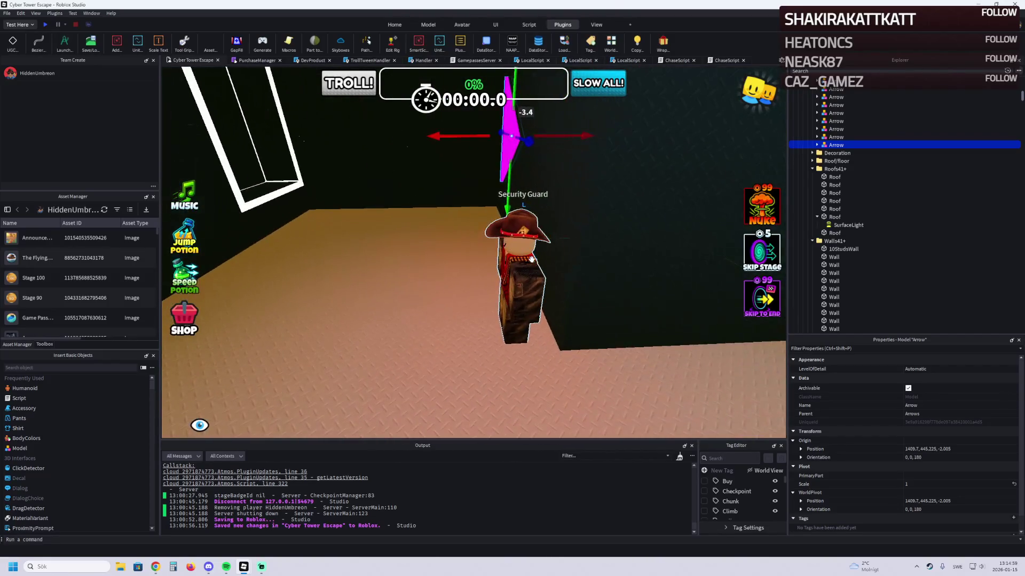
scroll(531, 260, "up", 10)
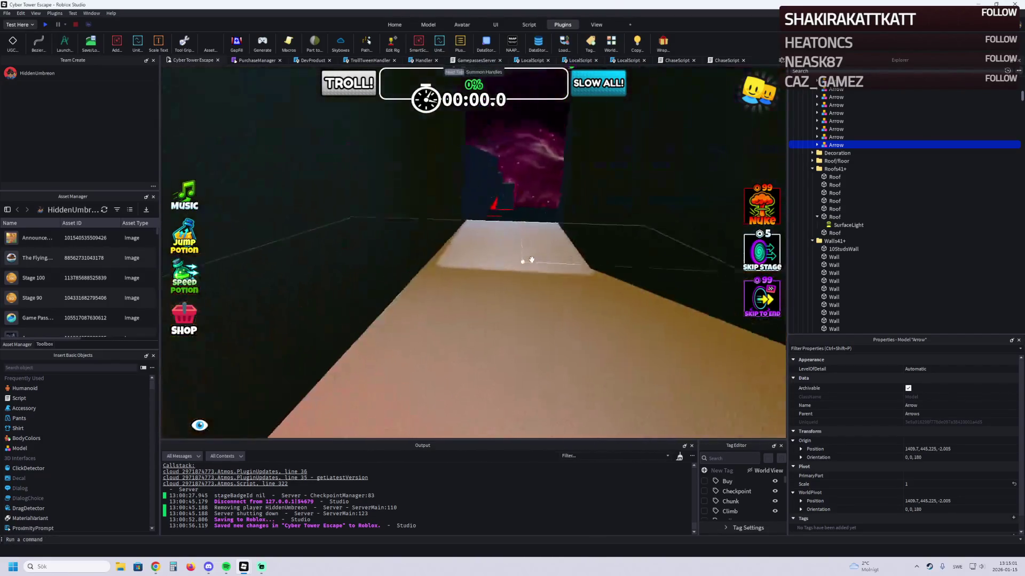
Step: Collapse the CheckPoint folder and duplicate Stage_43 as Stage_44
scroll(531, 260, "down", 5)
scroll(531, 260, "down", 5)
scroll(531, 259, "up", 5)
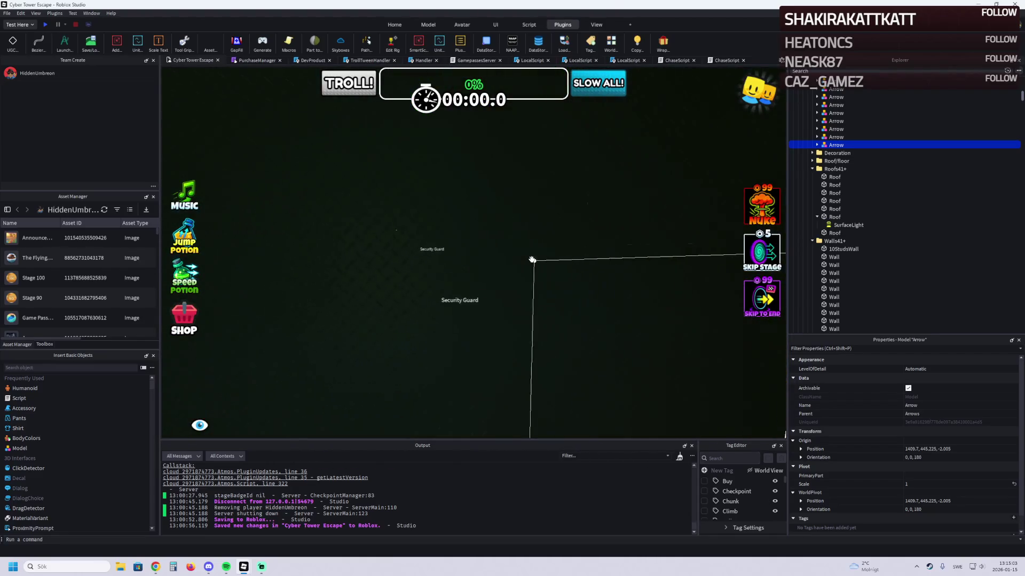
scroll(531, 260, "down", 5)
scroll(408, 248, "up", 2)
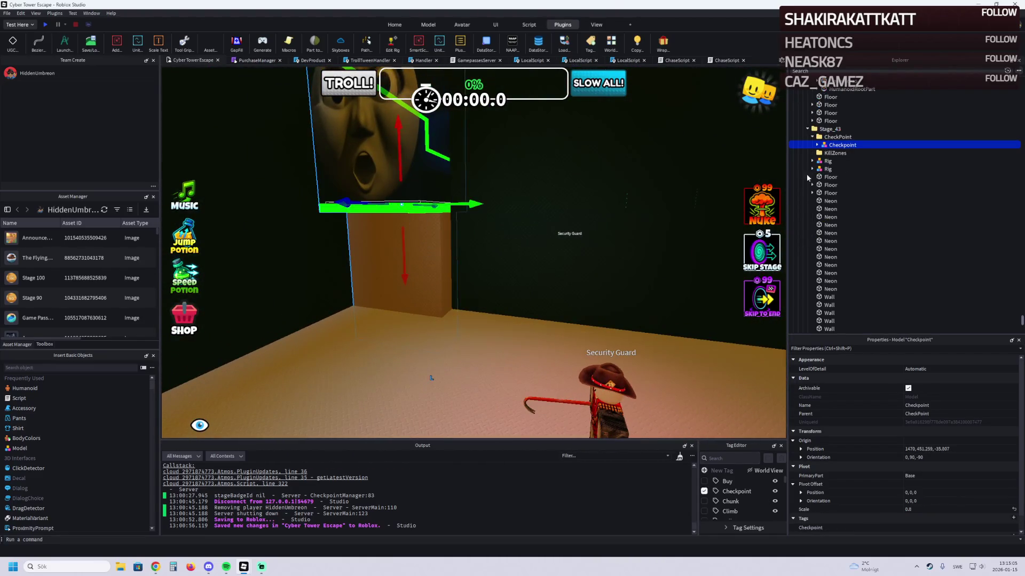
double_click(828, 138)
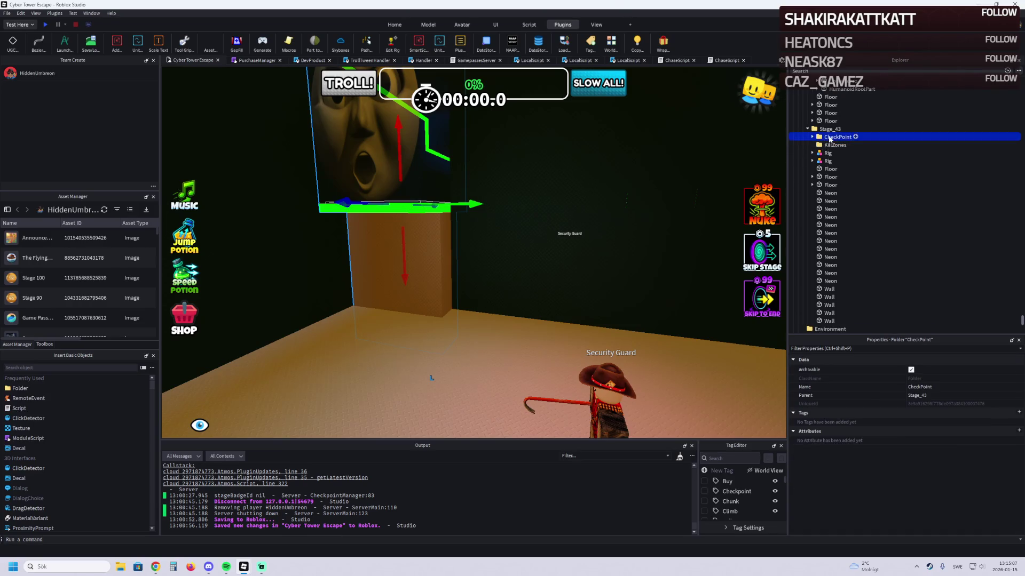
left_click(807, 130)
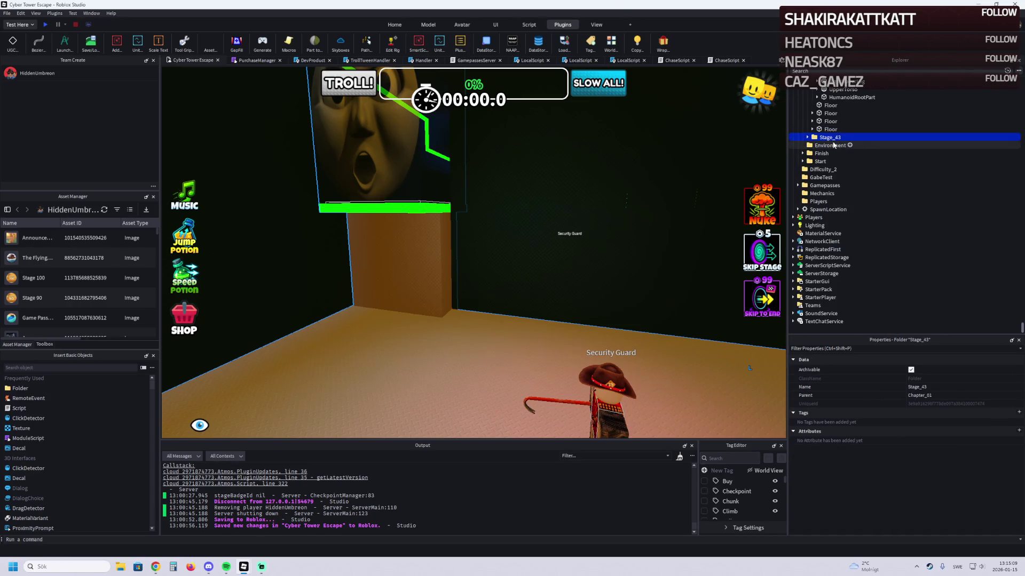
key("ctrl+d")
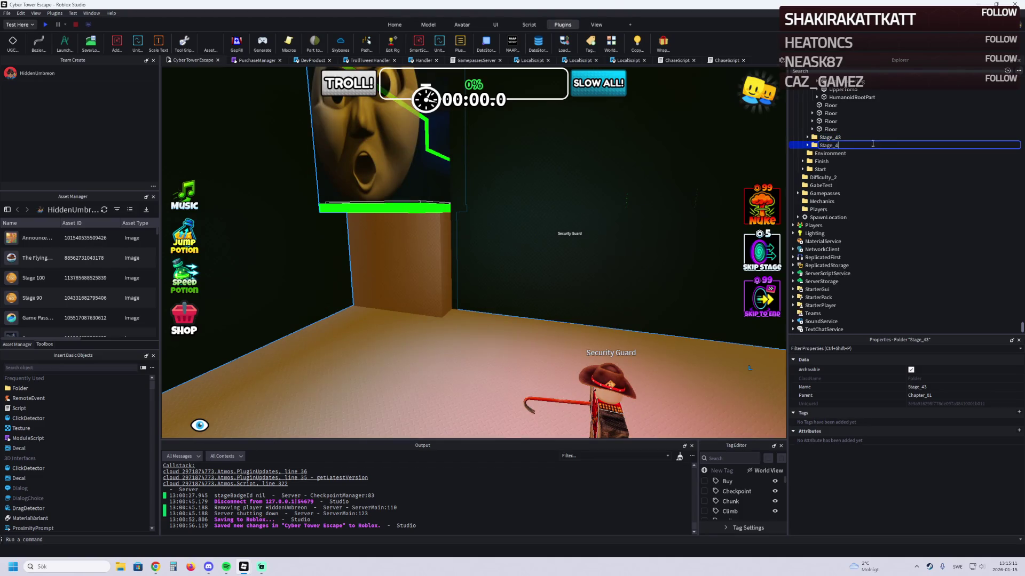
Step: Delete Stage_44's rigs, floors, neon and walls, undoing the accidental folder deletion
left_click(819, 171)
scroll(819, 223, "down", 3)
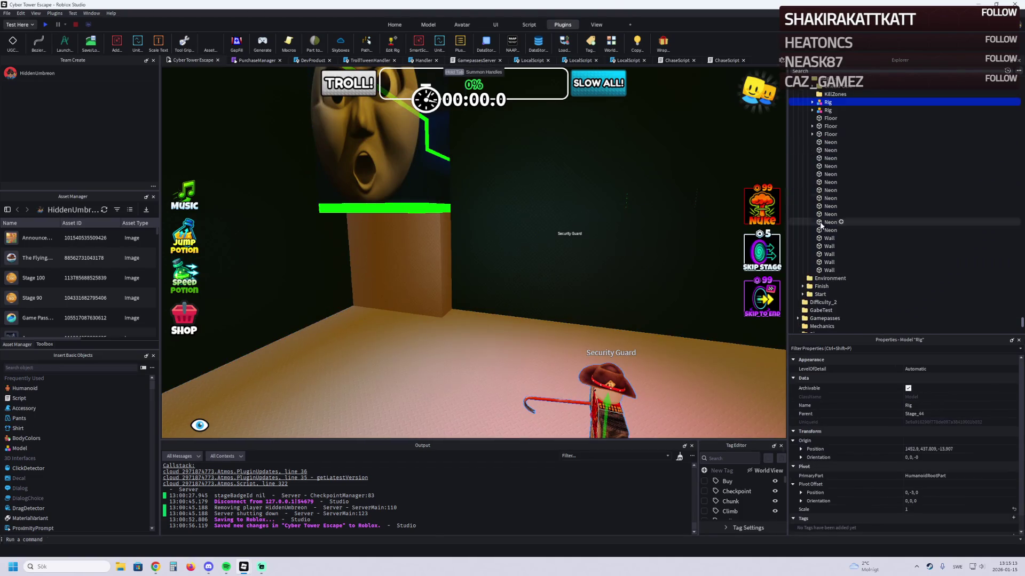
left_click(829, 270, "shift")
key("Delete")
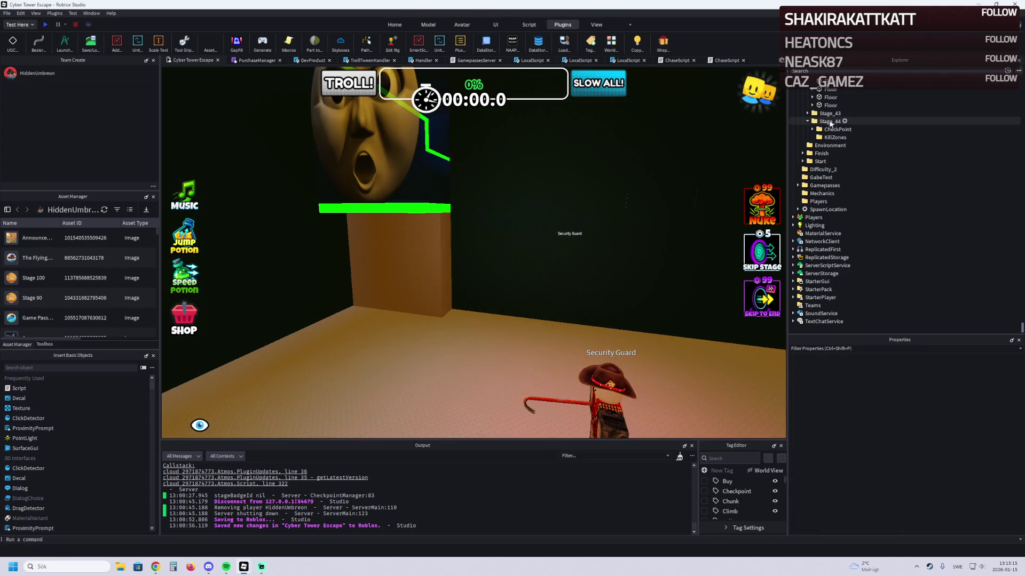
left_click(820, 153)
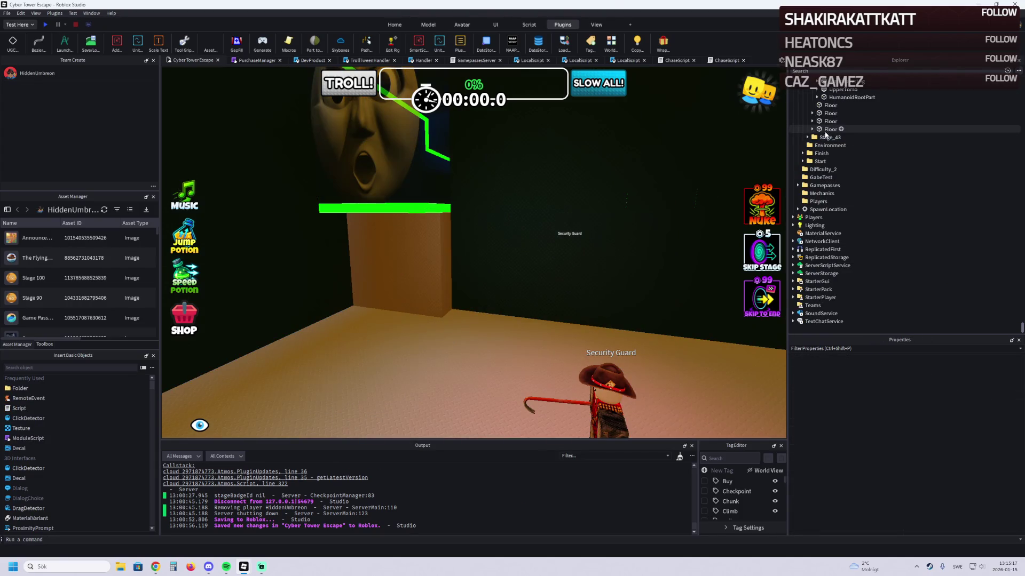
key("ctrl+z")
Step: Shift the Stage_44 checkpoint down the corridor and move two Floor blocks into Stage_44 and the corridor
mouse_move(461, 169)
left_mouse_down()
mouse_move(400, 215)
mouse_move(400, 242)
mouse_move(399, 190)
mouse_move(392, 254)
mouse_move(431, 188)
mouse_move(460, 186)
mouse_move(470, 198)
mouse_move(443, 149)
mouse_move(411, 187)
mouse_move(383, 188)
mouse_move(427, 275)
mouse_move(569, 280)
mouse_move(508, 210)
mouse_move(448, 245)
mouse_move(473, 255)
mouse_move(489, 244)
mouse_move(480, 246)
left_mouse_up()
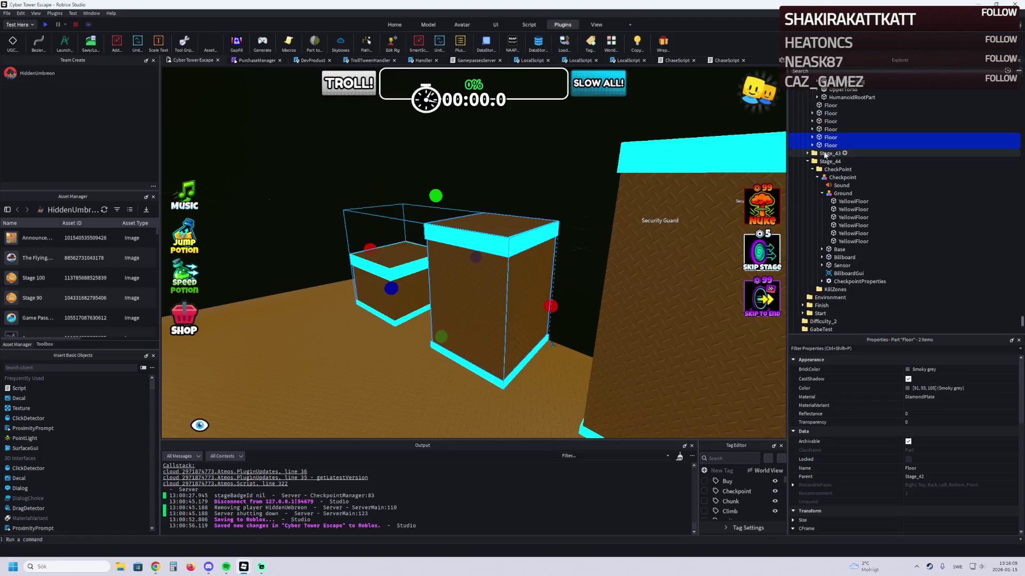
left_click_drag(828, 164, 829, 164)
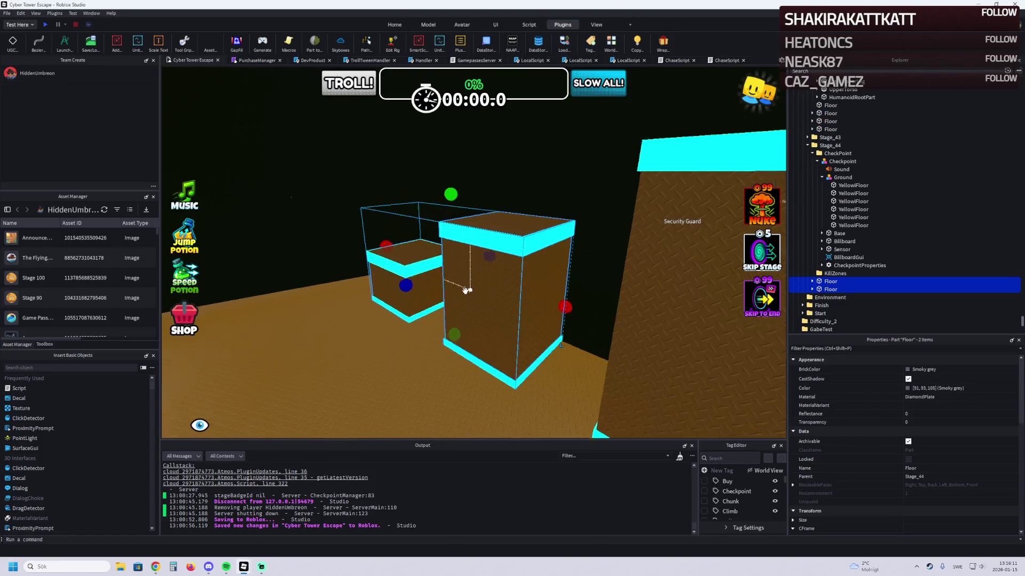
scroll(464, 290, "up", 5)
scroll(465, 290, "down", 5)
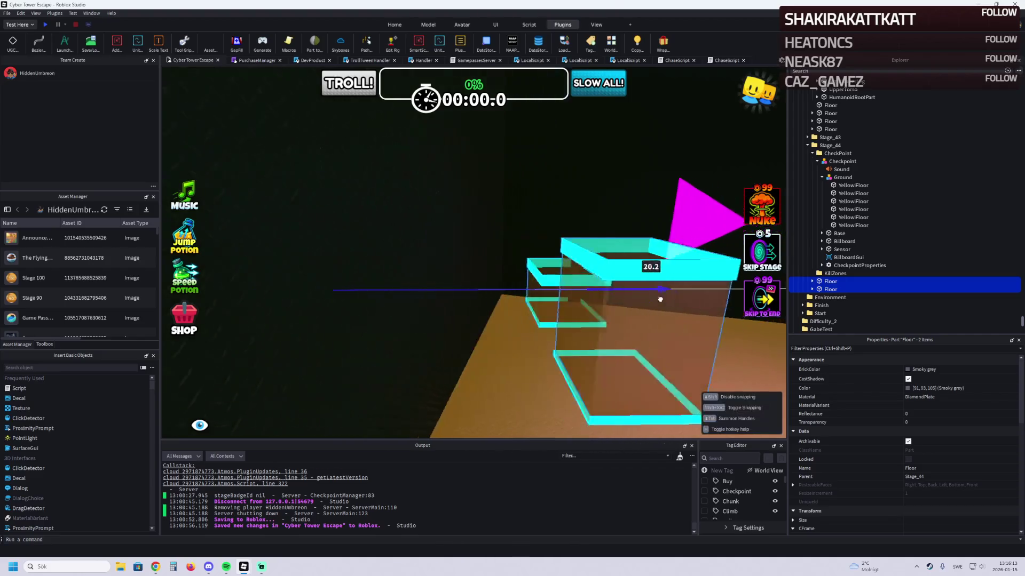
mouse_move(567, 314)
left_mouse_down()
mouse_move(603, 320)
mouse_move(539, 299)
mouse_move(459, 351)
left_mouse_up()
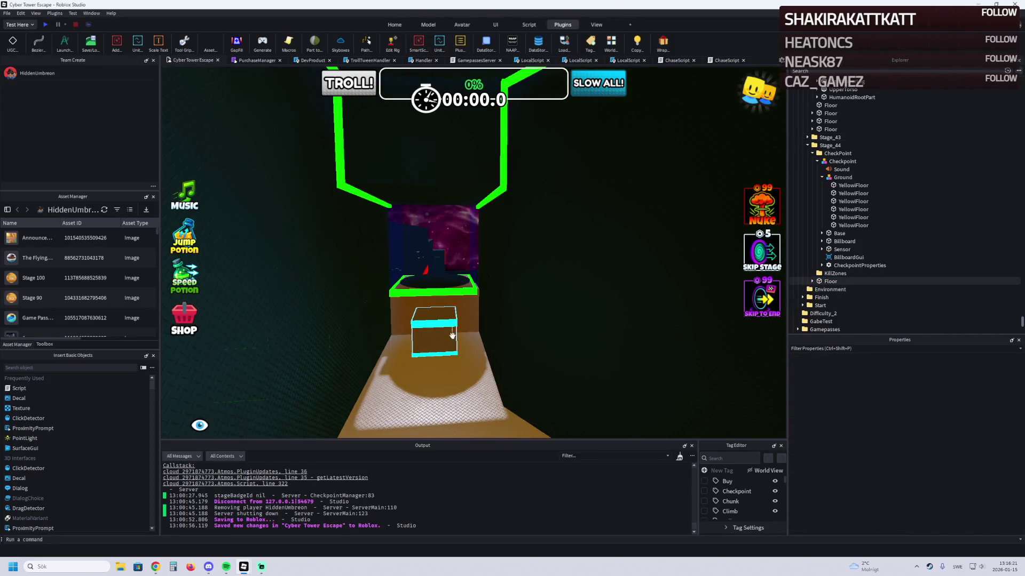
Step: Frame the Stage_44 Floor block and nudge it 2 studs sideways and back
left_click(830, 281)
key("f")
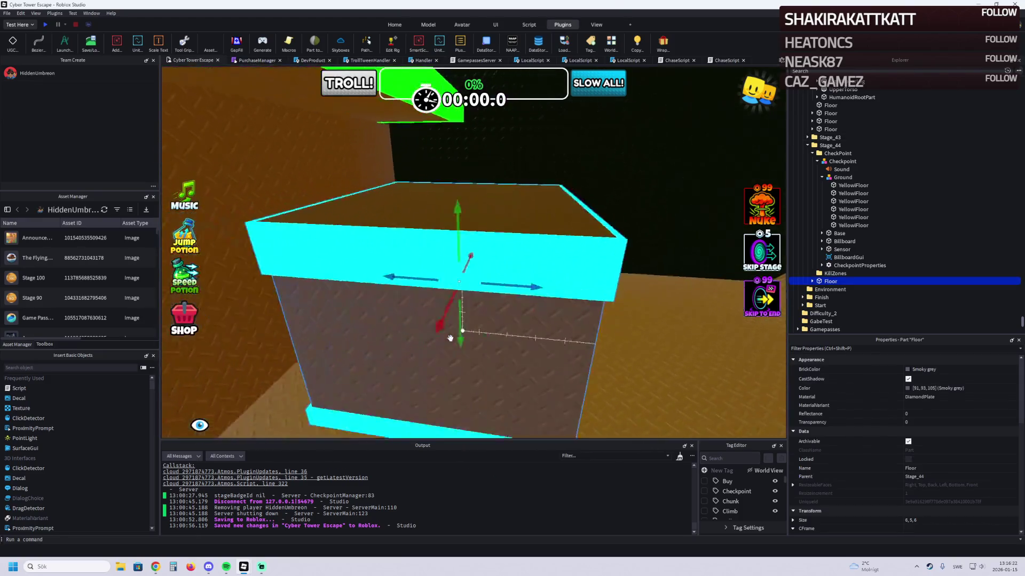
scroll(450, 338, "down", 5)
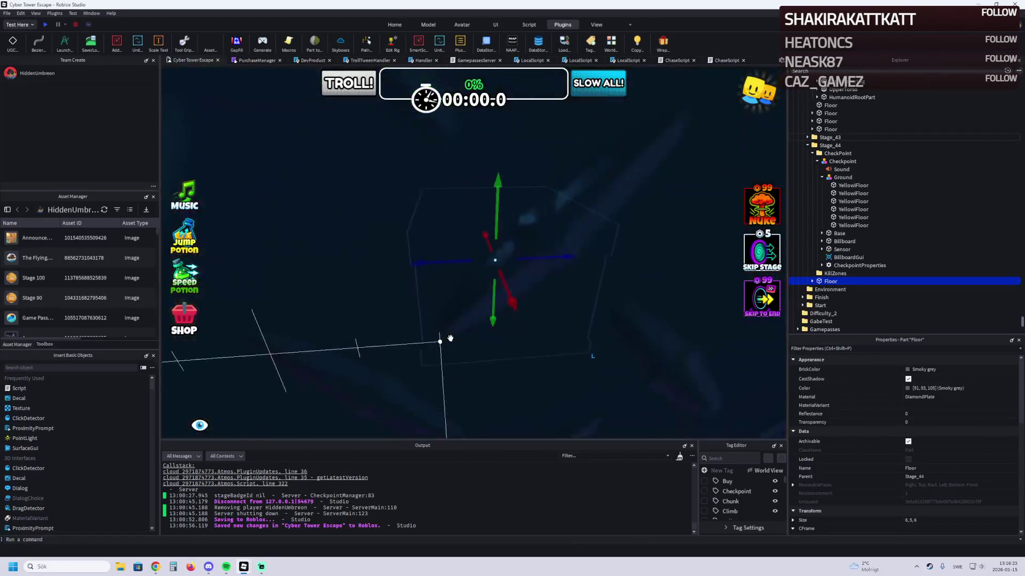
scroll(486, 322, "up", 3)
left_click_drag(465, 297, 409, 294)
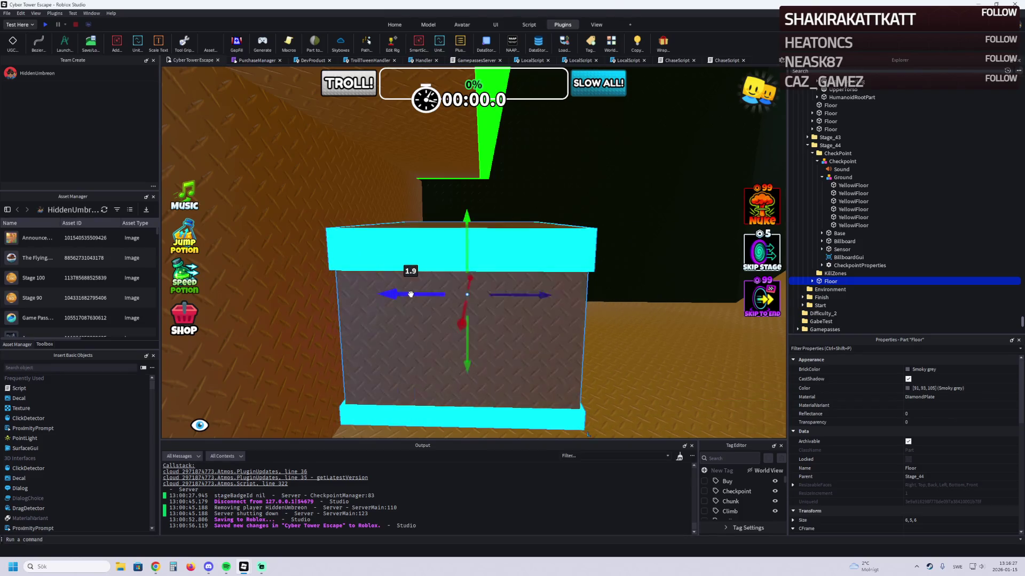
scroll(464, 288, "down", 2)
left_click_drag(476, 291, 606, 295)
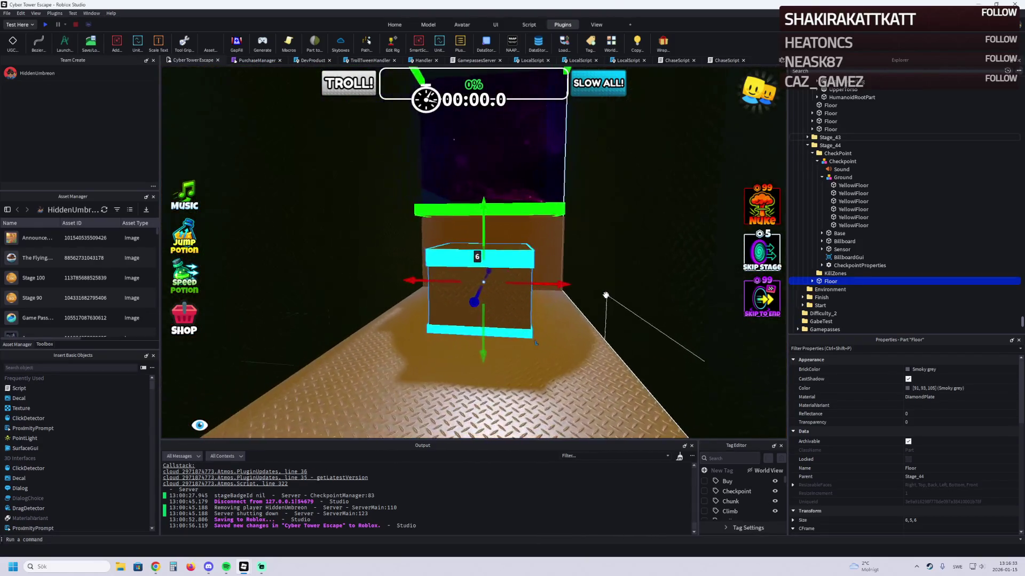
Step: Compare with the checkpoint's position, then apply and undo a Floor block position edit
left_click(539, 245)
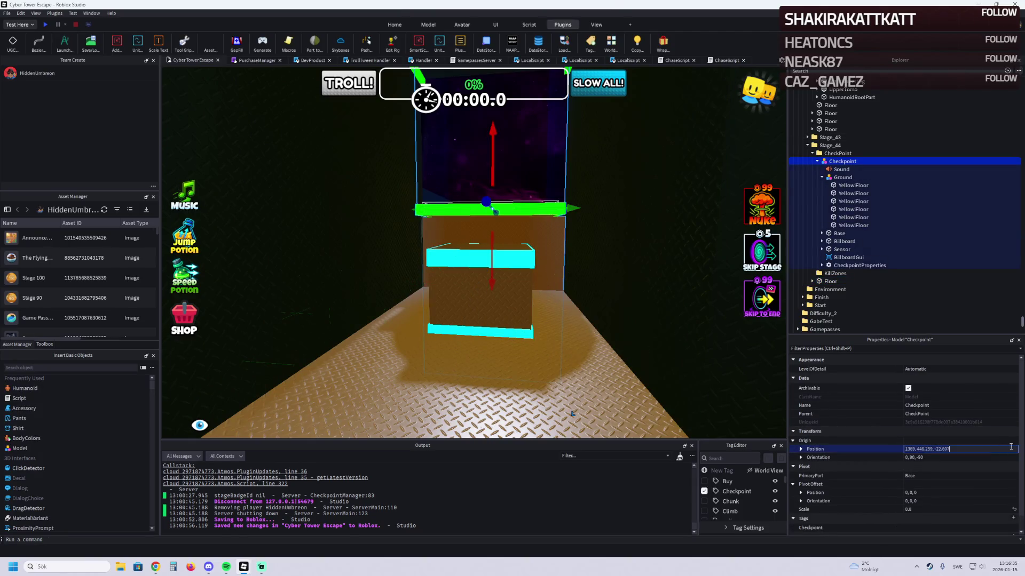
left_click(506, 315)
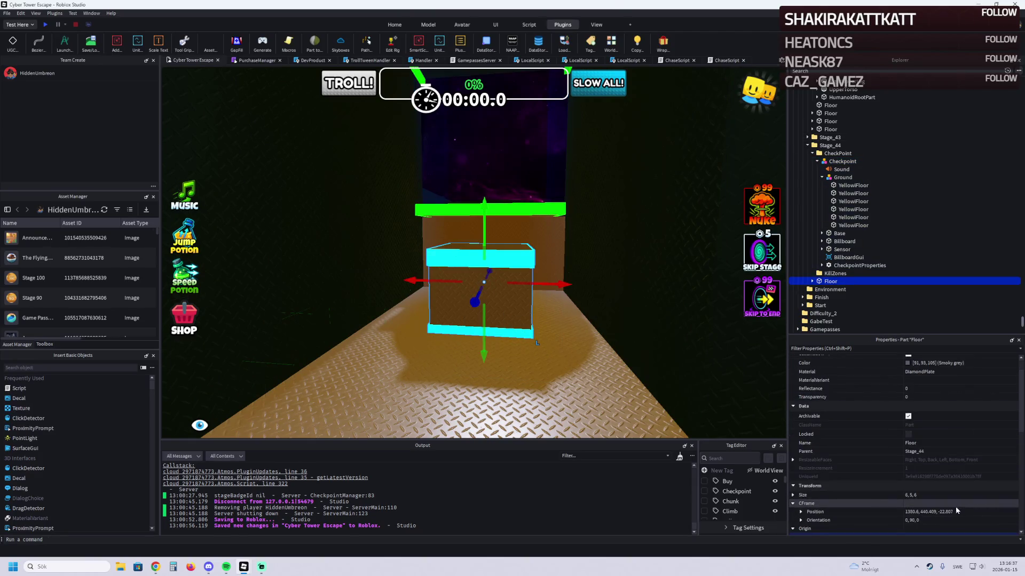
key("Return")
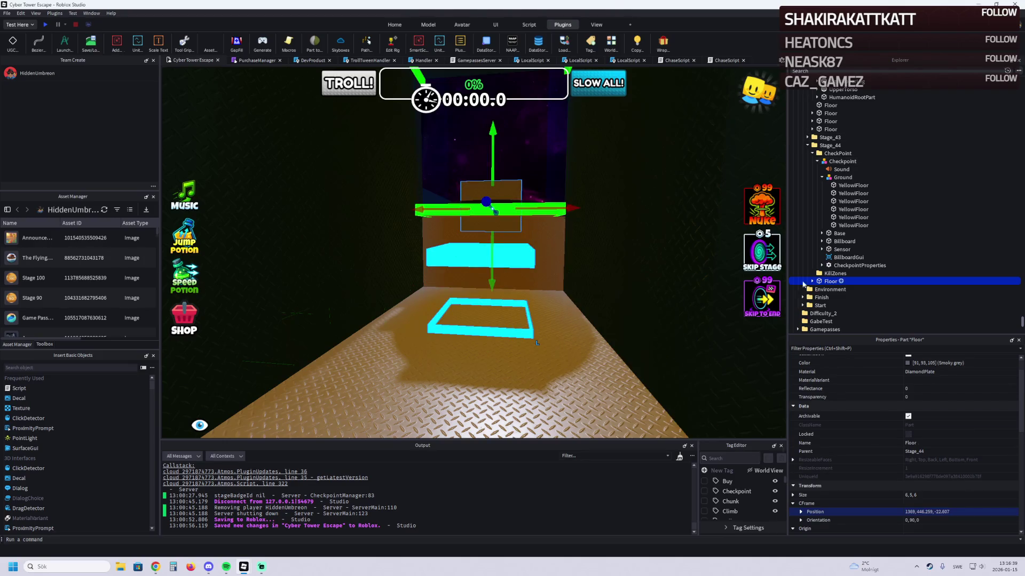
key("ctrl+z")
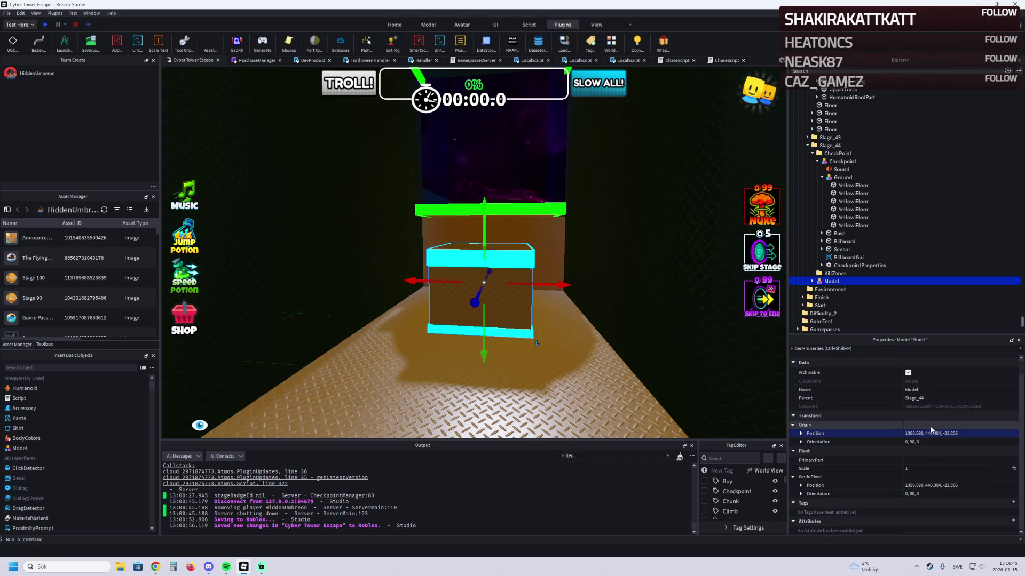
Step: Settle the block at origin 1380.9, 440.359, -22.607, lowering it and sliding it 8.4 studs along the corridor
scroll(524, 323, "down", 2)
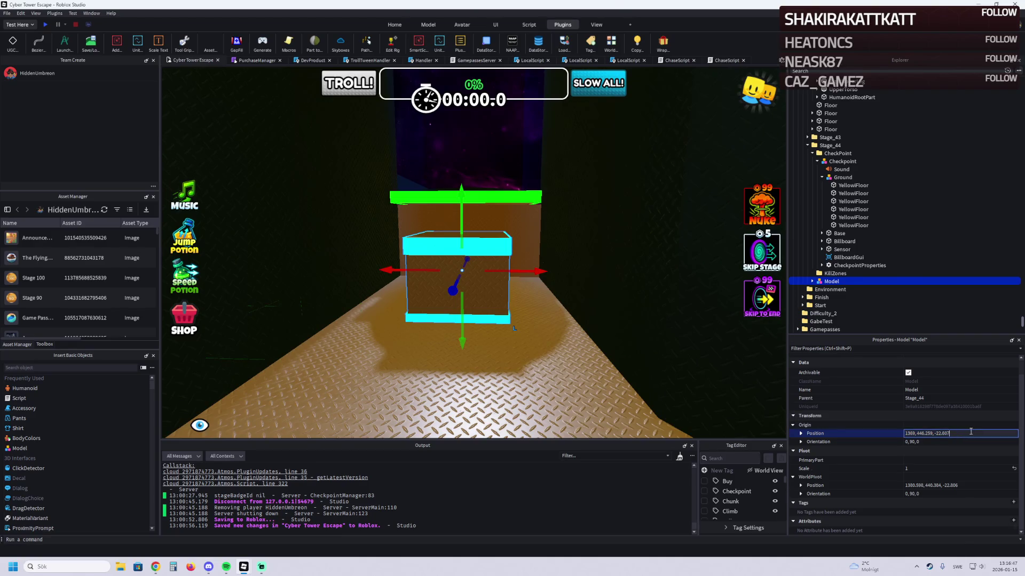
key("Return")
mouse_move(468, 239)
left_mouse_down()
mouse_move(468, 251)
mouse_move(444, 266)
mouse_move(423, 257)
left_mouse_up()
mouse_move(357, 235)
left_mouse_down()
mouse_move(457, 235)
mouse_move(491, 268)
mouse_move(568, 247)
mouse_move(564, 326)
mouse_move(592, 322)
left_mouse_up()
key("f")
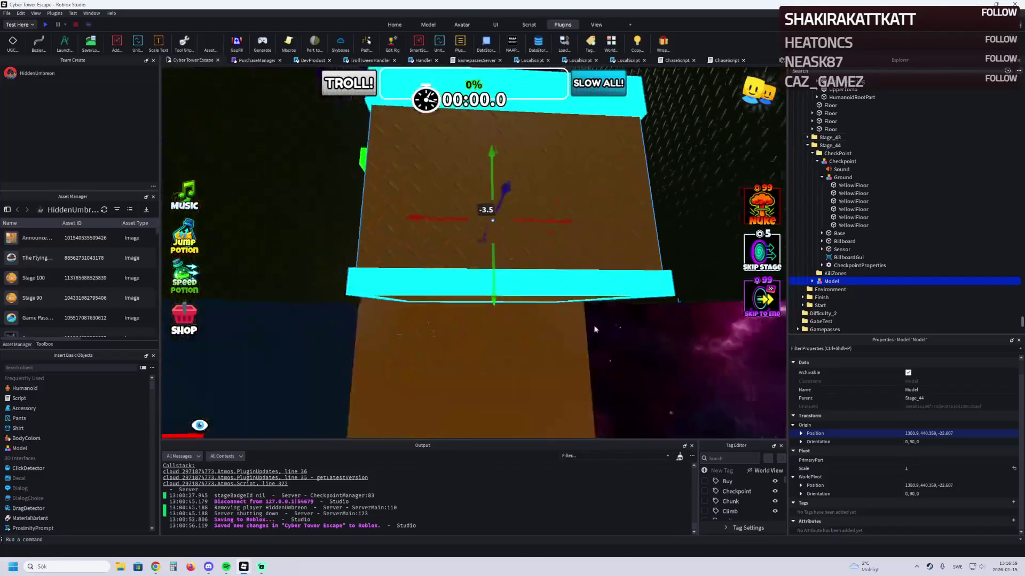
mouse_move(486, 306)
left_mouse_down()
mouse_move(498, 315)
mouse_move(499, 266)
left_mouse_up()
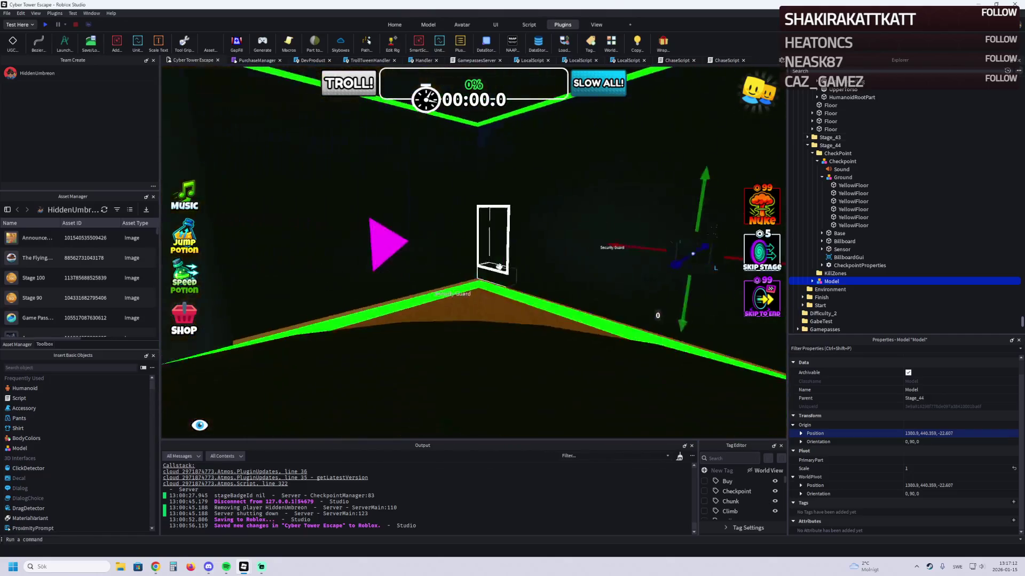
left_click(50, 25)
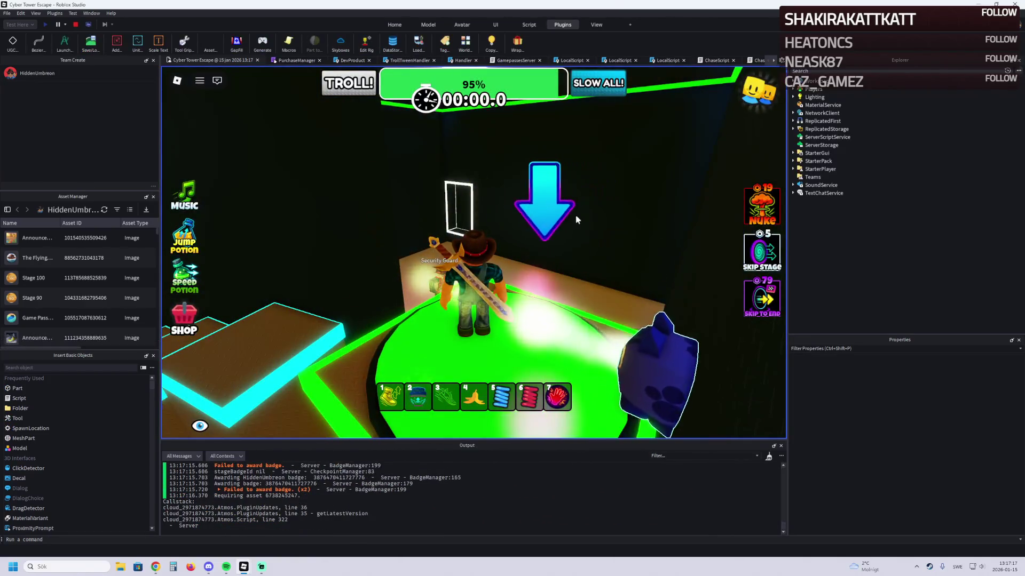
key("w")
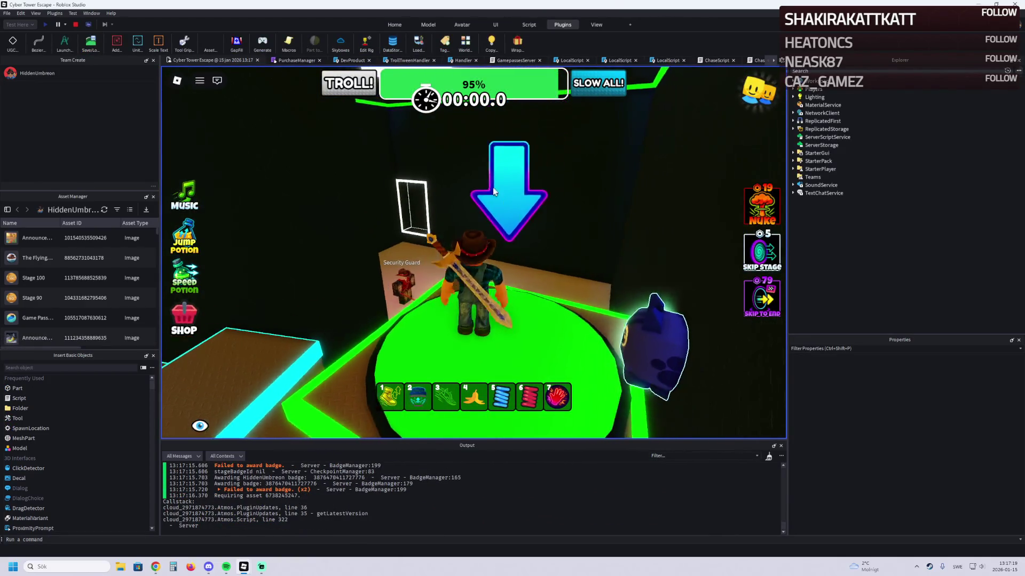
key("w")
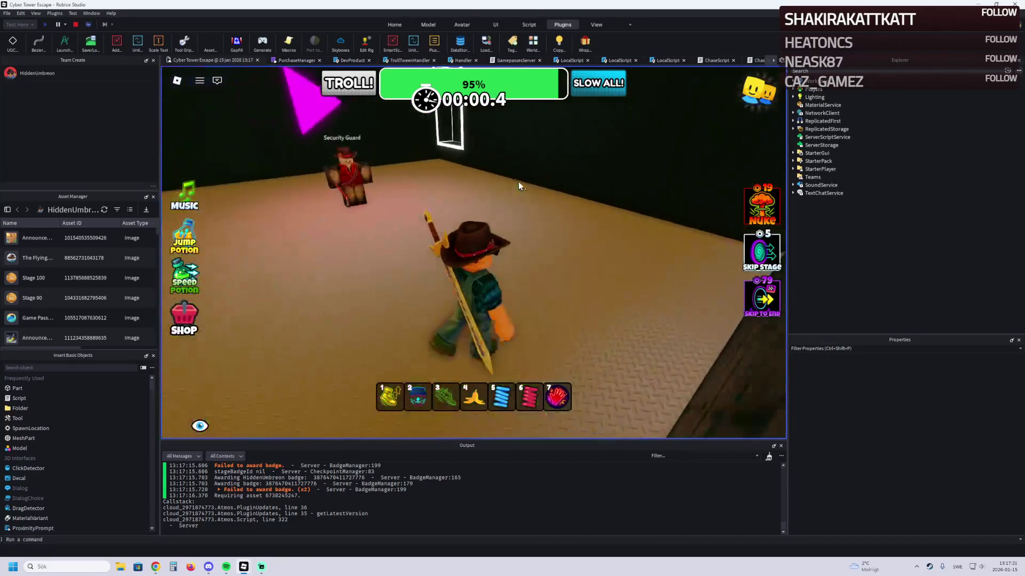
key("w")
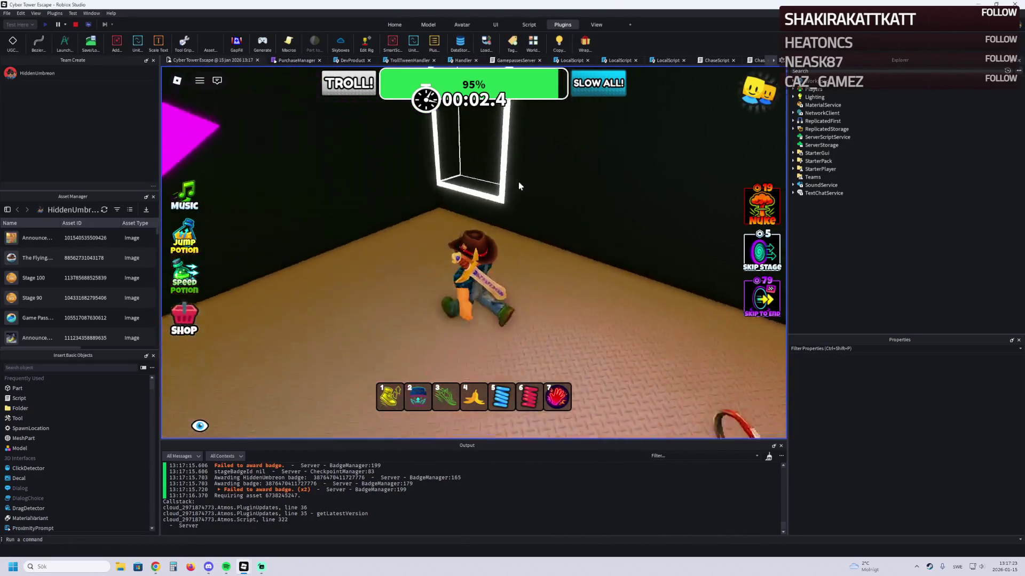
key("w")
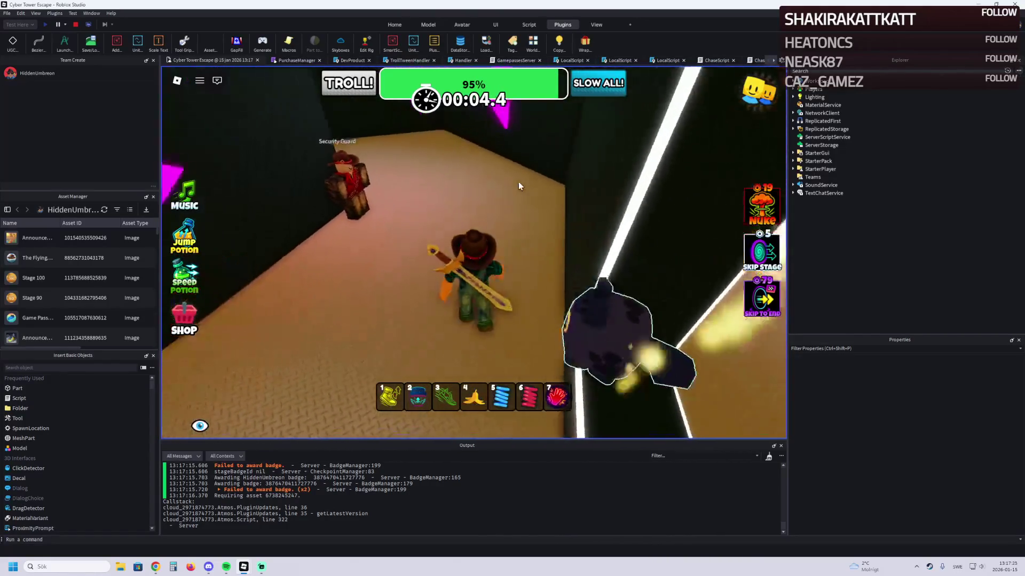
key("w")
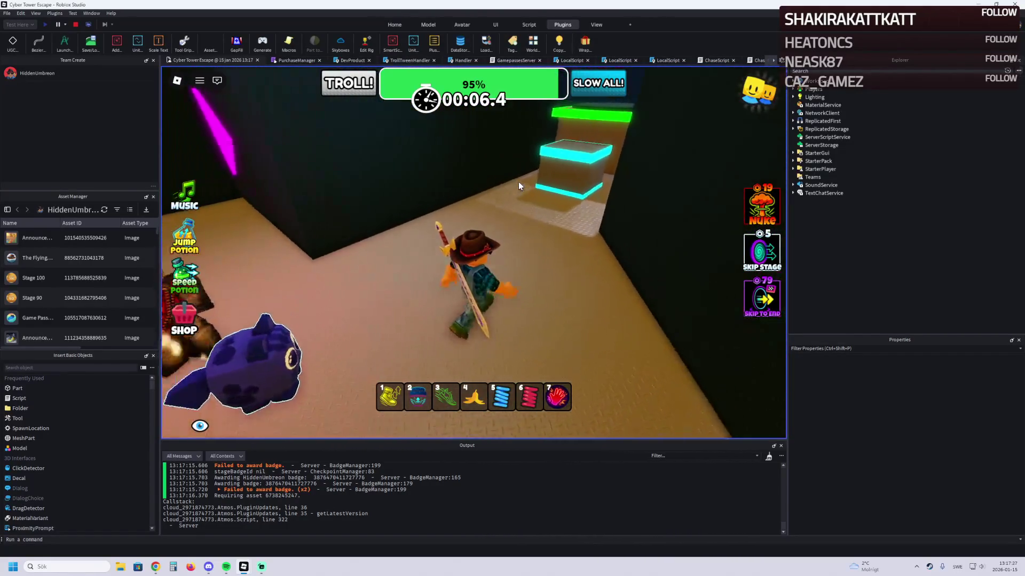
key("w")
key("space")
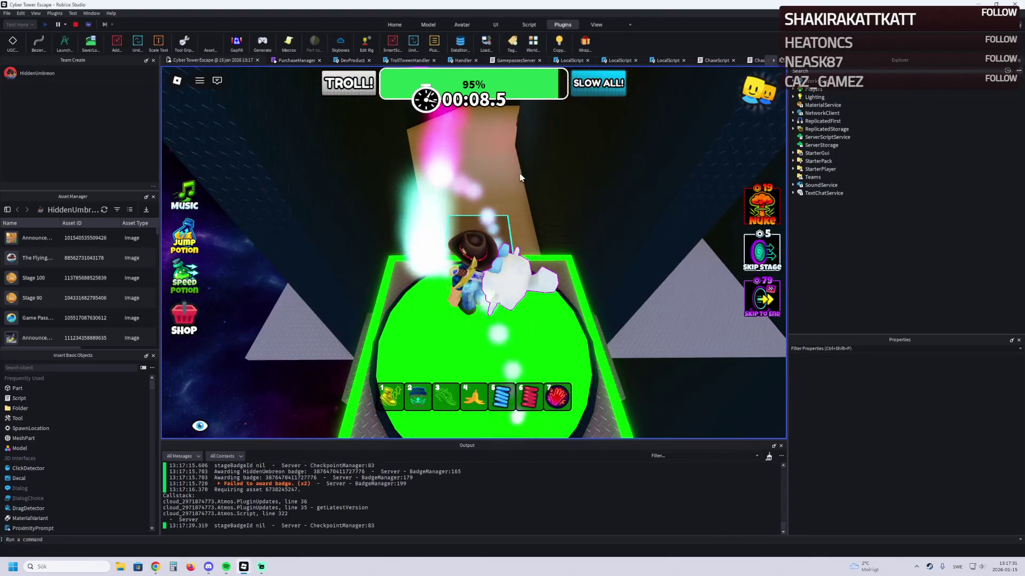
key("w")
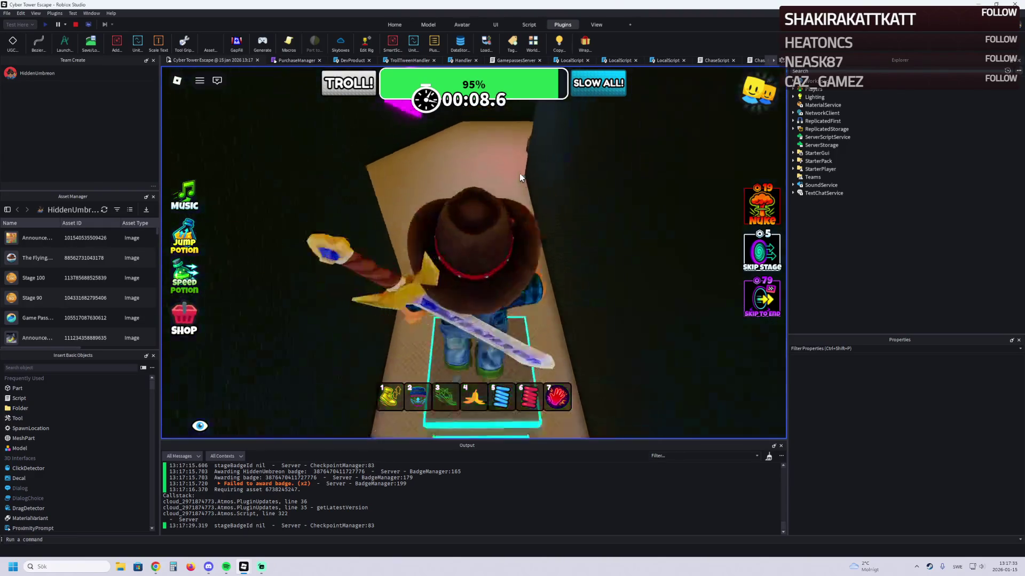
key("w")
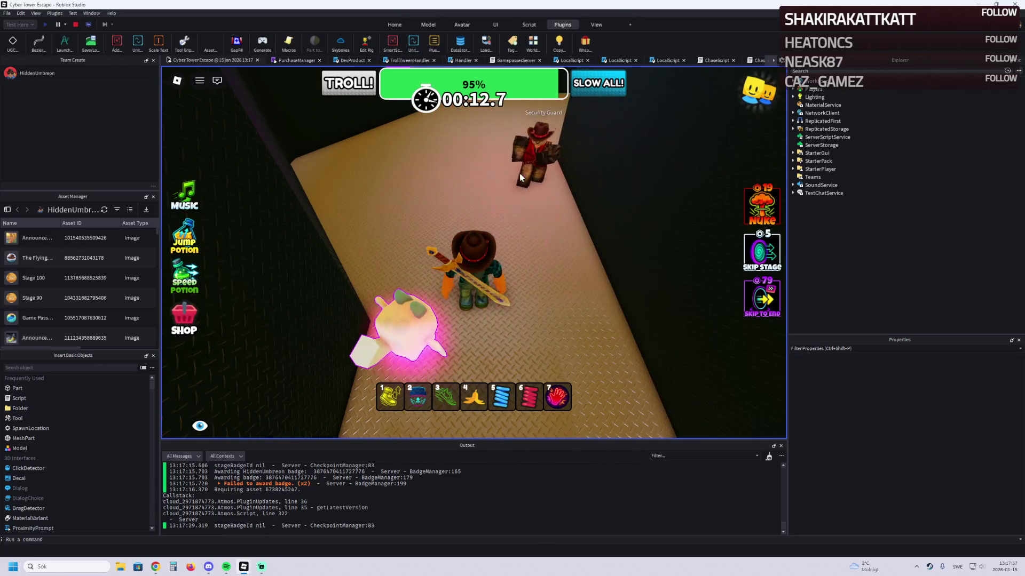
key("s")
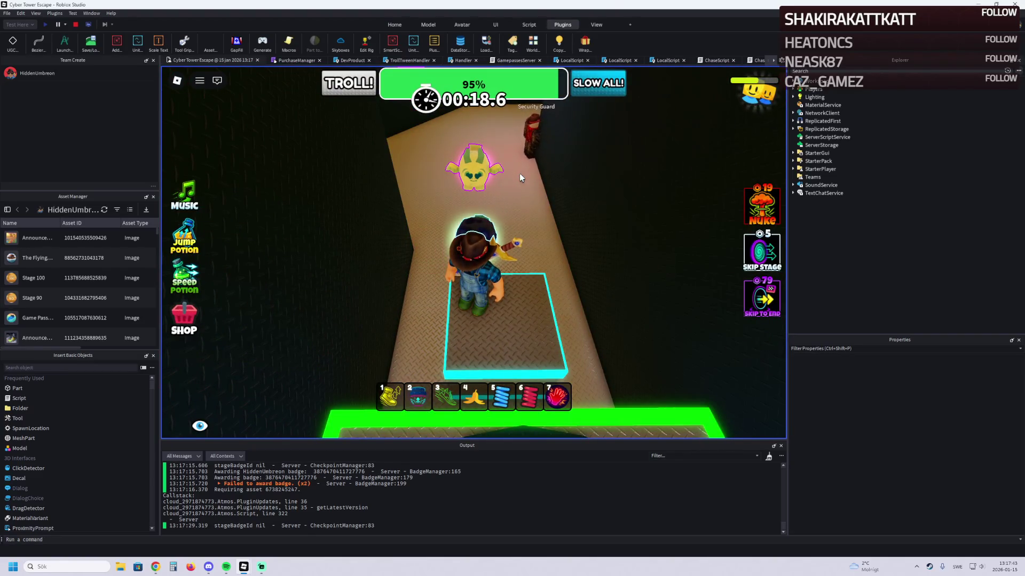
key("w")
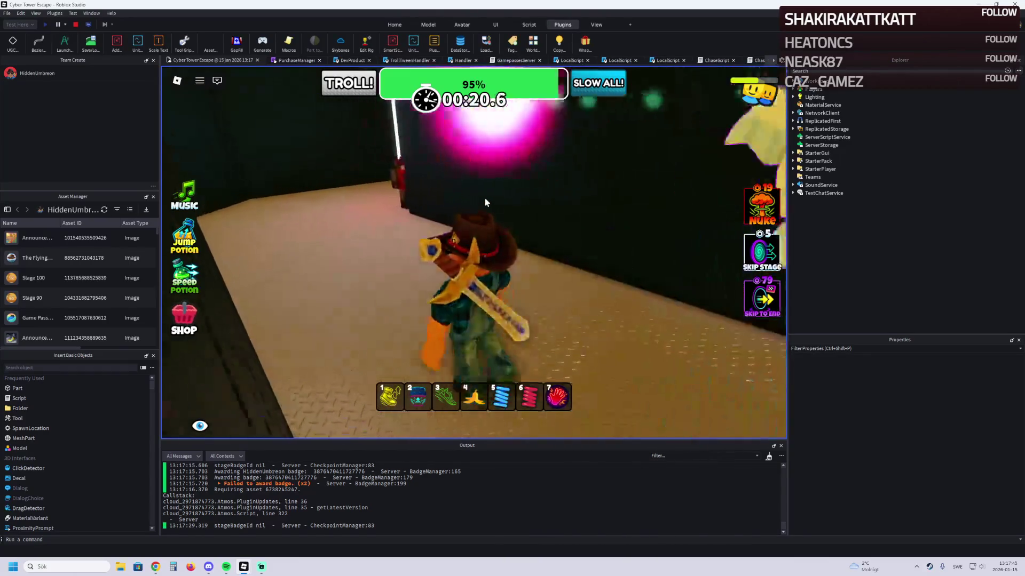
key("w")
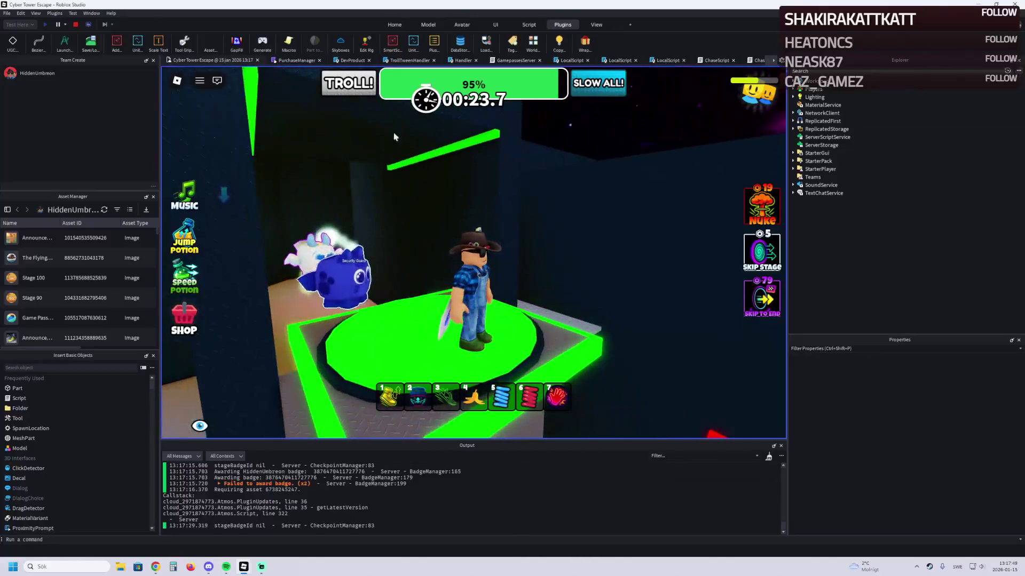
left_click(76, 24)
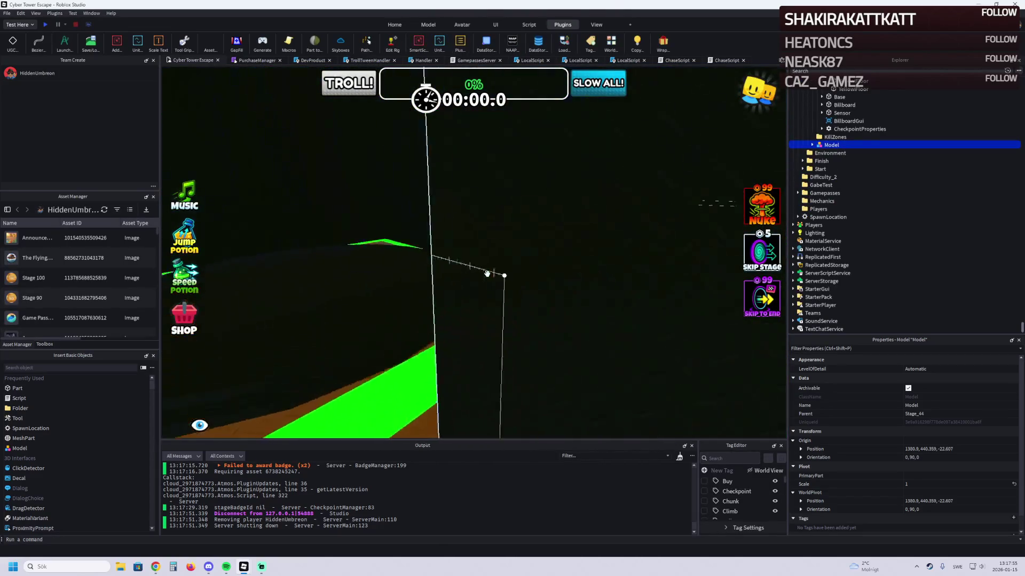
Step: Move the Stage_44 model and checkpoint together 9.5 studs
key("f")
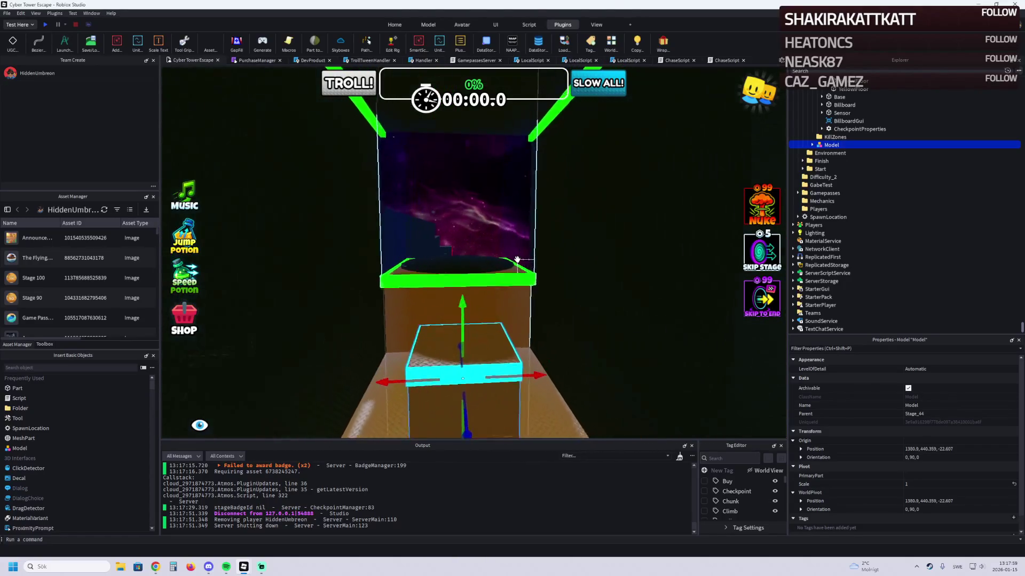
left_click(517, 260, "ctrl")
key("f")
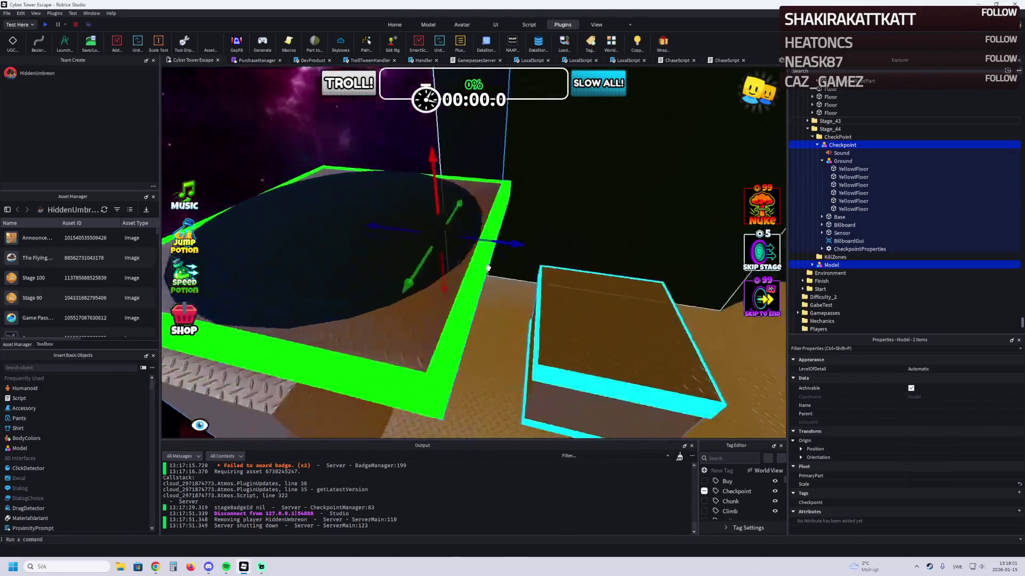
mouse_move(535, 237)
left_mouse_down()
mouse_move(459, 257)
mouse_move(394, 292)
mouse_move(435, 293)
left_mouse_up()
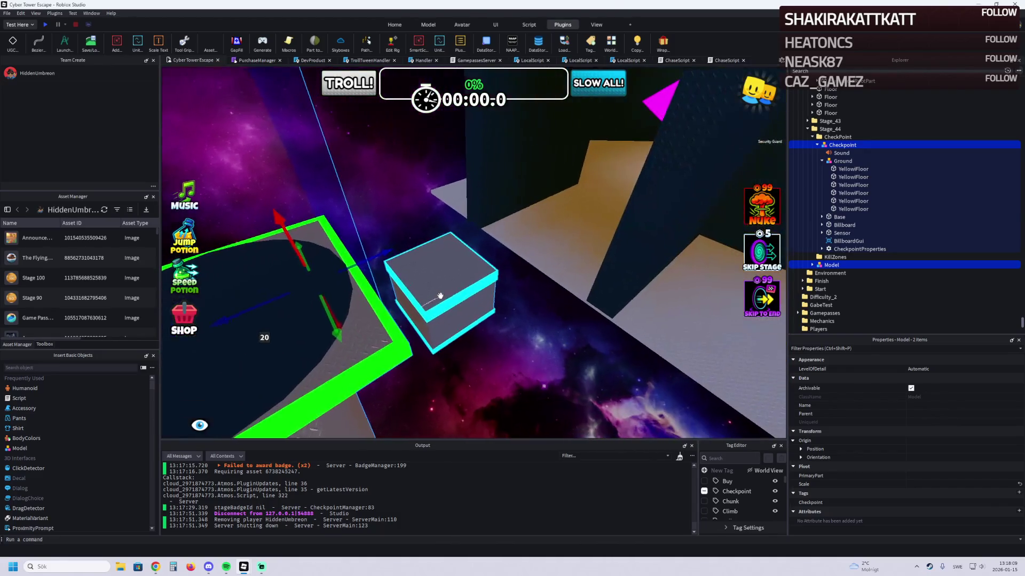
Step: Widen the first Stage_43 wall to about 39 studs
left_click(617, 303)
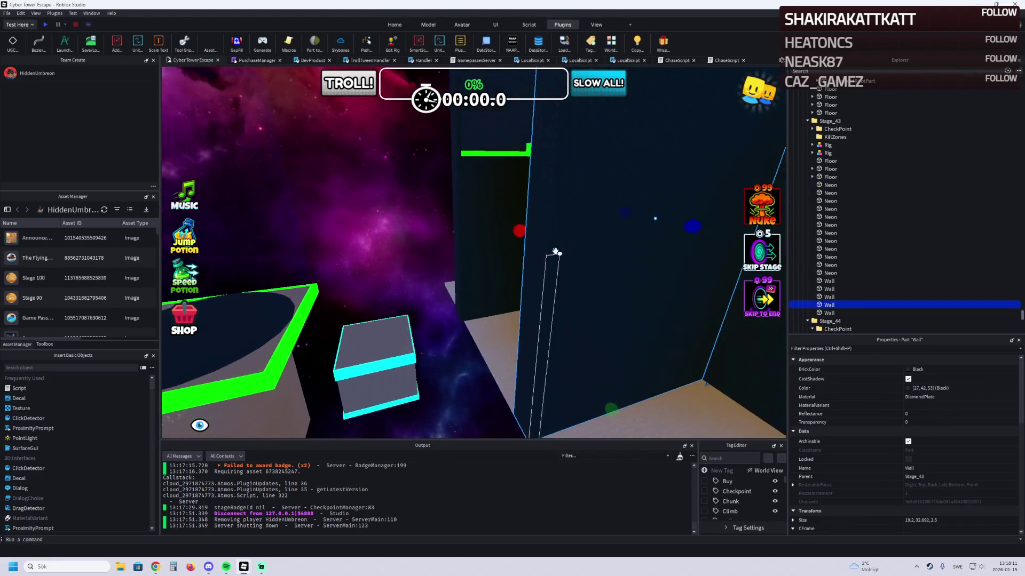
mouse_move(561, 228)
left_mouse_down()
mouse_move(533, 136)
mouse_move(483, 244)
mouse_move(437, 272)
left_mouse_up()
left_click(437, 271)
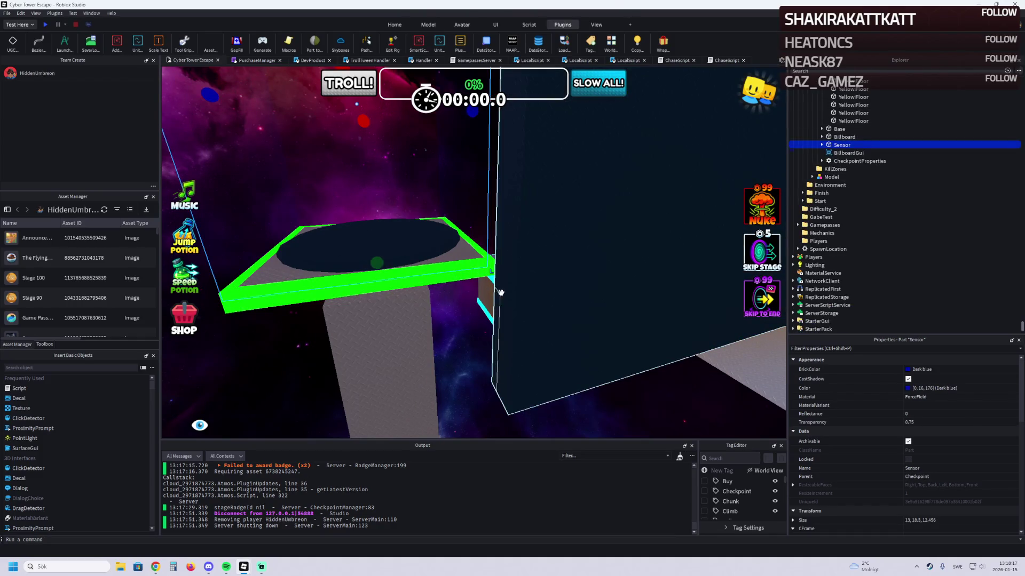
left_click(500, 292)
key("f")
left_click_drag(485, 208, 396, 221)
scroll(397, 221, "up", 10)
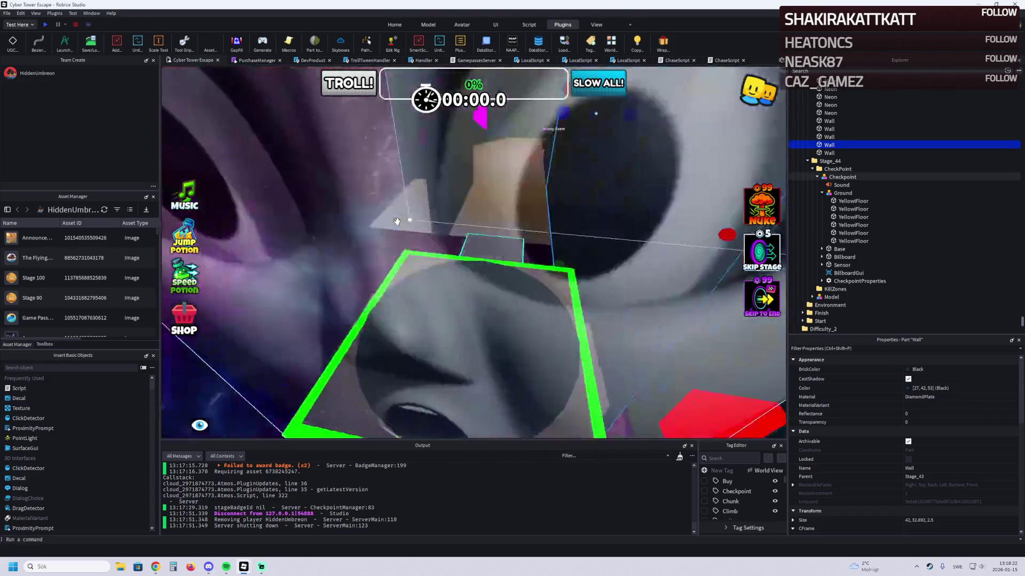
scroll(396, 221, "down", 5)
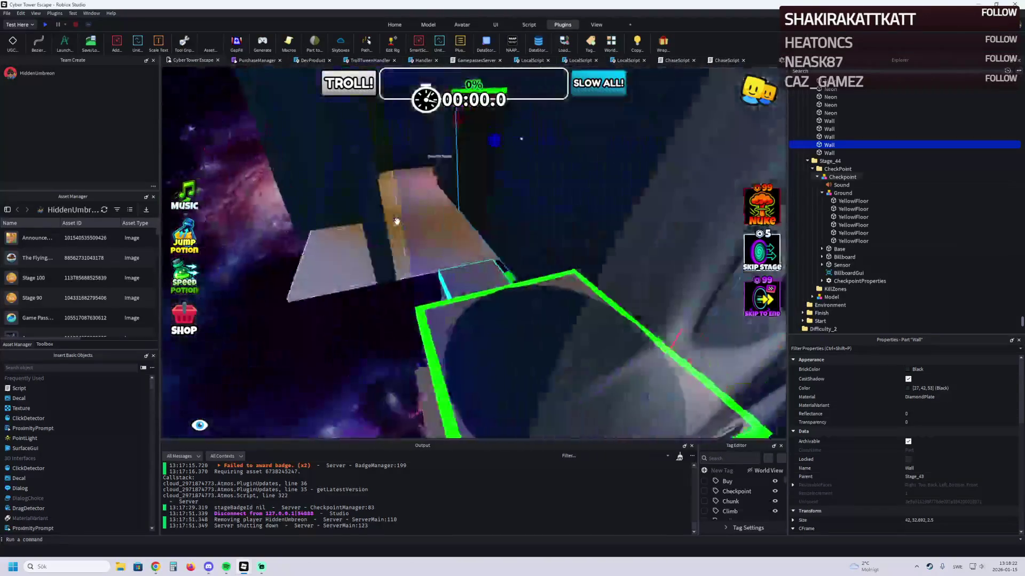
Step: Widen another wall to about 40.5, add a duplicate sized about 18.7, stretch one to 42, and delete the extra
left_click(331, 255)
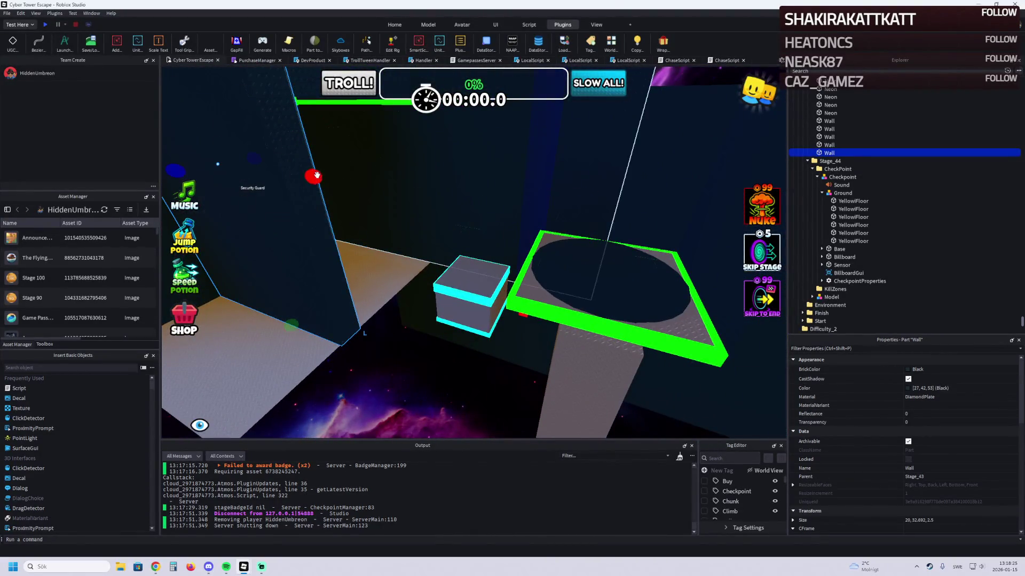
left_click_drag(316, 175, 332, 172)
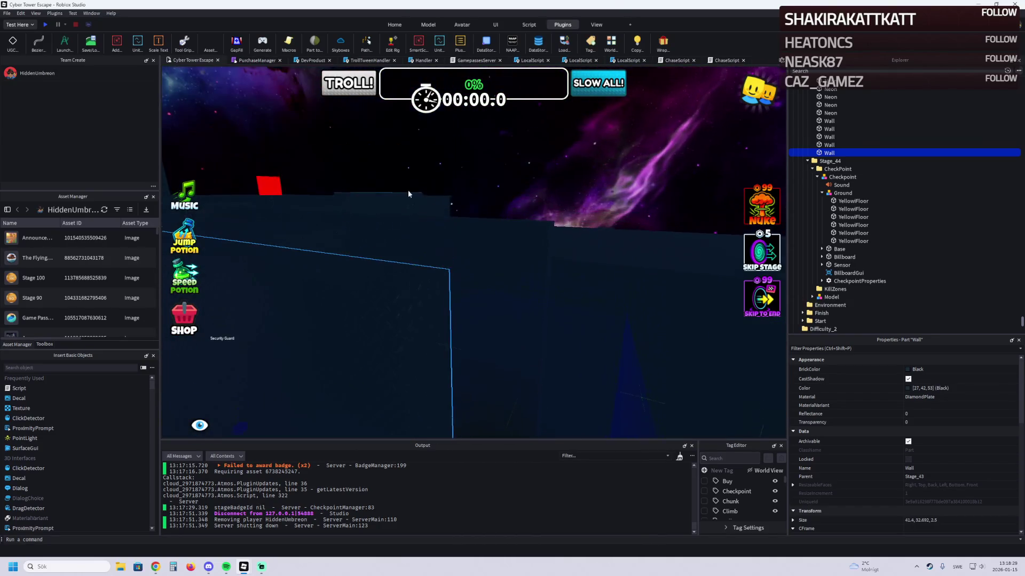
key("ctrl+d")
left_click_drag(418, 255, 374, 274)
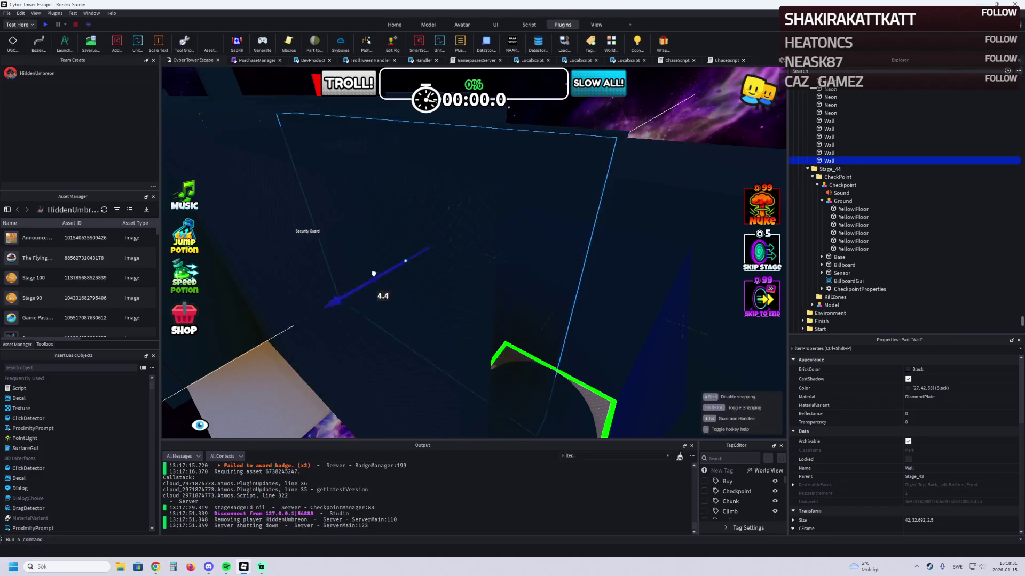
left_click_drag(234, 309, 459, 273)
left_click(477, 279)
left_click_drag(490, 331, 497, 342)
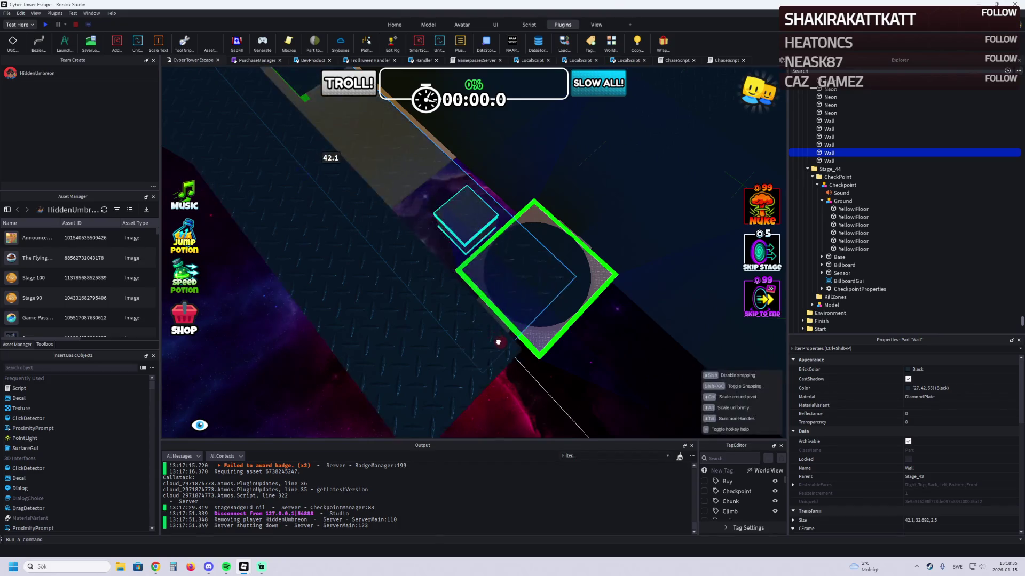
left_click(414, 367)
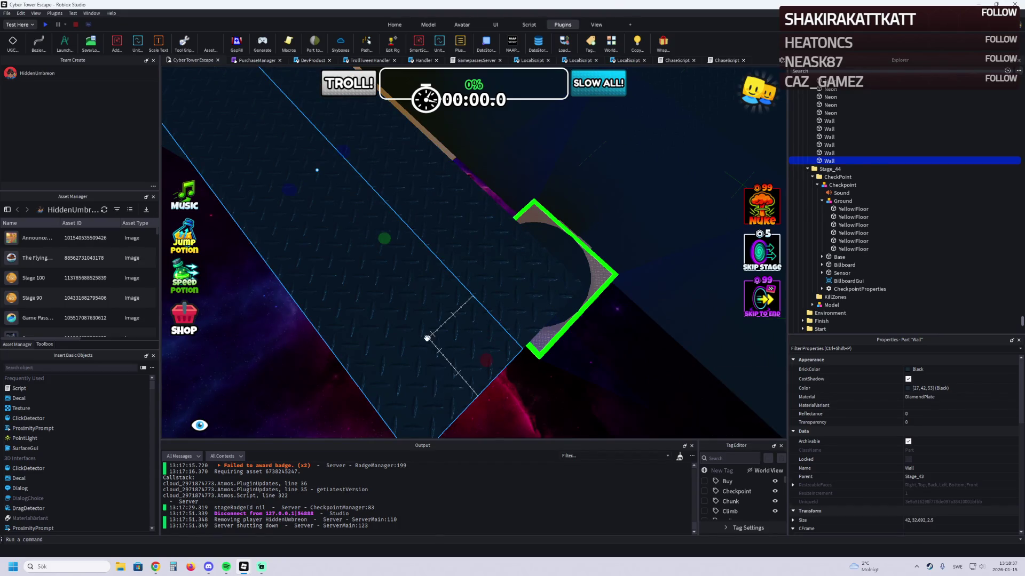
key("Delete")
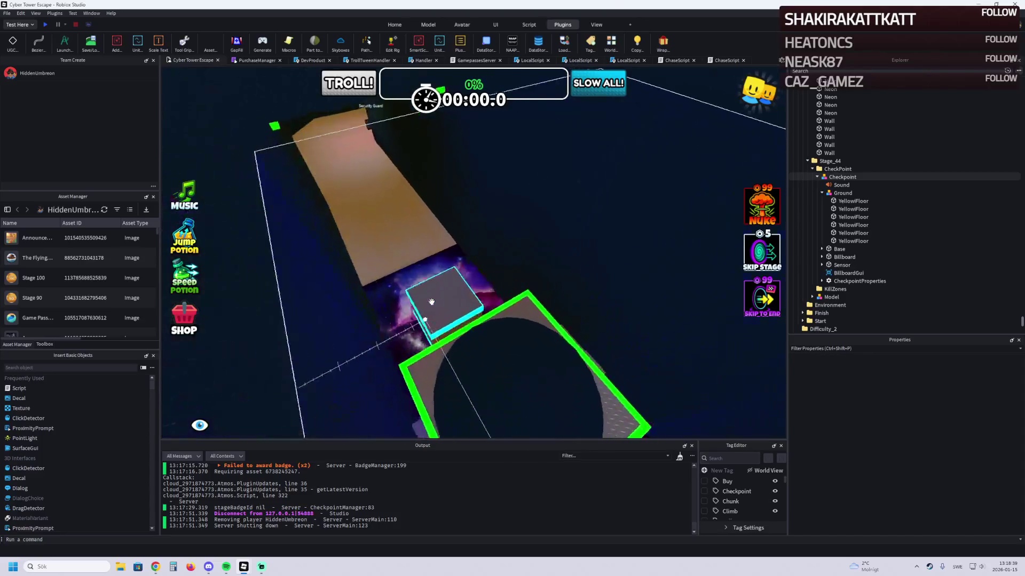
Step: Lengthen the Stage_43 floor from 99 to 119 studs (47 × 0.5 × 119)
scroll(431, 302, "up", 5)
left_click(344, 290)
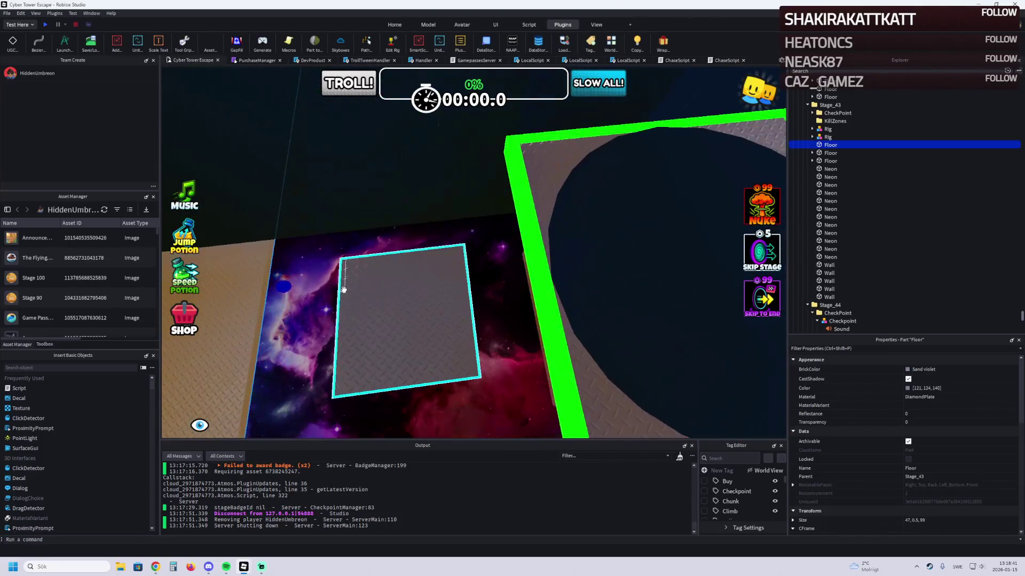
left_click_drag(344, 289, 482, 286)
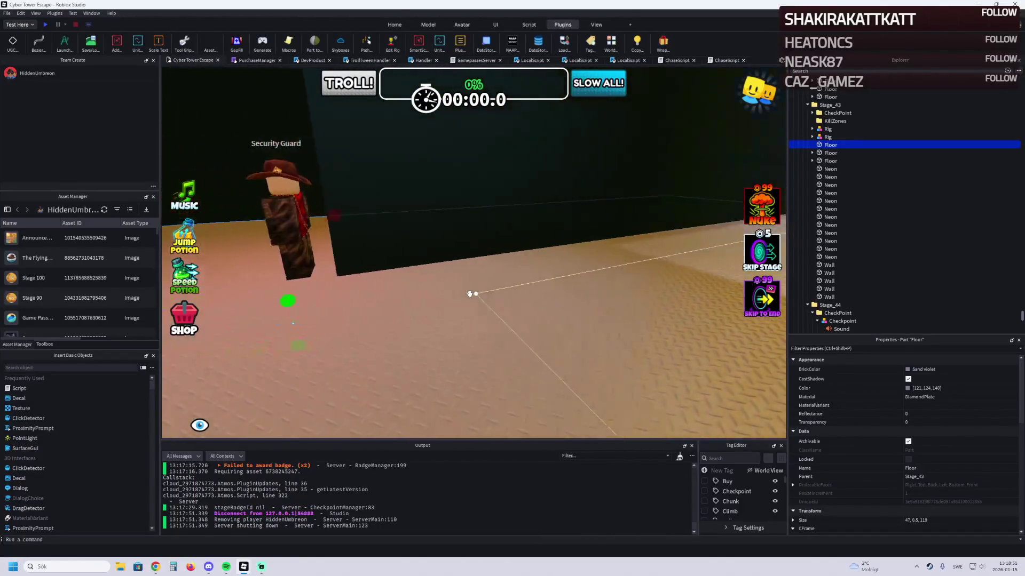
left_click(373, 289)
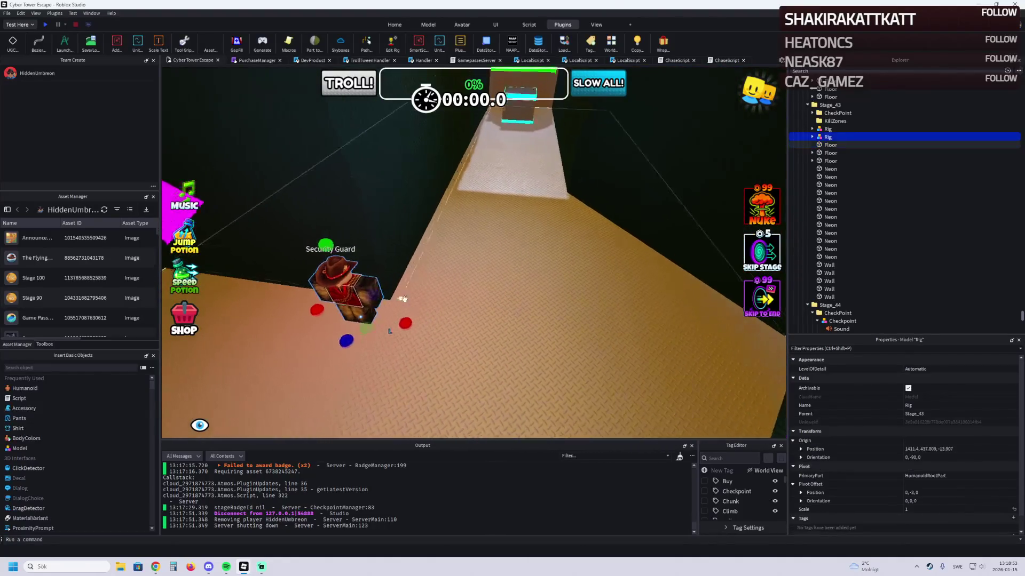
Step: Place the Security Guard at 1411.4, 437.809, -18.707 facing -45°, and inspect its red head light
left_click_drag(422, 325, 496, 329)
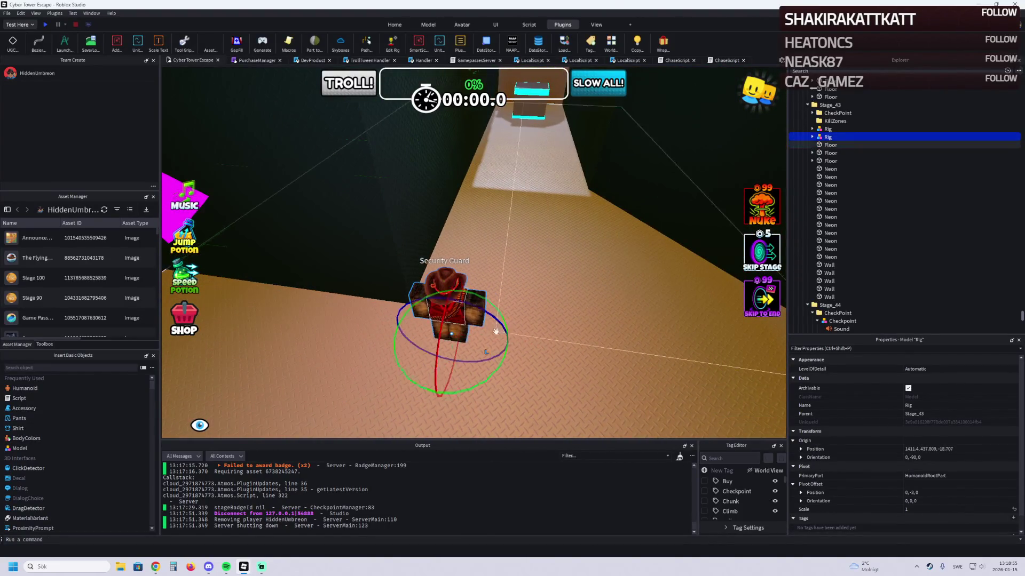
left_click_drag(490, 373, 520, 337)
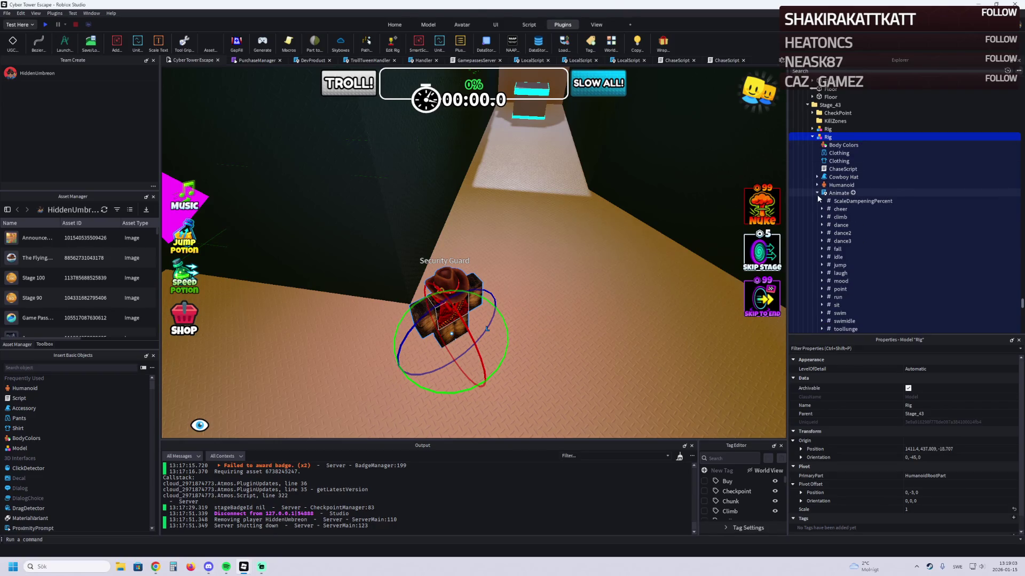
left_click(817, 193)
left_click(817, 201)
double_click(845, 257)
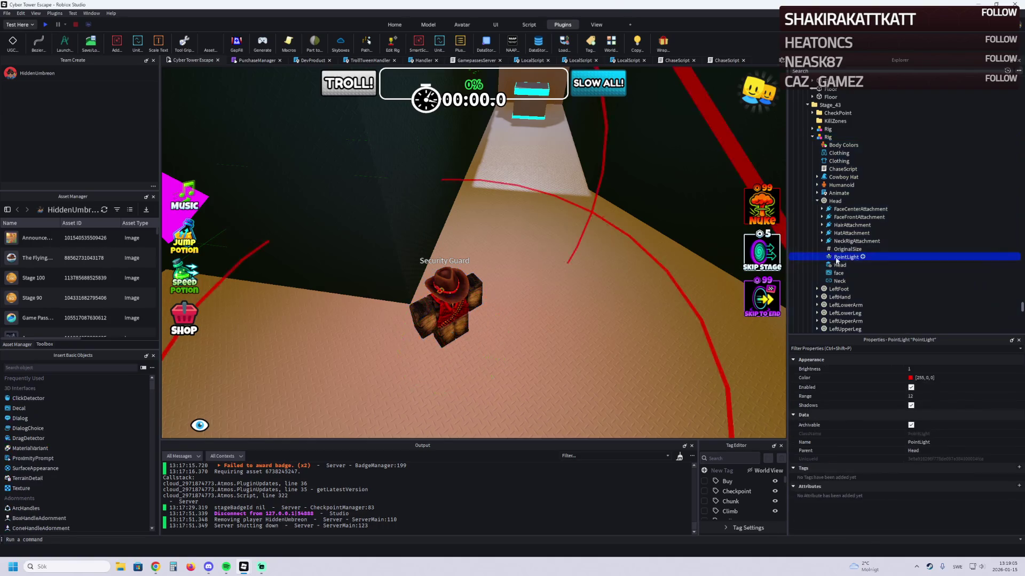
left_click(522, 128)
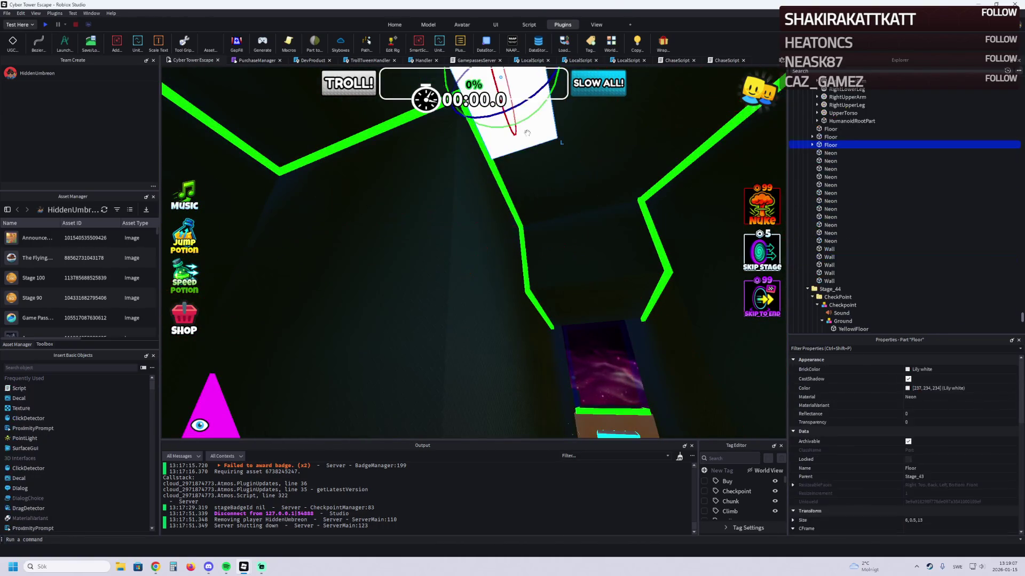
Step: Try Brightness 0.5 on the corridor floor's SurfaceLight, then revert it to 1
left_click(811, 144)
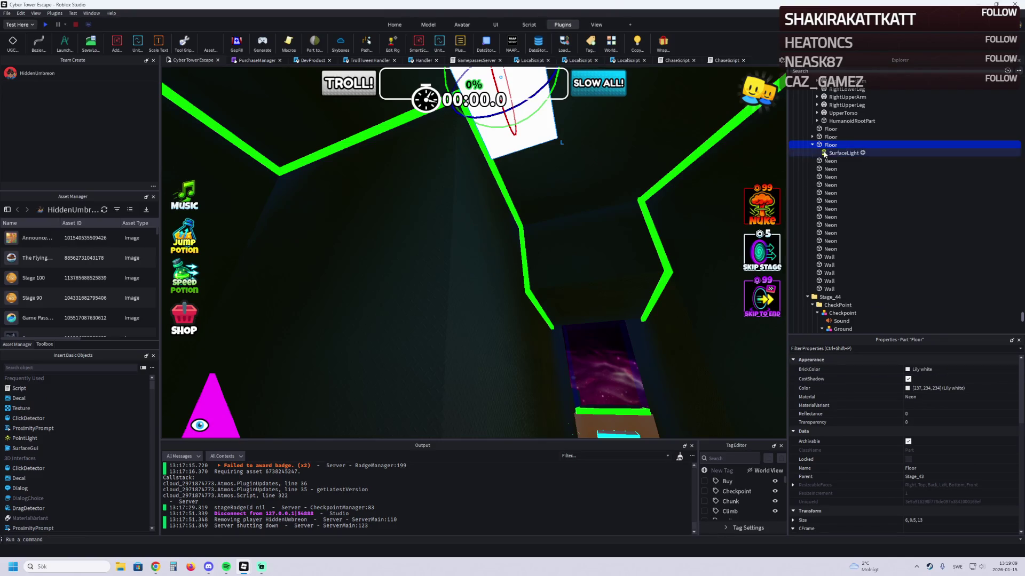
left_click(920, 380)
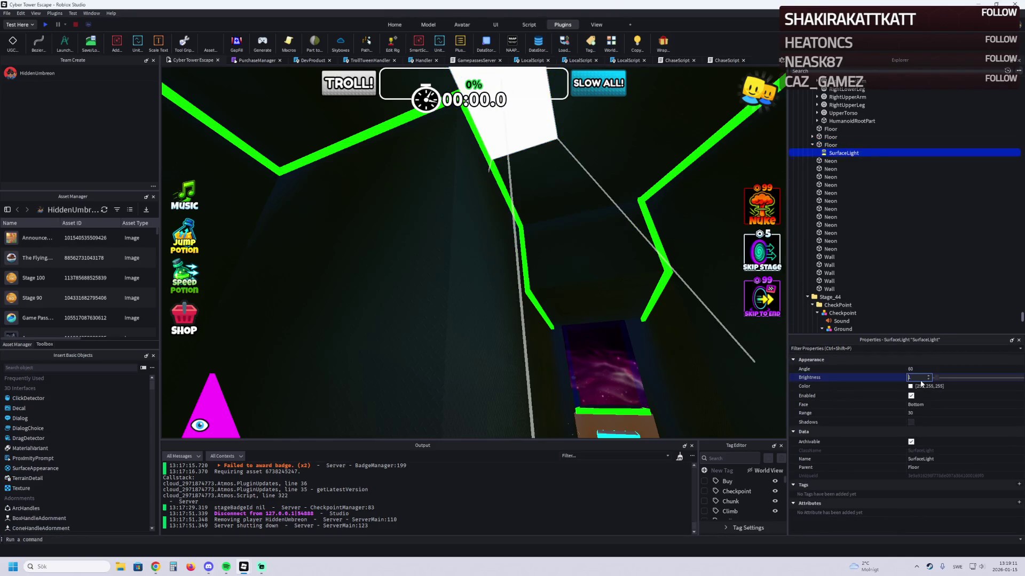
key("BackSpace")
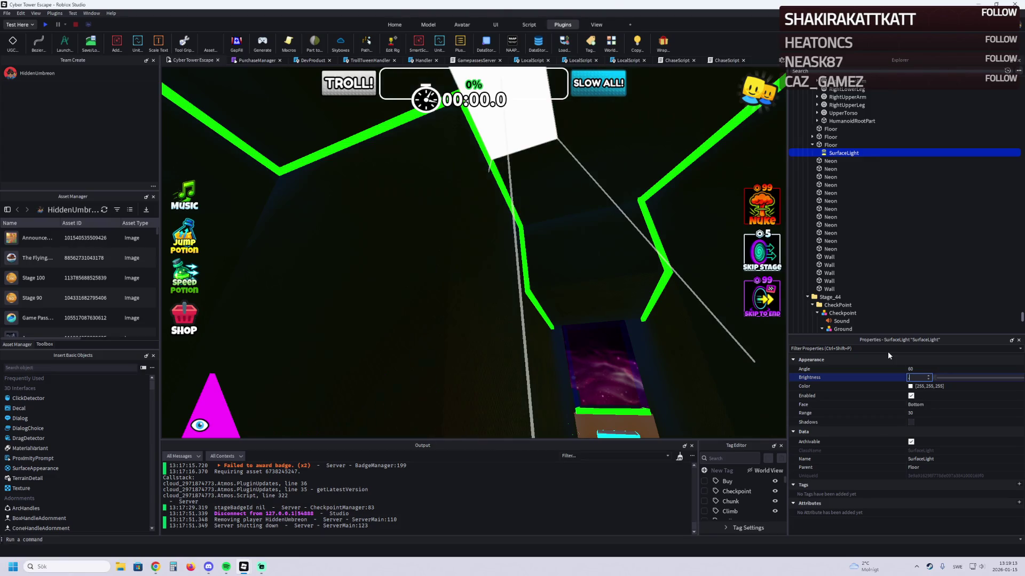
type(".5")
key("Return")
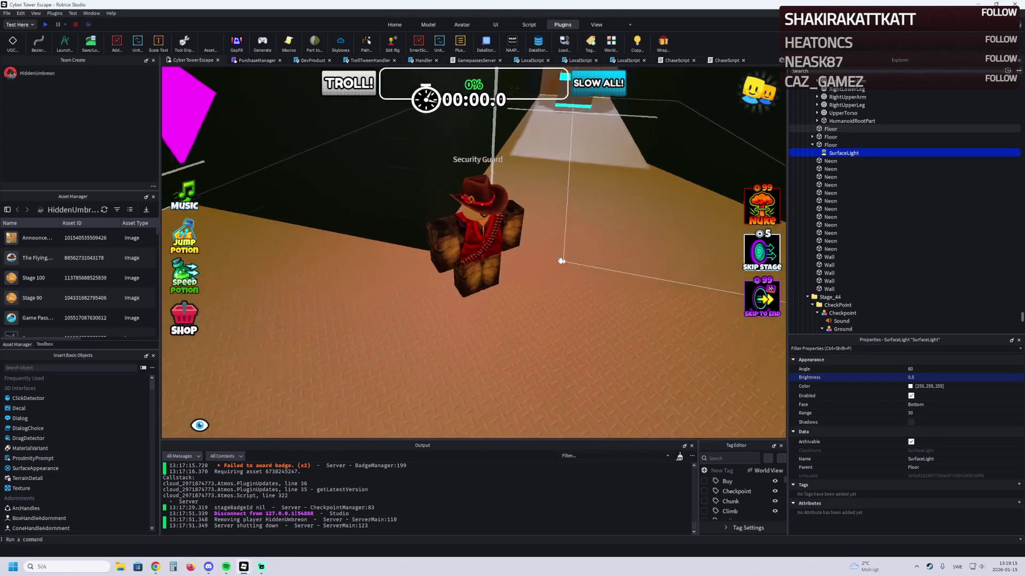
scroll(541, 253, "down", 5)
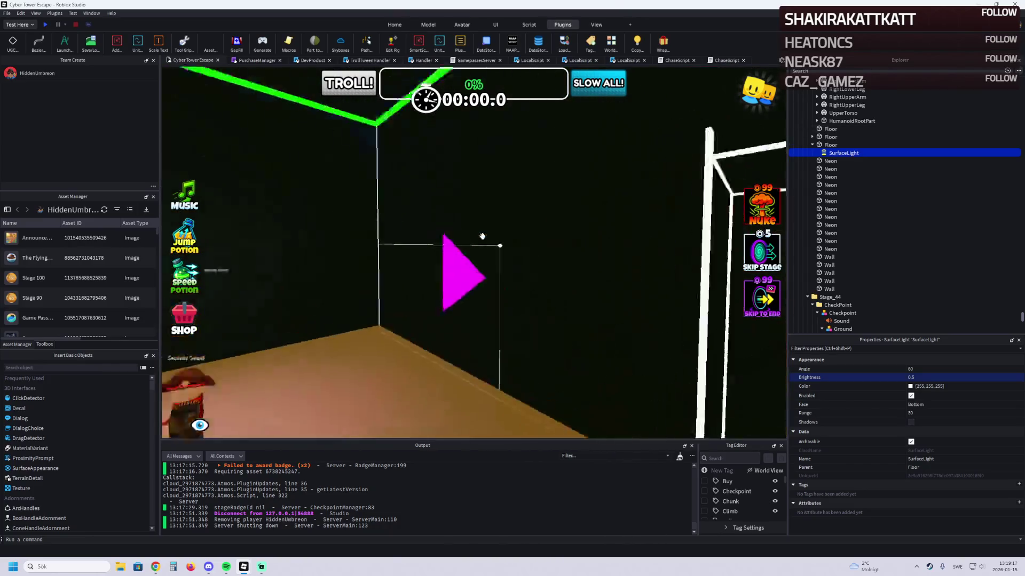
scroll(502, 258, "up", 5)
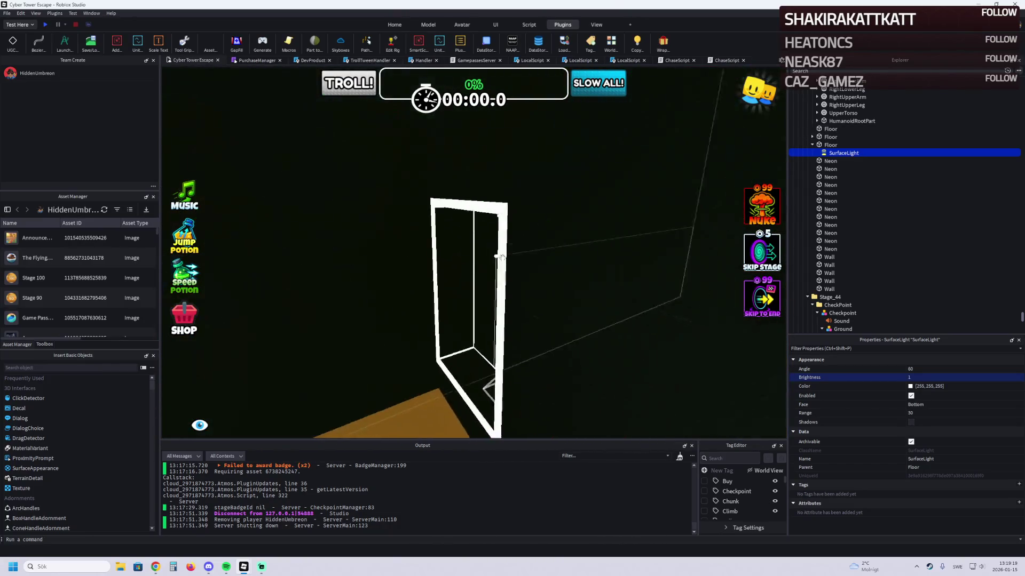
key("ctrl+z")
key("d")
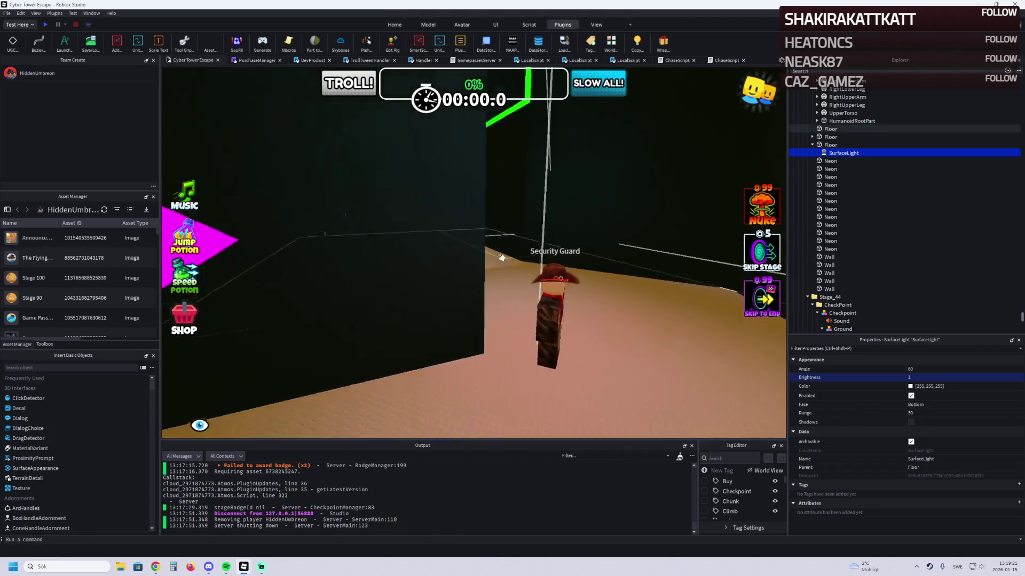
scroll(502, 259, "down", 5)
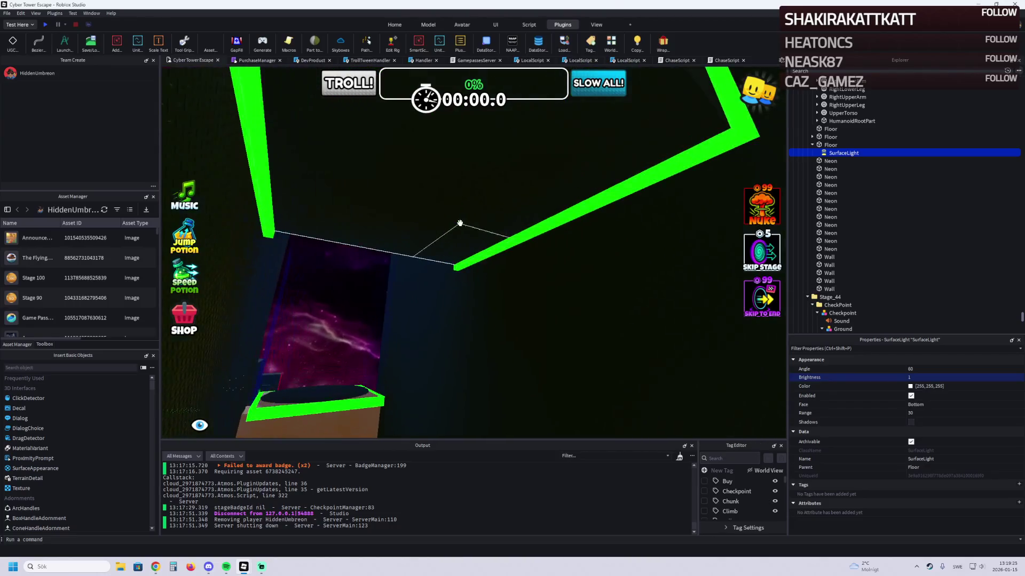
Step: Stretch the corridor roof to about 40 studs and the neon strips to about 42.8 and 41.6
left_click(457, 160)
scroll(459, 223, "up", 5)
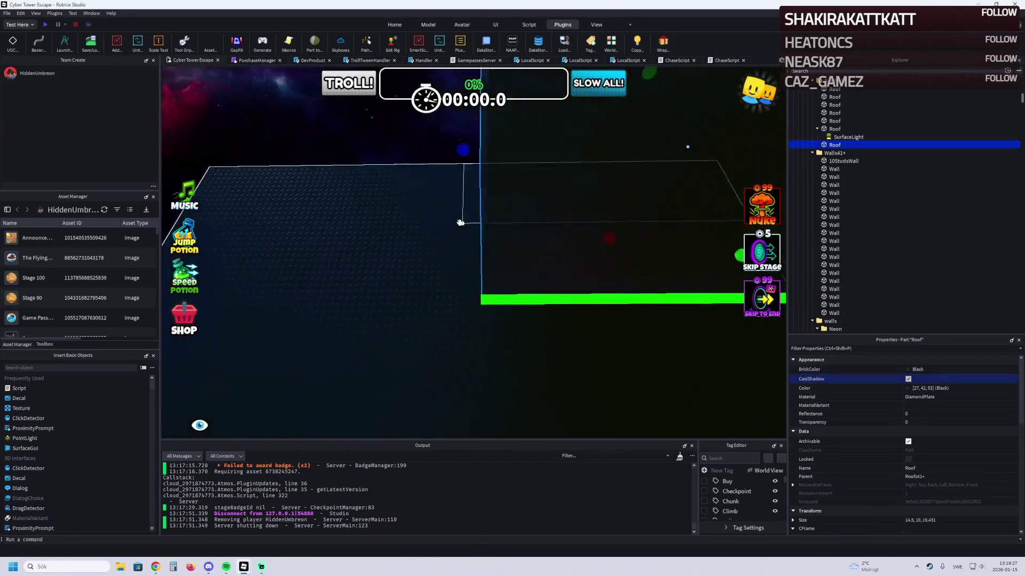
left_click_drag(629, 192, 434, 217)
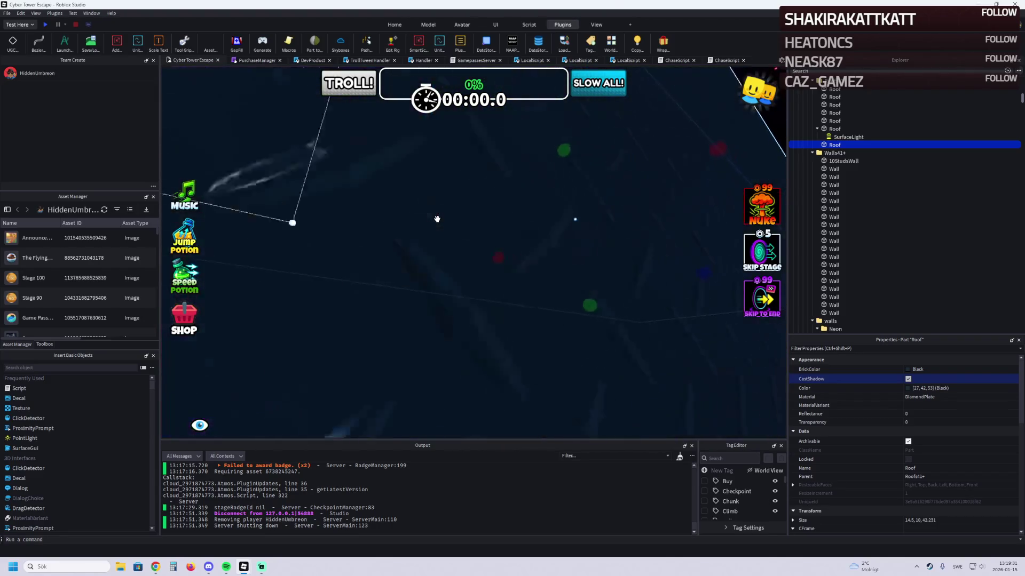
mouse_move(451, 285)
left_mouse_down()
mouse_move(327, 226)
mouse_move(347, 274)
left_mouse_up()
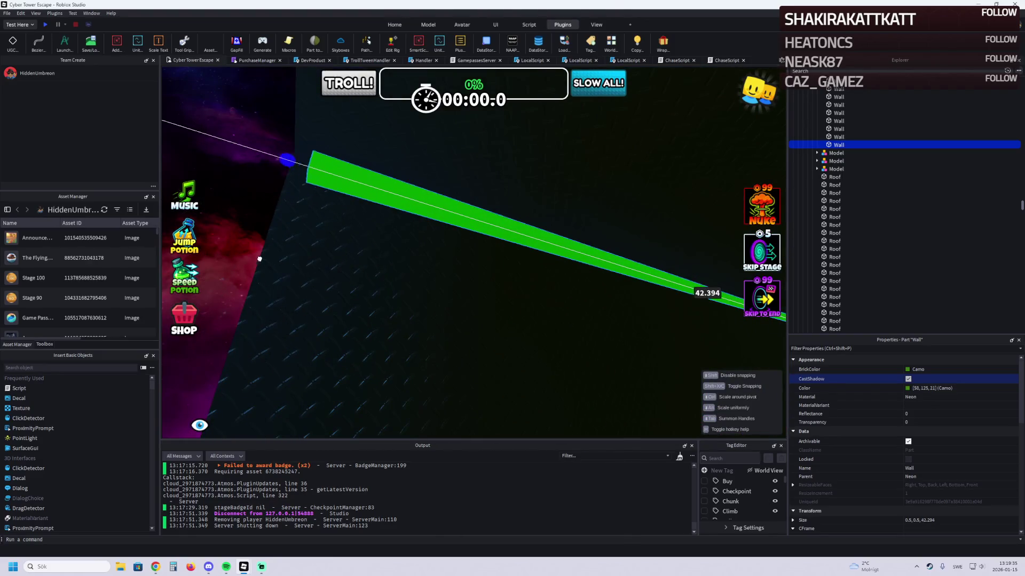
left_click_drag(243, 258, 242, 257)
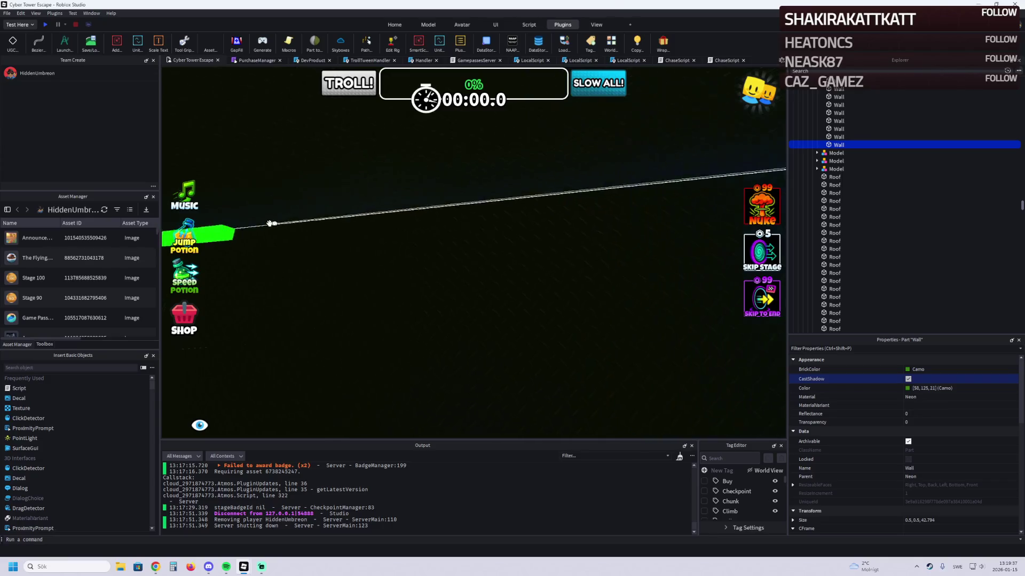
left_click_drag(282, 230, 491, 243)
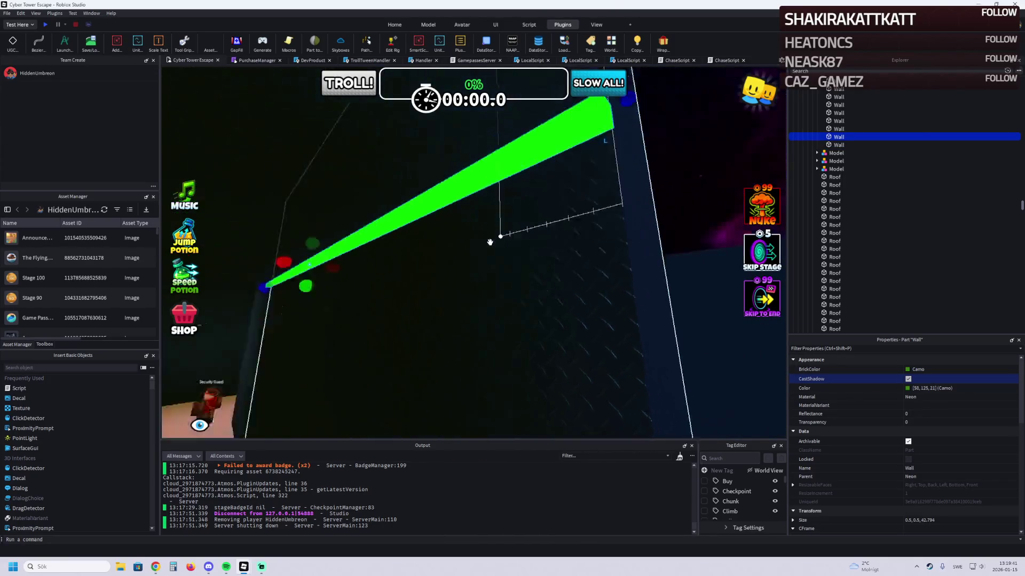
left_click(473, 239)
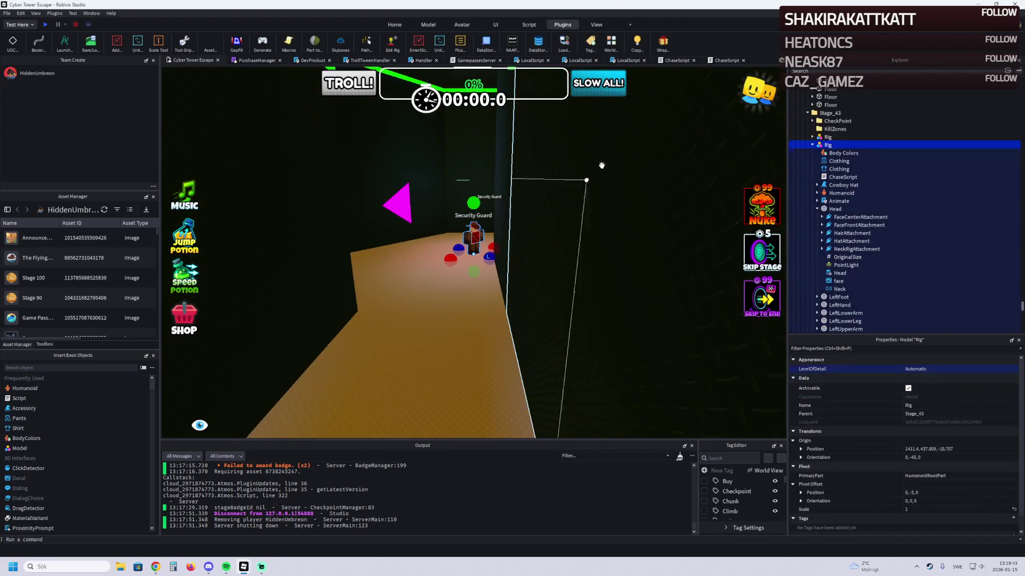
Step: Open the Security Guard's ChaseScript to look it over, then close its tabs
double_click(840, 177)
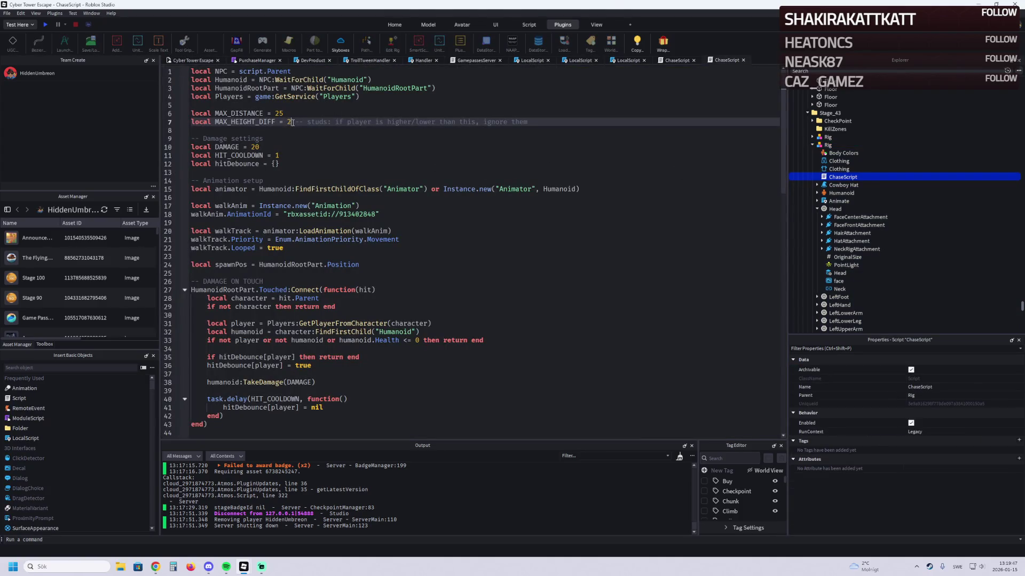
left_click(710, 81)
left_click(742, 61)
left_click(694, 60)
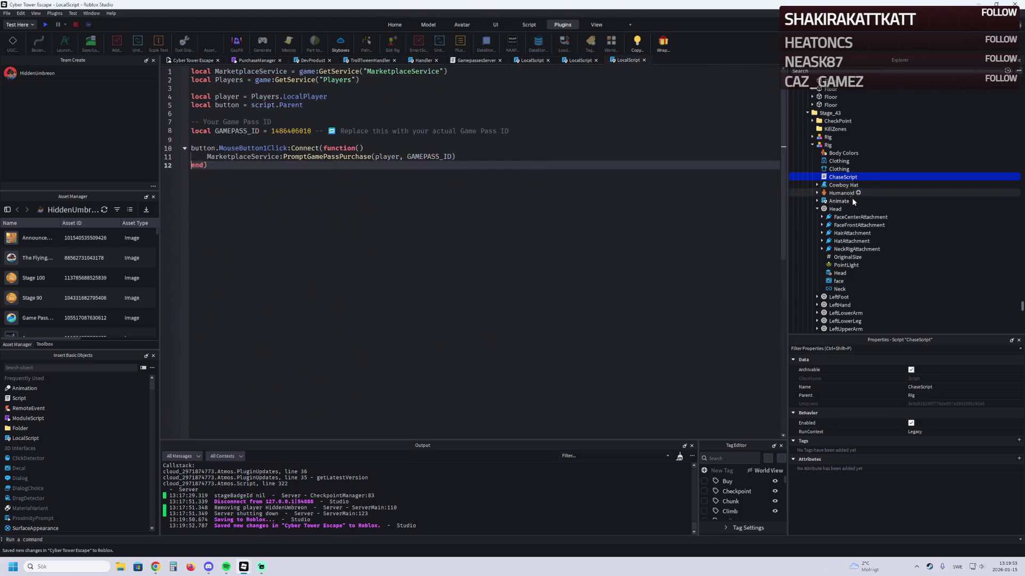
Step: Set the guard Humanoid's WalkSpeed to 9.5 and go back to the Cyber Tower Escape view
left_click(839, 193)
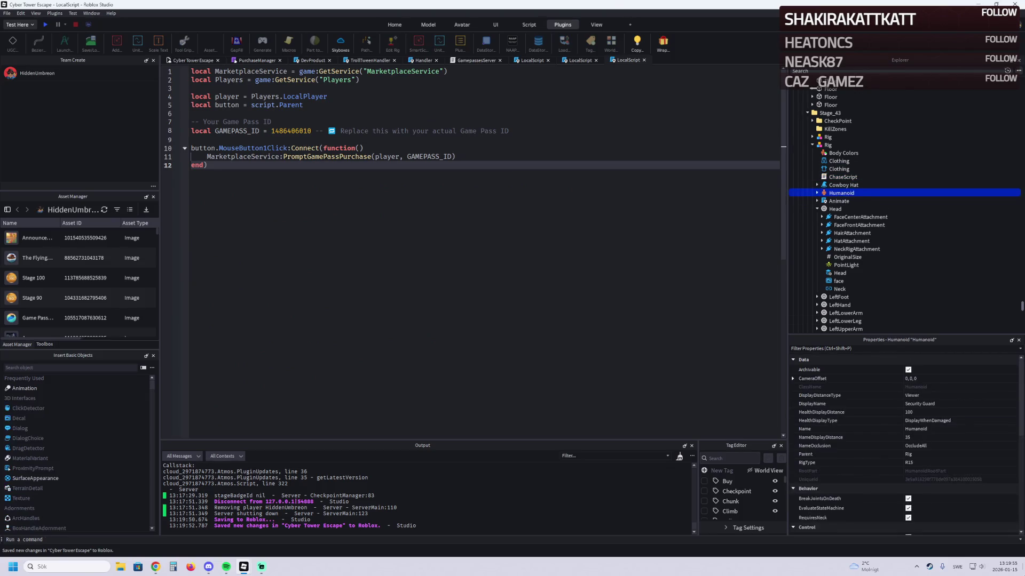
scroll(943, 506, "down", 3)
scroll(940, 489, "down", 2)
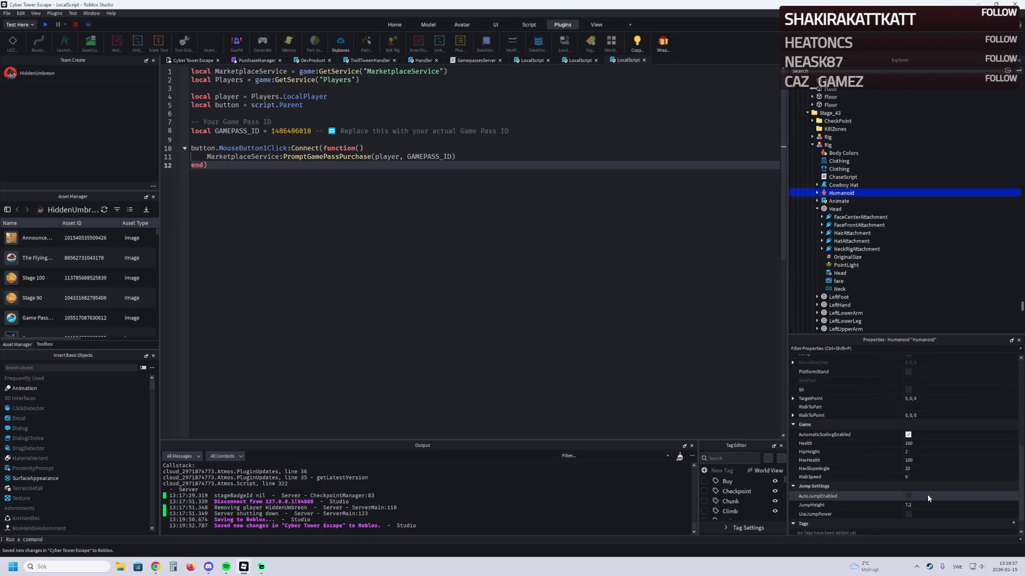
left_click(928, 478)
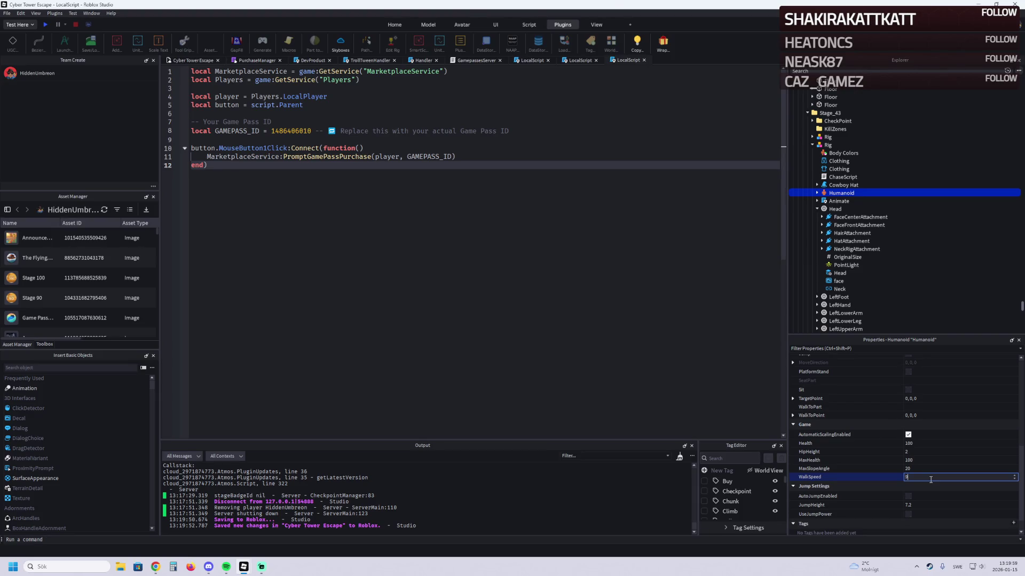
type(".8")
key("Return")
left_click(197, 62)
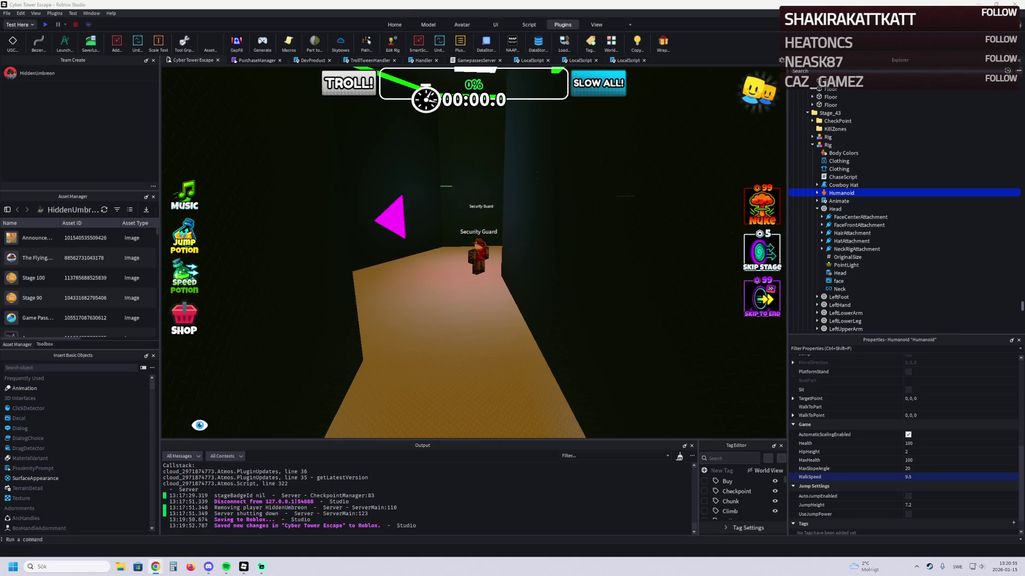
key("f")
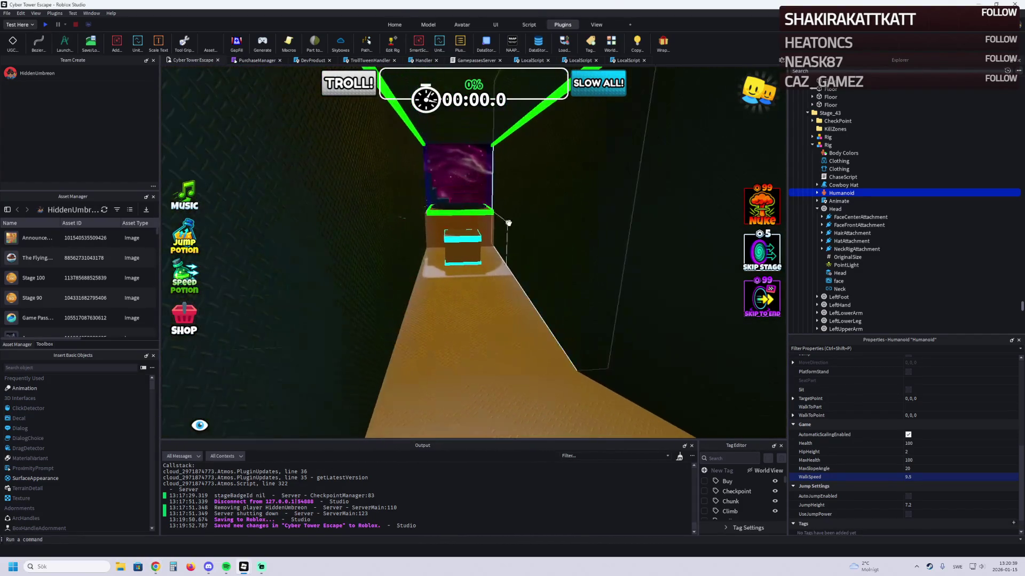
Step: Change the Stage_44 checkpoint's Number value from 43 to 44
left_click(460, 208)
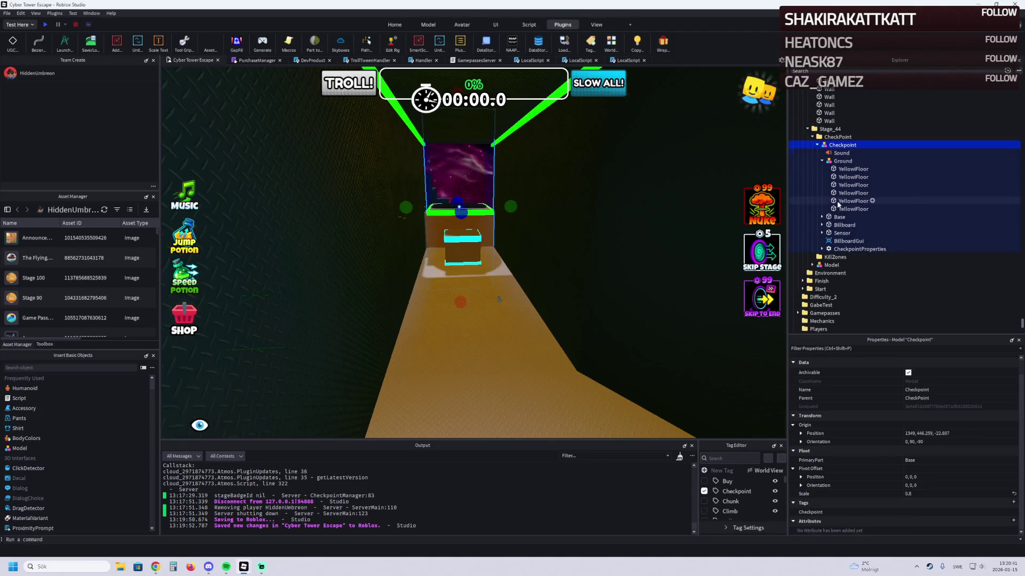
double_click(859, 249)
left_click(848, 272)
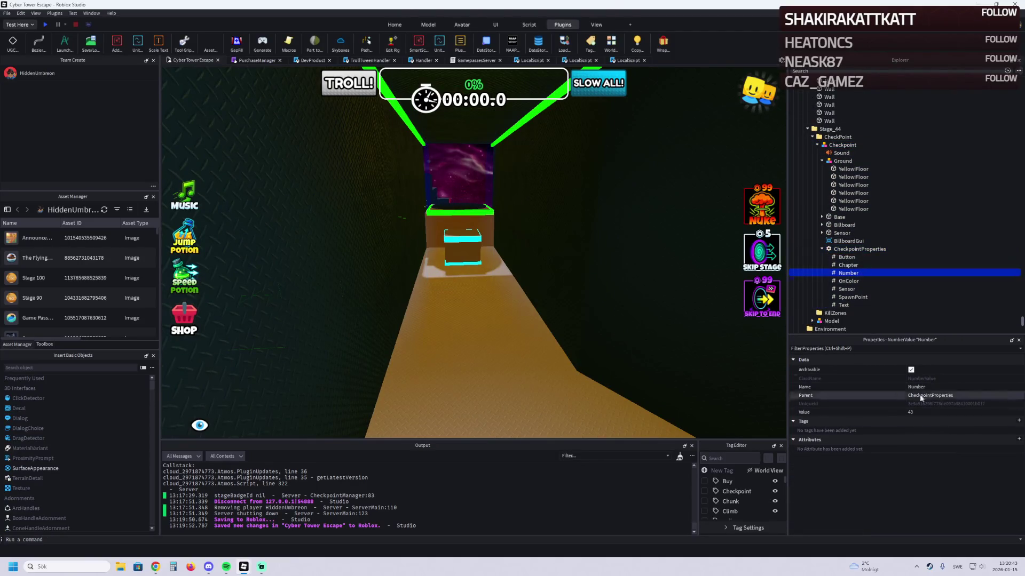
left_click(941, 412)
type("44")
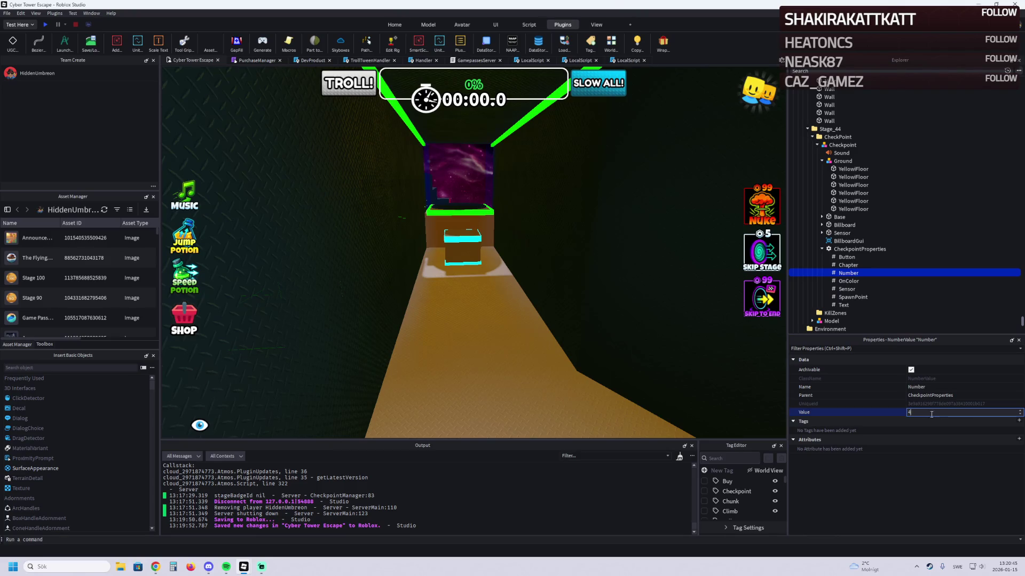
key("Return")
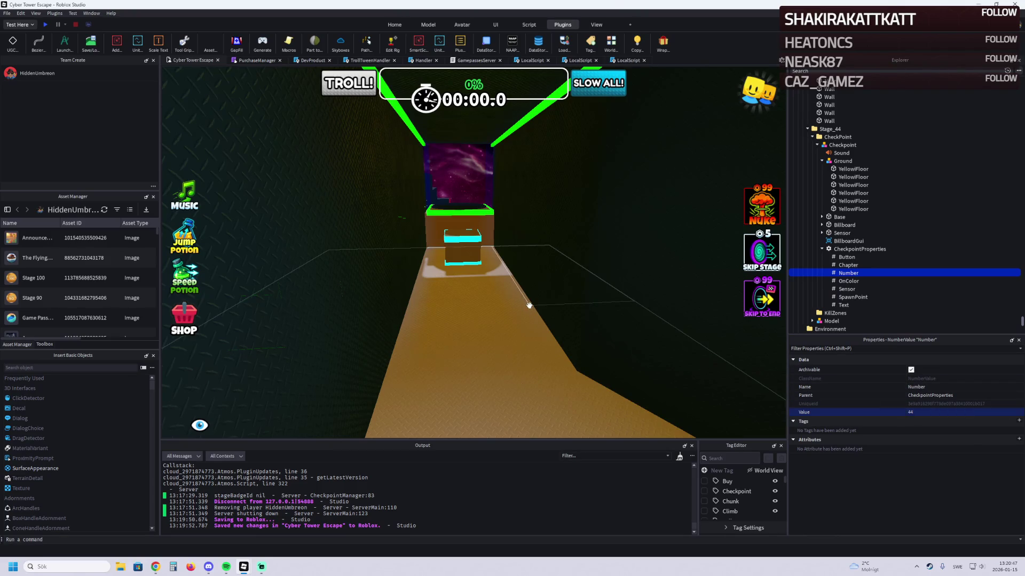
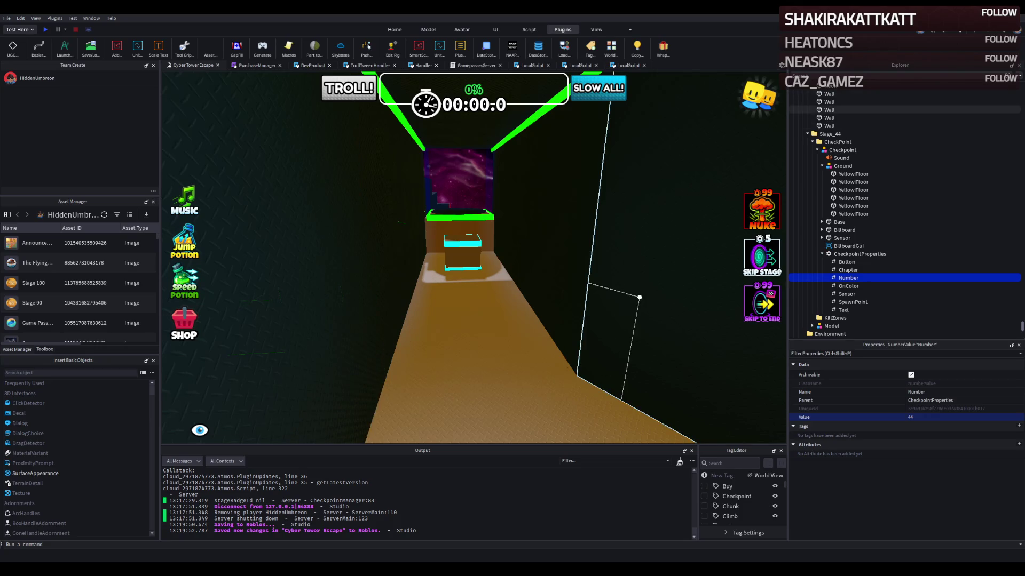
Step: Fly to the Stage_40 kill zone and select the red neon ElectricFloor grid
key("a")
key("w")
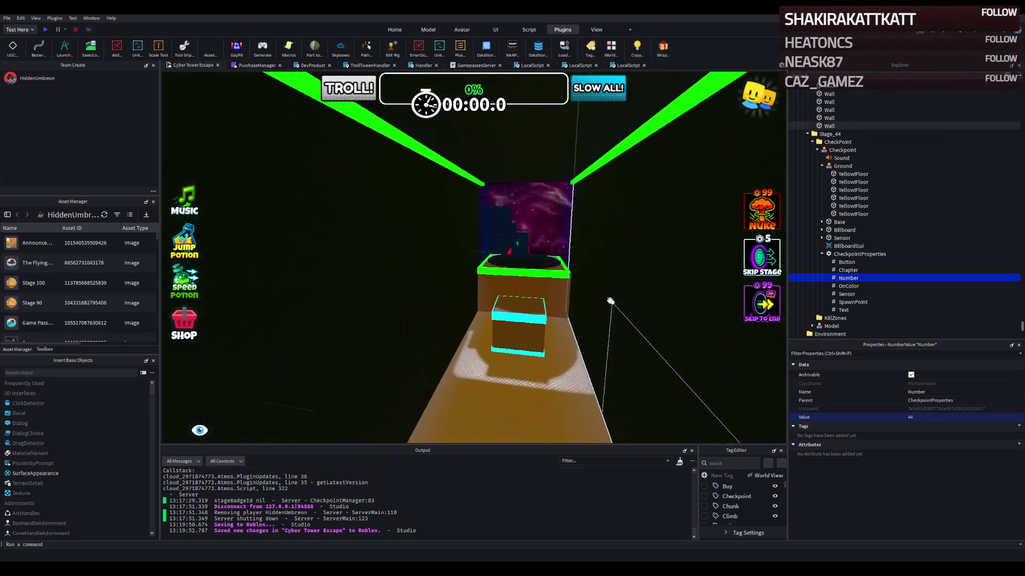
key("s")
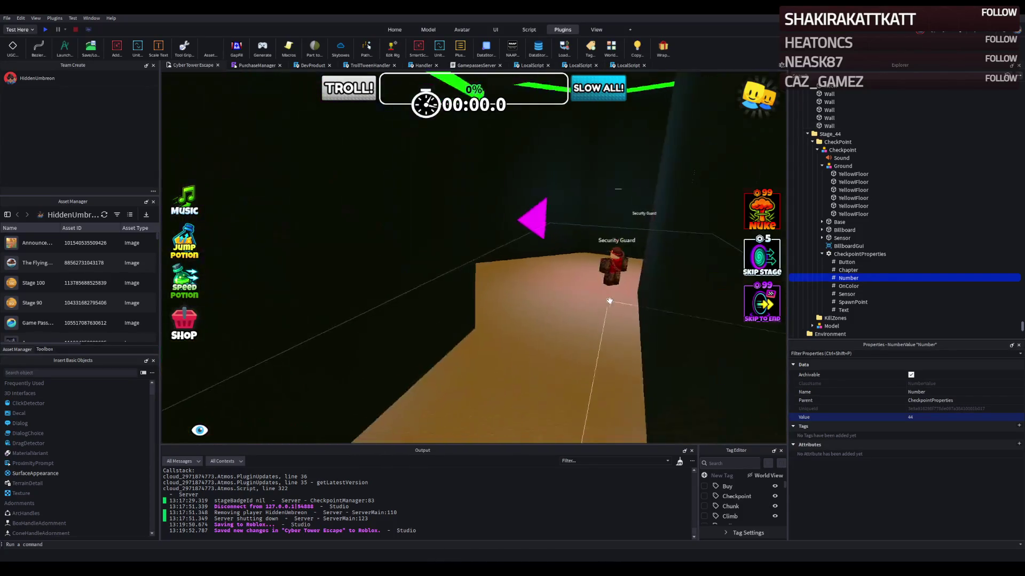
key("s")
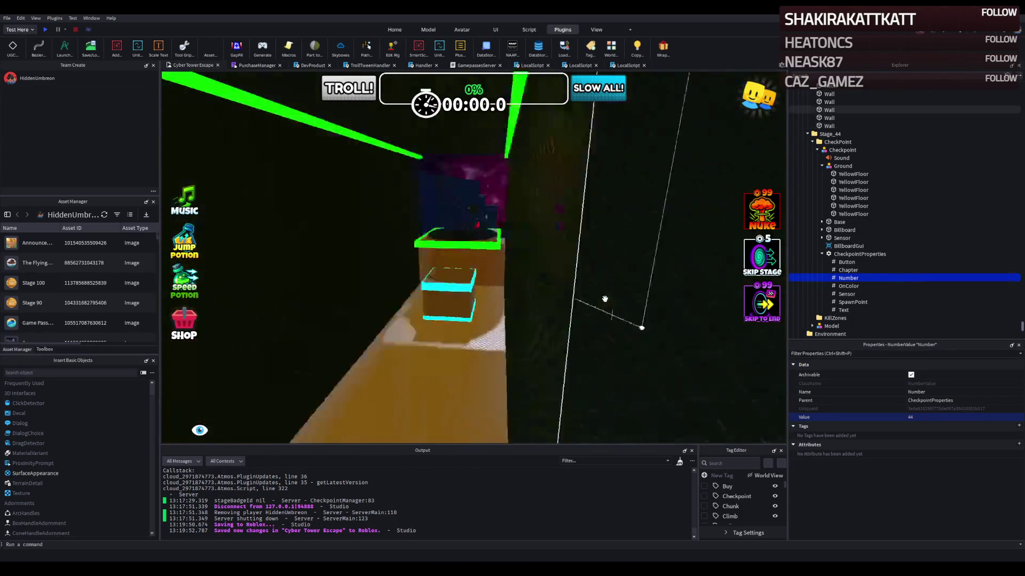
key("d")
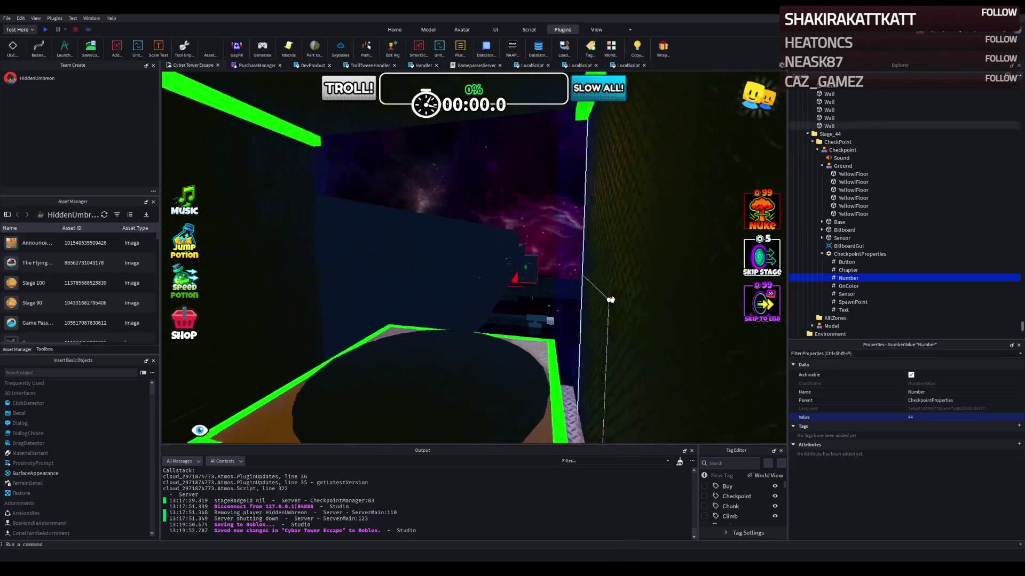
key("a")
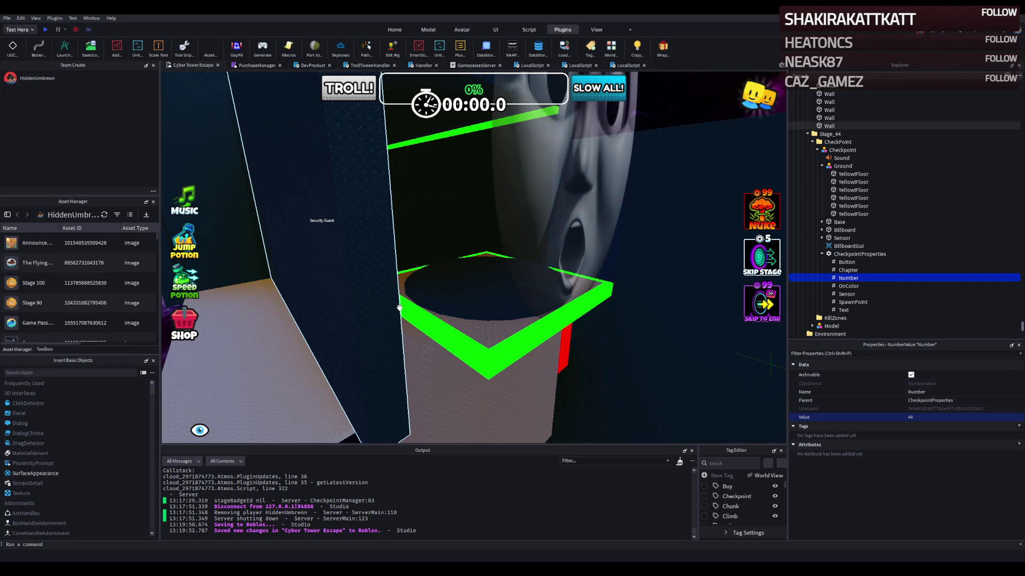
key("d")
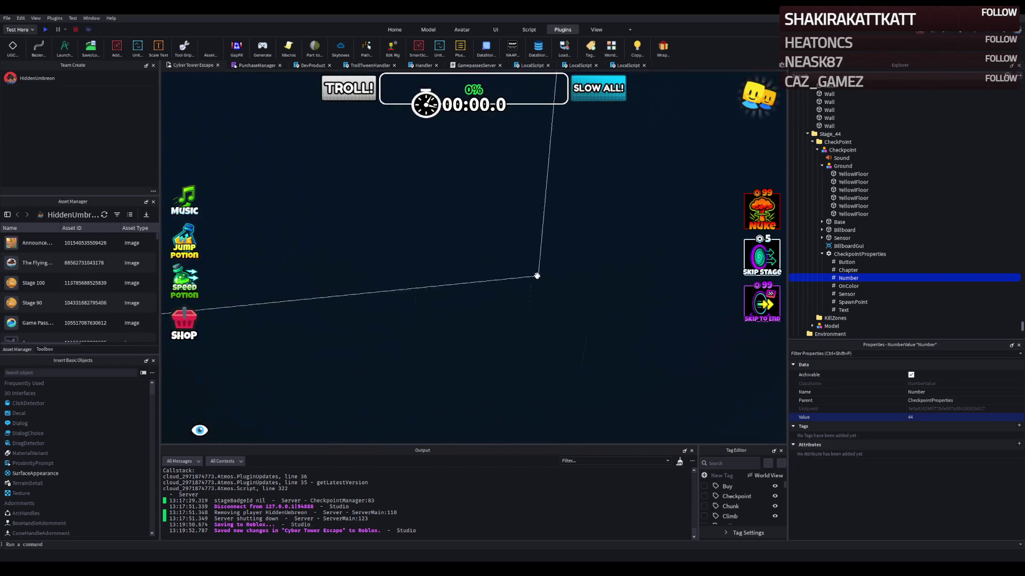
key("s")
left_click(497, 289)
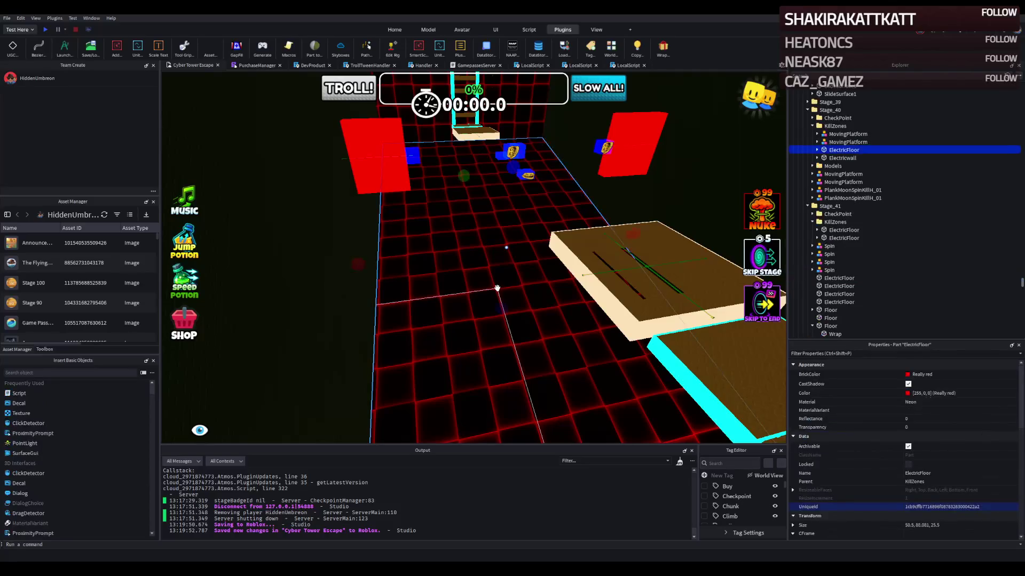
Step: Paste an ElectricFloor copy into Stage_44, reparent it to KillZones, and focus on it
key("a")
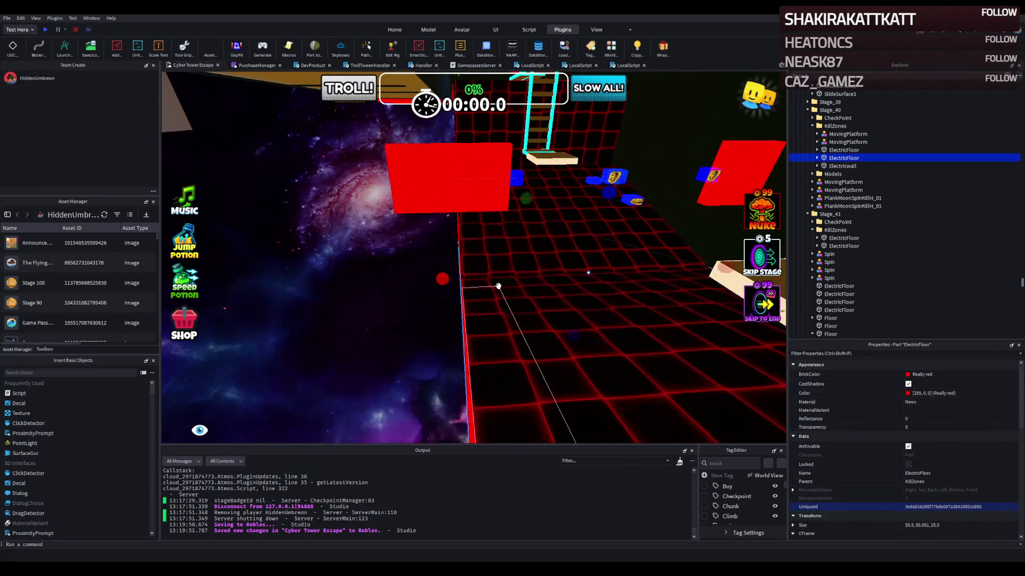
key("s")
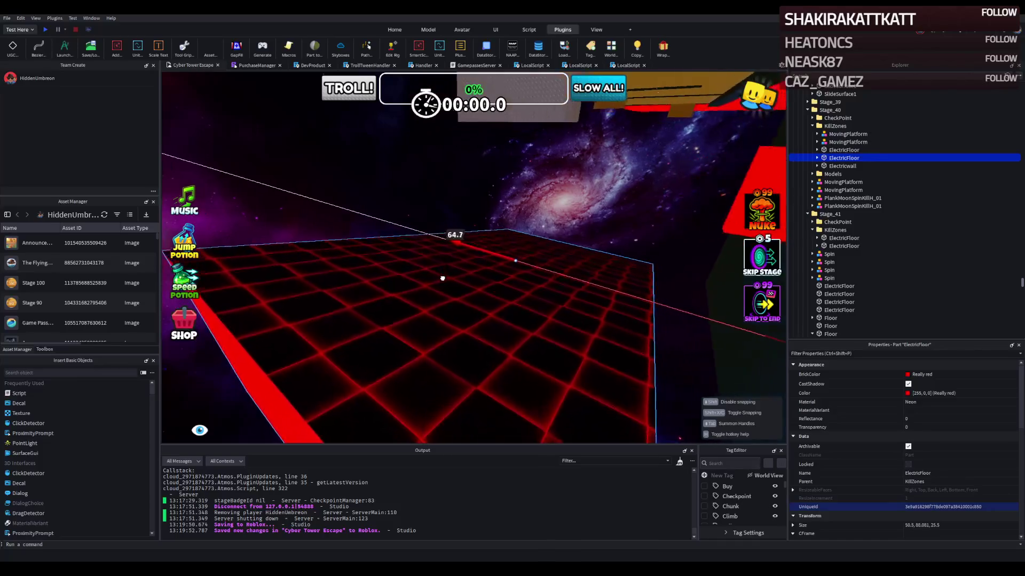
key("w")
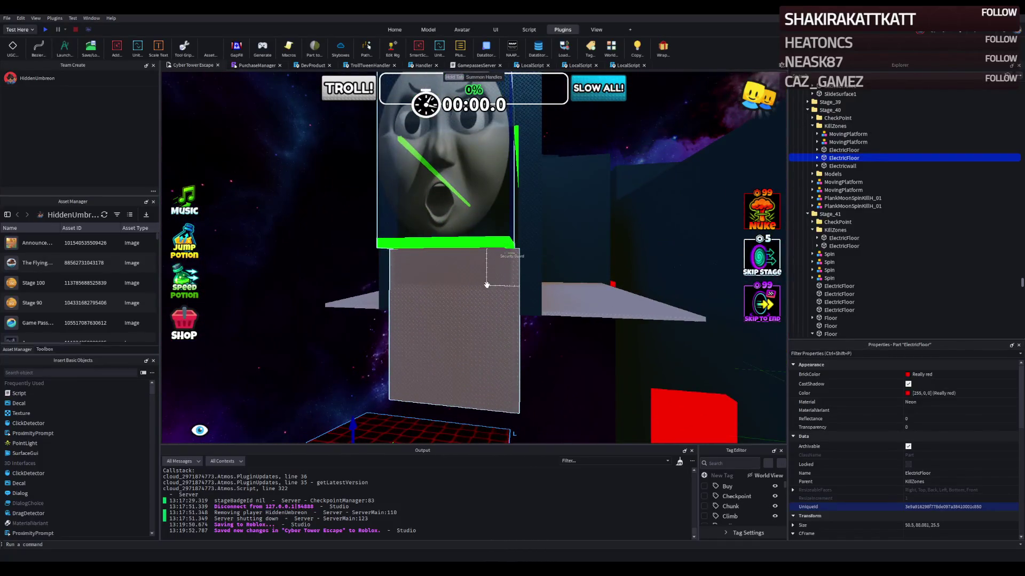
left_click(481, 277)
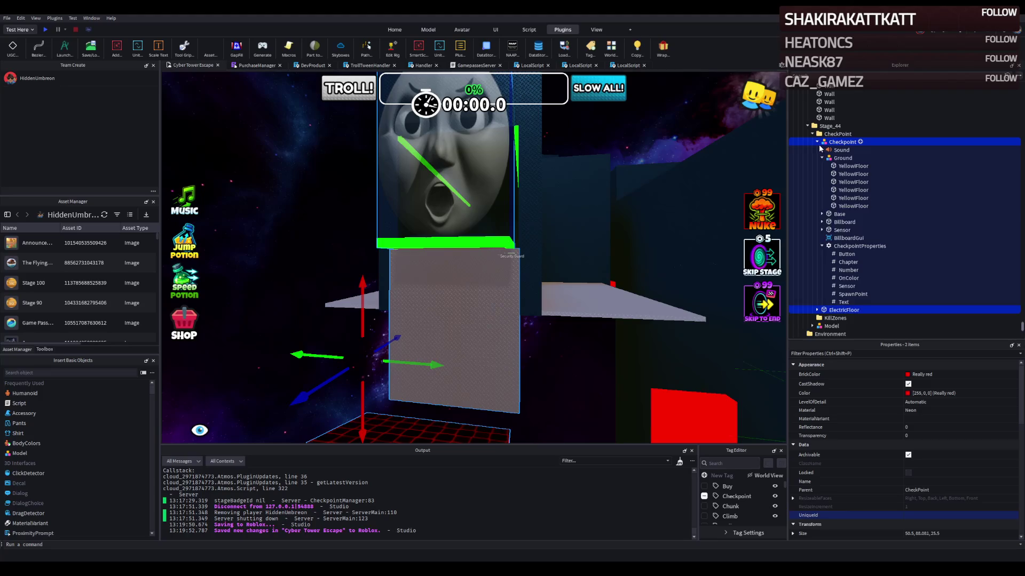
left_click(817, 150)
left_click(833, 150)
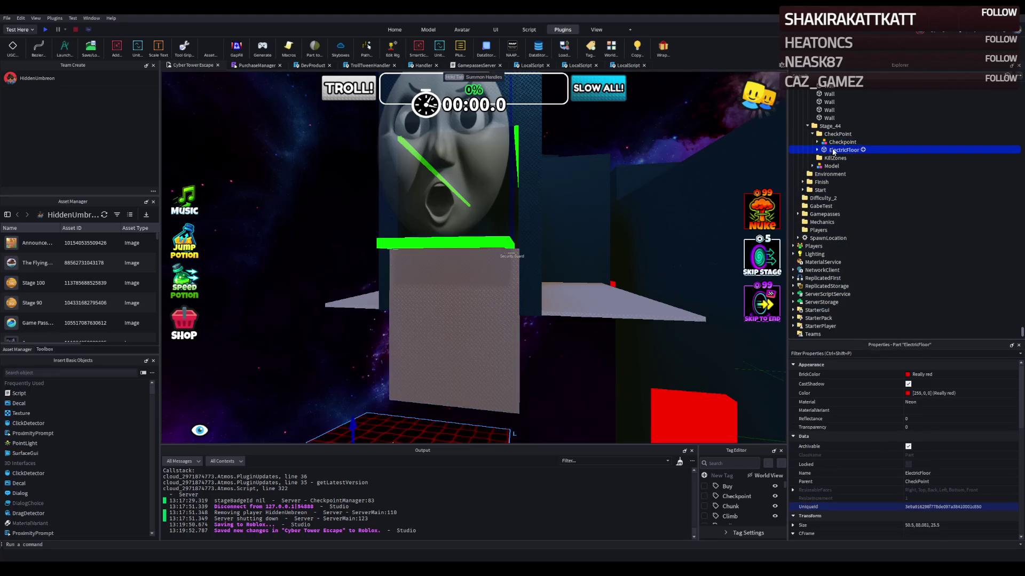
key("f")
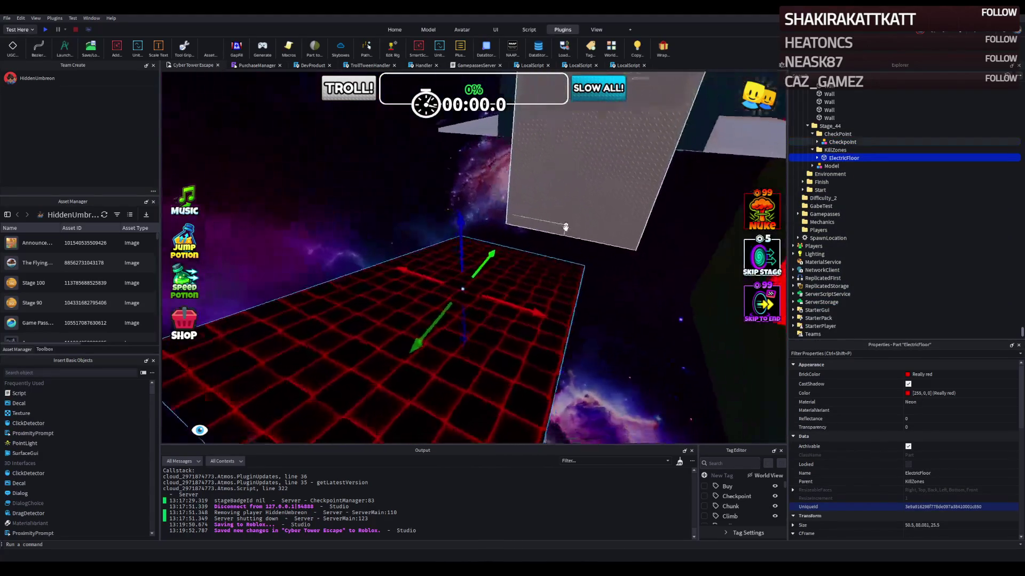
left_click_drag(646, 206, 645, 205)
Step: Give the ElectricFloor copy the checkpoint's position, 1349, 446.259, -22.607
scroll(526, 321, "up", 5)
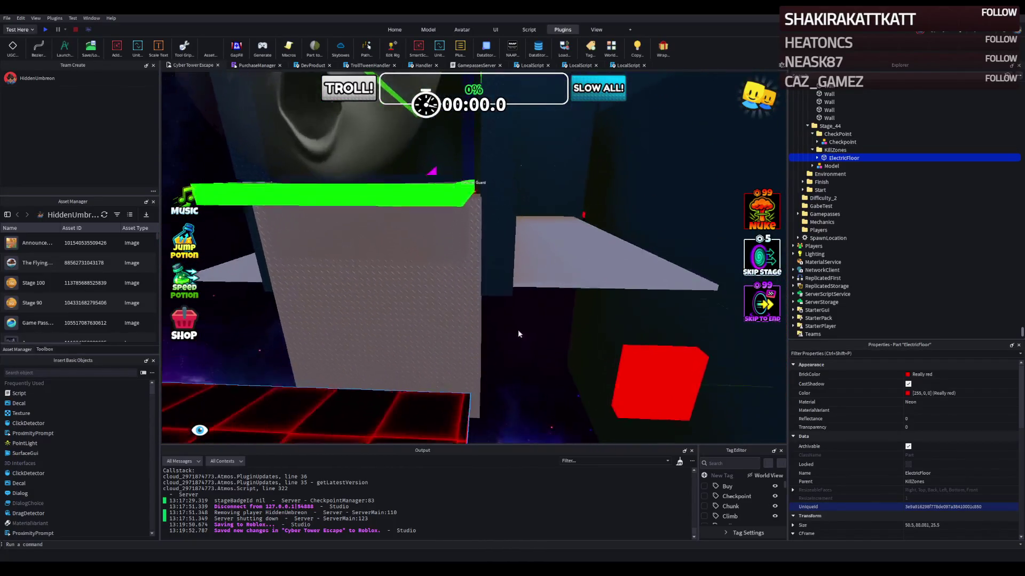
left_click_drag(469, 373, 480, 364)
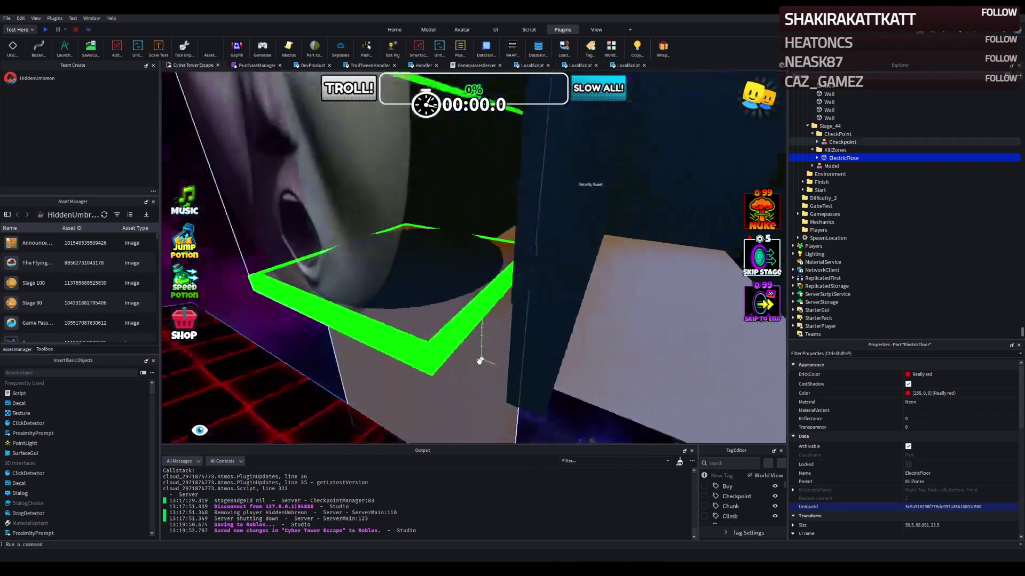
left_click(491, 353)
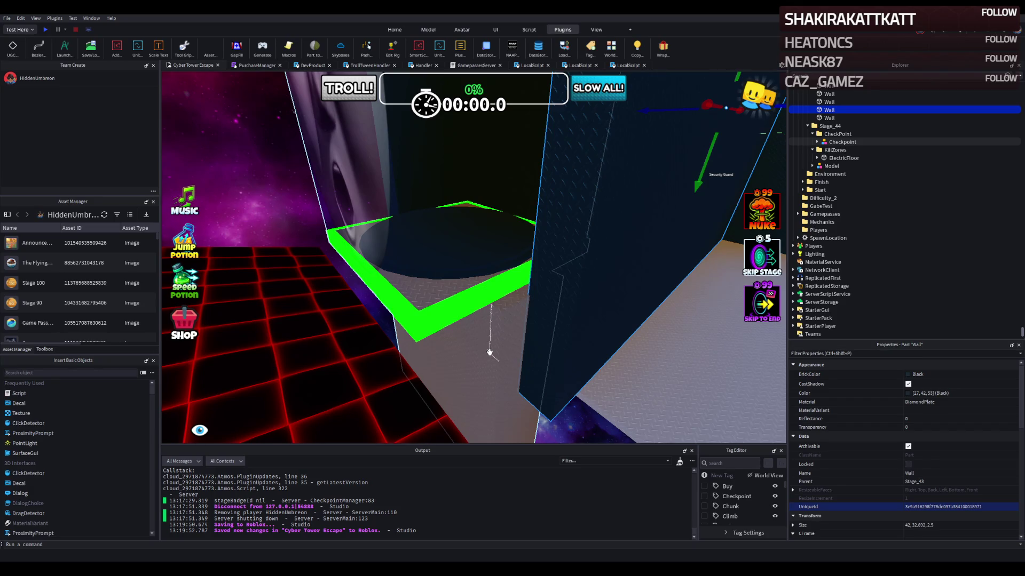
scroll(490, 353, "down", 5)
left_click(489, 327)
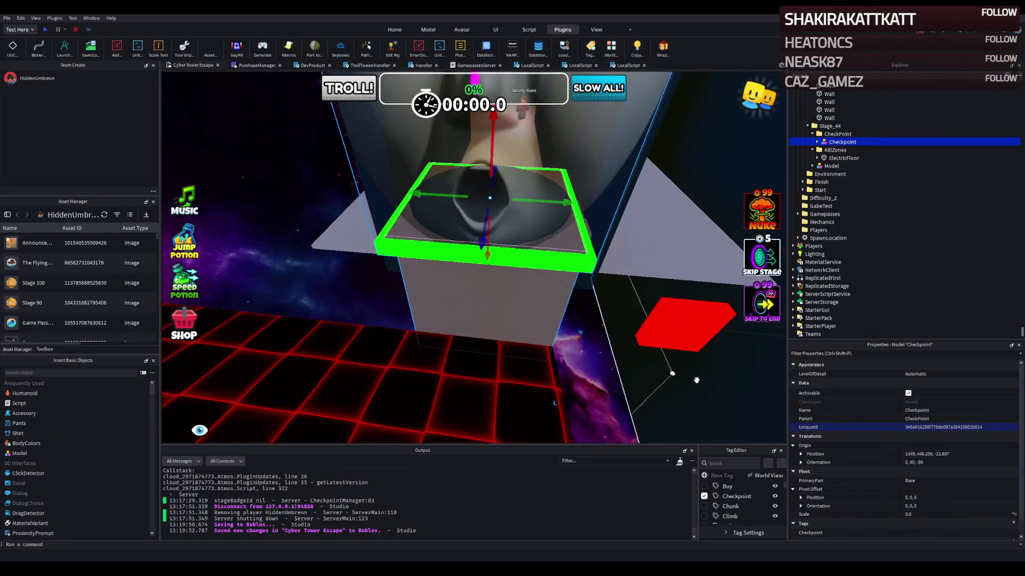
left_click(611, 418)
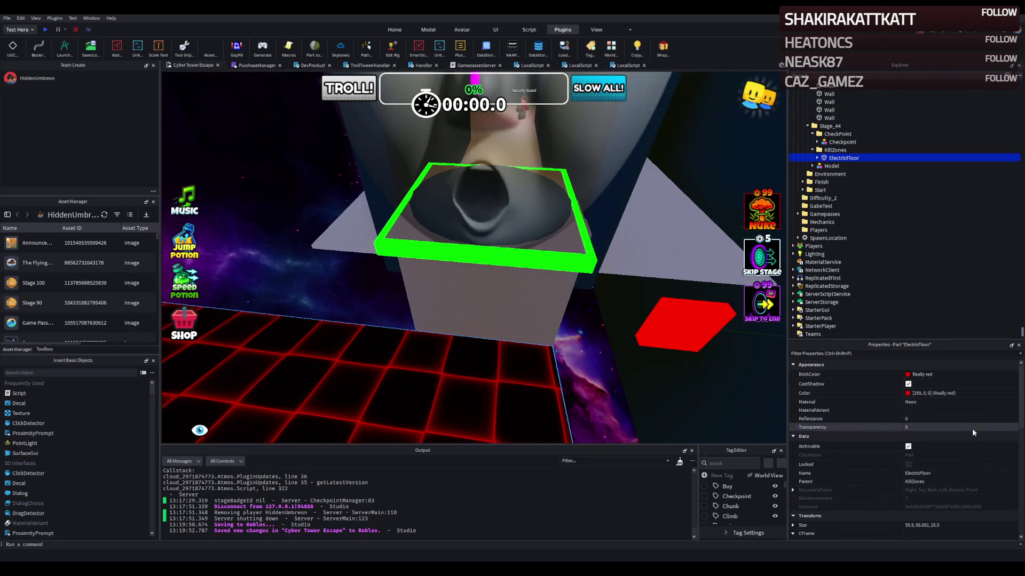
scroll(973, 508, "down", 1)
left_click(966, 509)
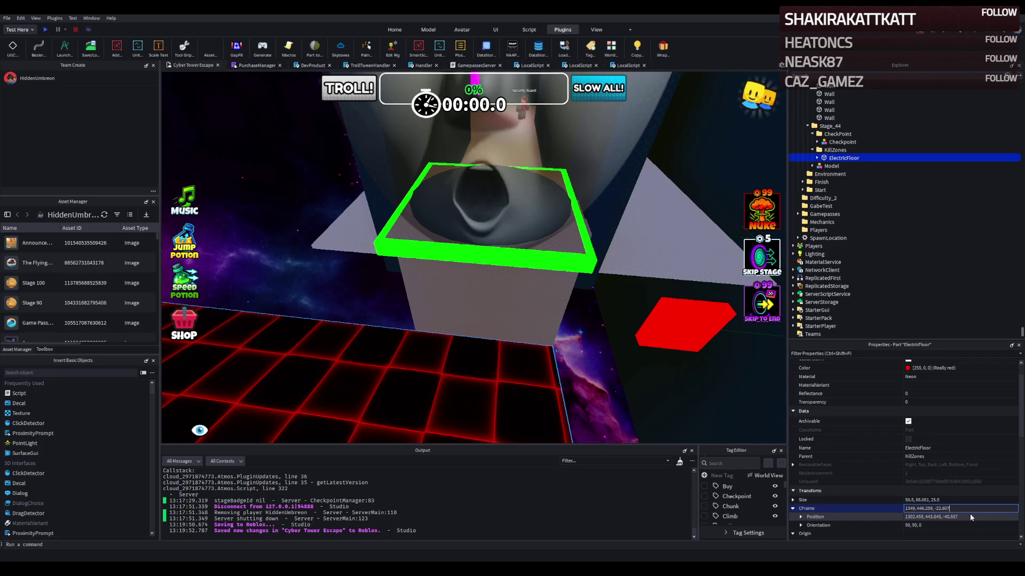
key("ctrl+z")
scroll(467, 271, "up", 5)
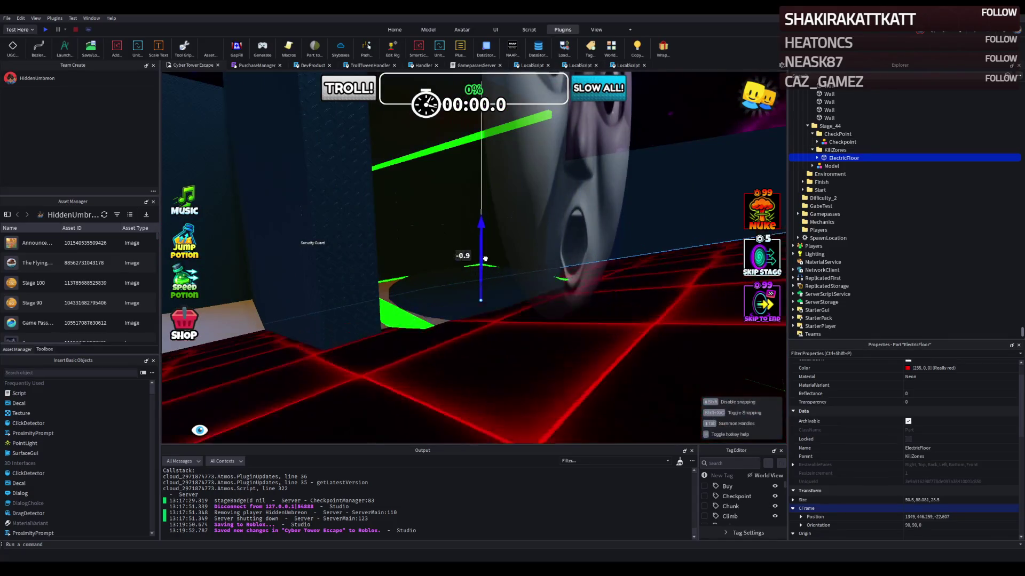
Step: Drop the ElectricFloor 9.9 studs to a height of 436.359 and focus on it
mouse_move(466, 251)
left_mouse_down()
mouse_move(470, 339)
mouse_move(497, 377)
left_mouse_up()
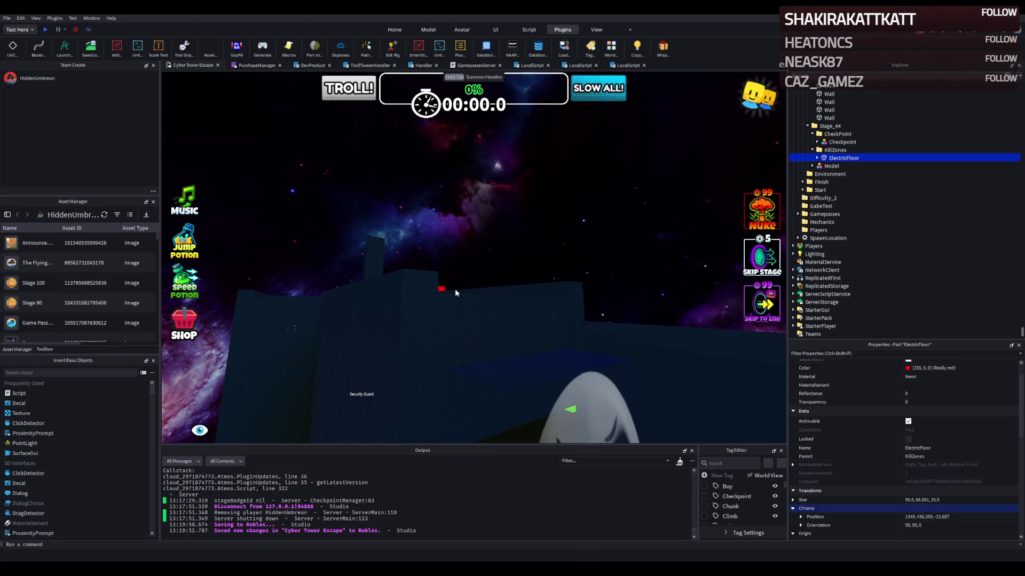
key("f")
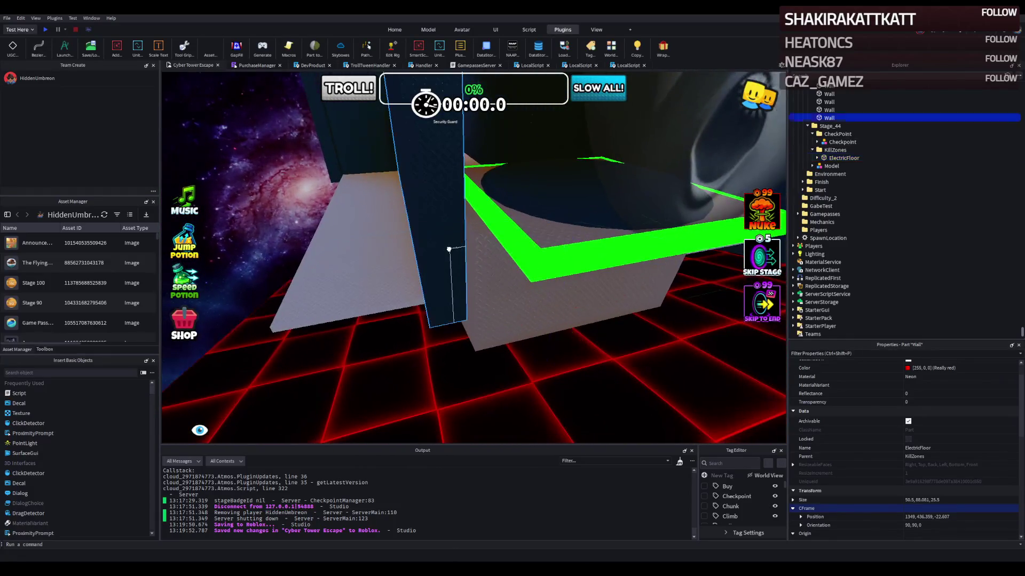
Step: Rotate the wall 90 degrees, thin it, raise it into place, and narrow it to about 24.8 studs
left_click(449, 249)
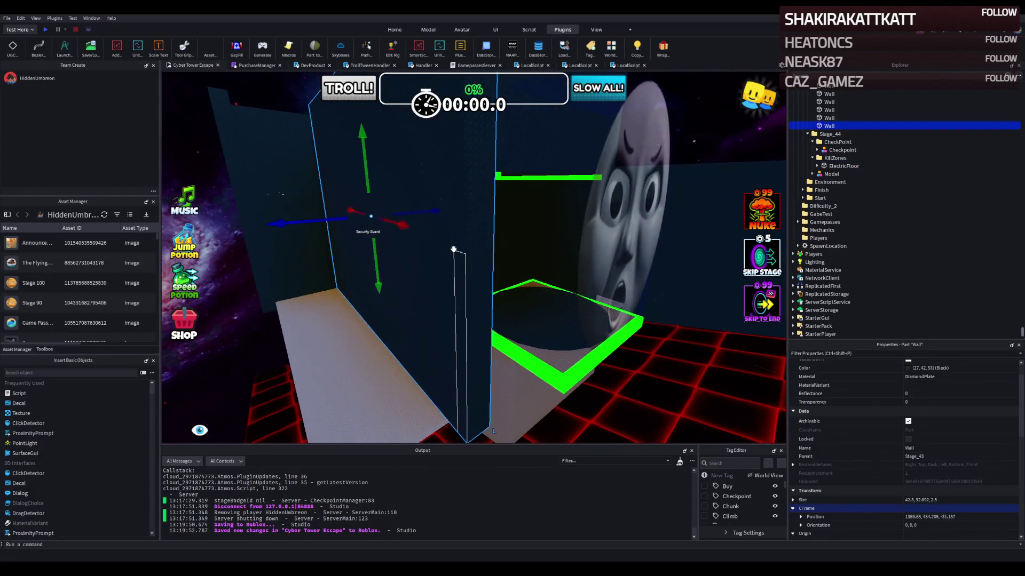
key("ctrl+r")
key("ctrl+3")
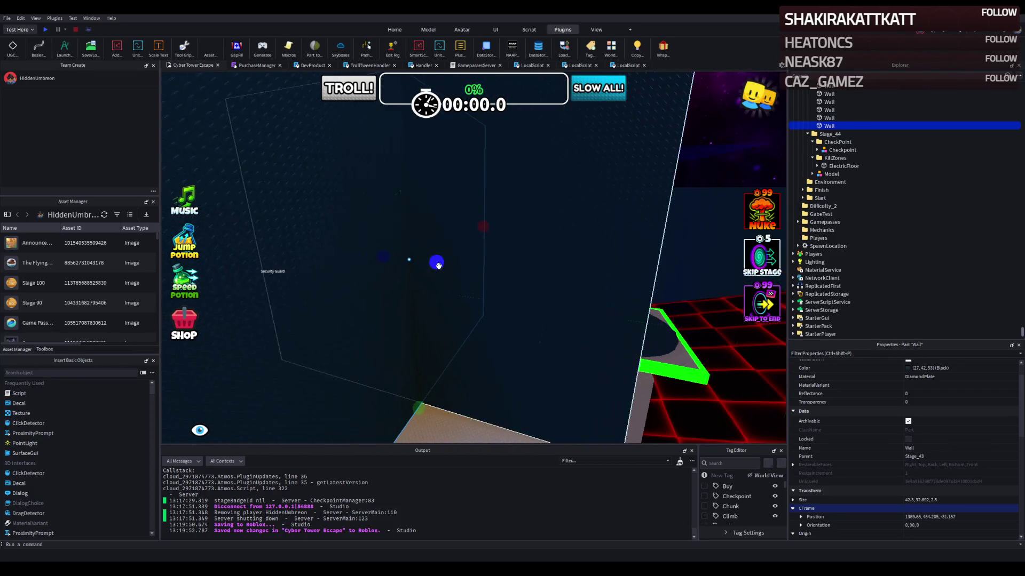
left_click_drag(437, 264, 437, 265)
key("ctrl+2")
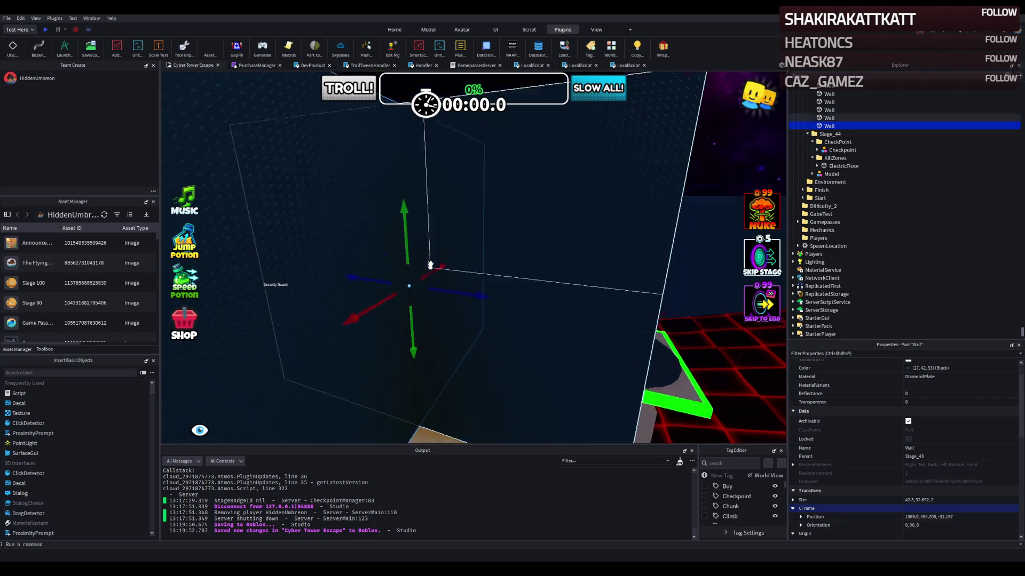
mouse_move(423, 352)
left_mouse_down()
mouse_move(499, 273)
mouse_move(549, 331)
mouse_move(590, 299)
mouse_move(565, 293)
mouse_move(538, 243)
left_mouse_up()
left_click_drag(442, 229, 476, 254)
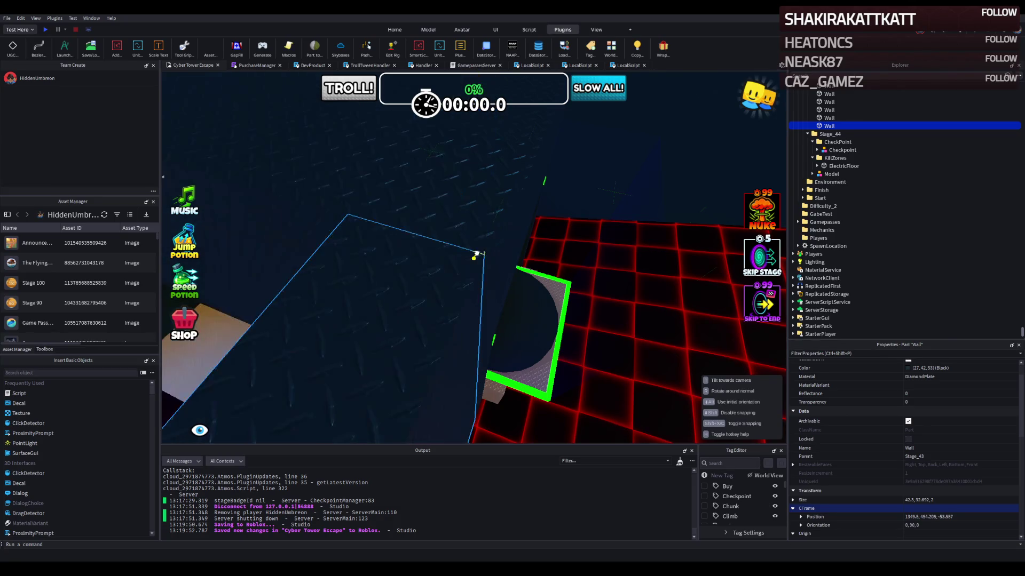
key("e")
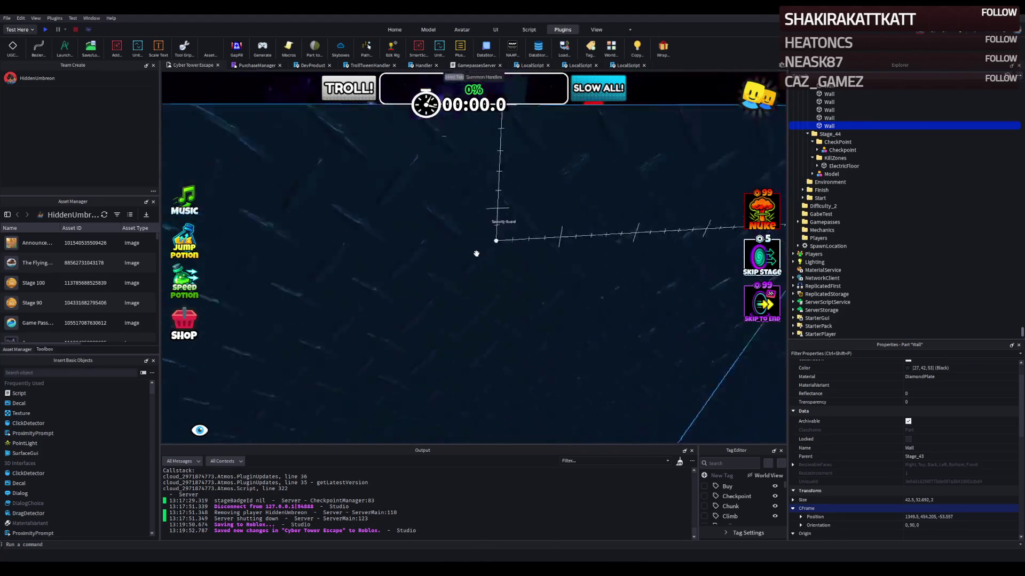
key("q")
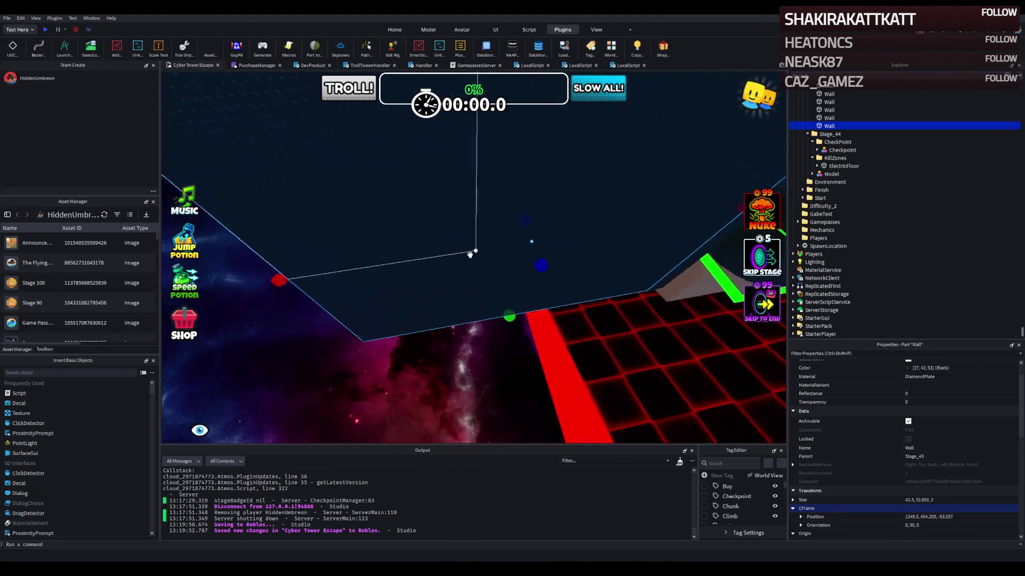
mouse_move(304, 235)
left_mouse_down()
mouse_move(315, 251)
mouse_move(352, 237)
mouse_move(386, 245)
left_mouse_up()
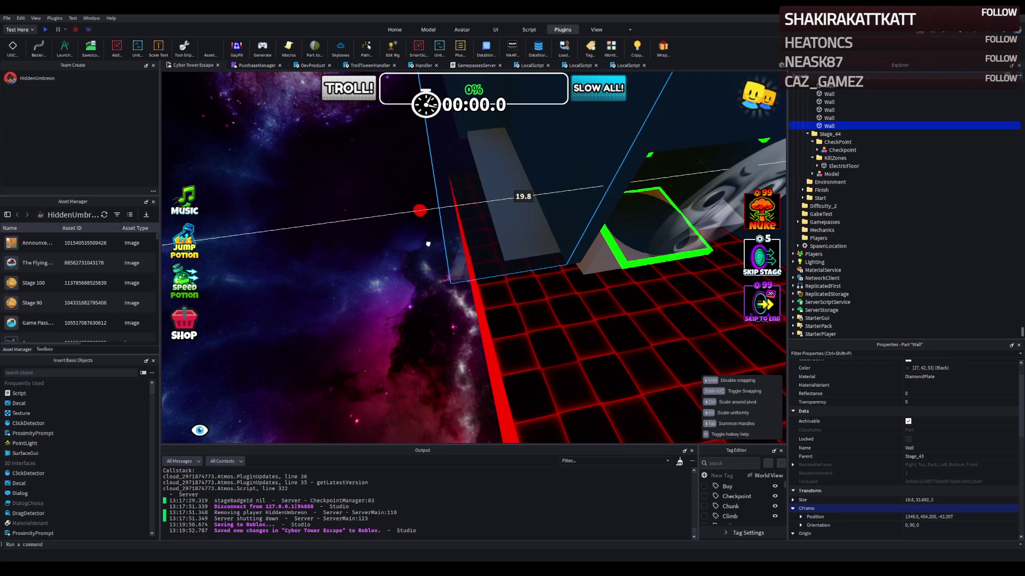
Step: Duplicate the wall, slide the copy along the floor edge, and nudge it flush
key("ctrl+2")
key("ctrl+d")
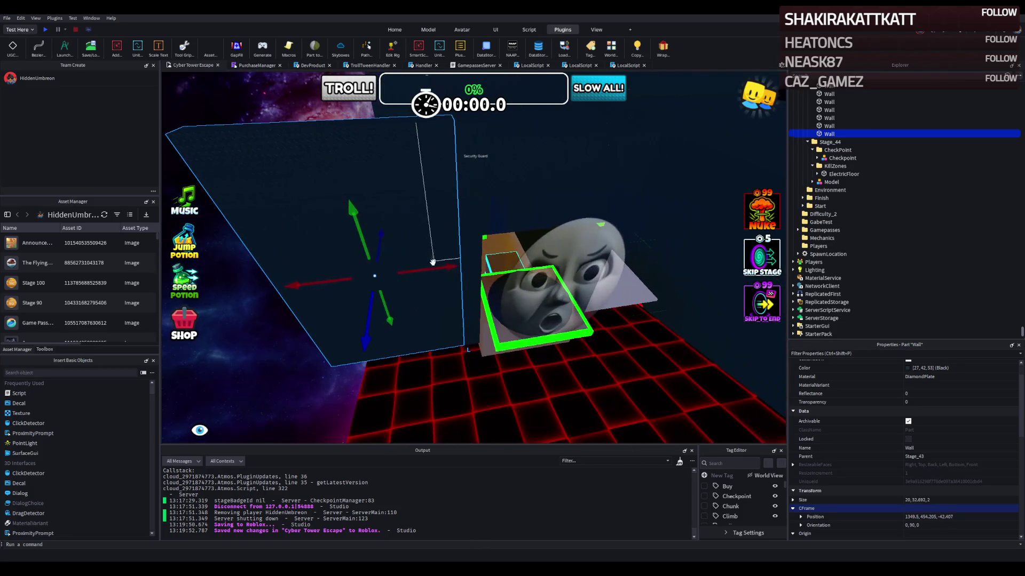
key("d")
mouse_move(405, 277)
left_mouse_down()
mouse_move(688, 287)
mouse_move(663, 287)
left_mouse_up()
key("e")
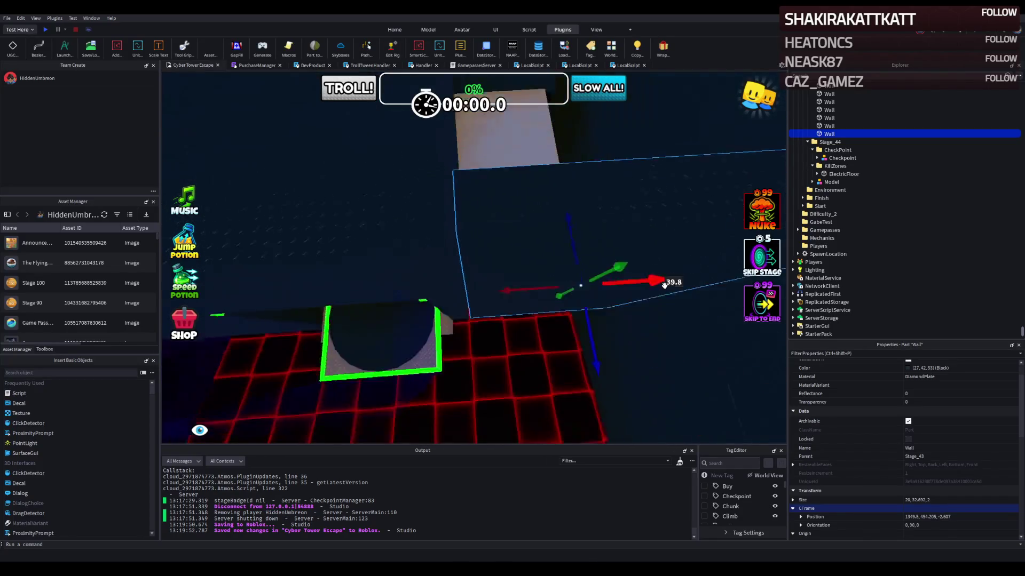
left_click_drag(530, 302, 525, 303)
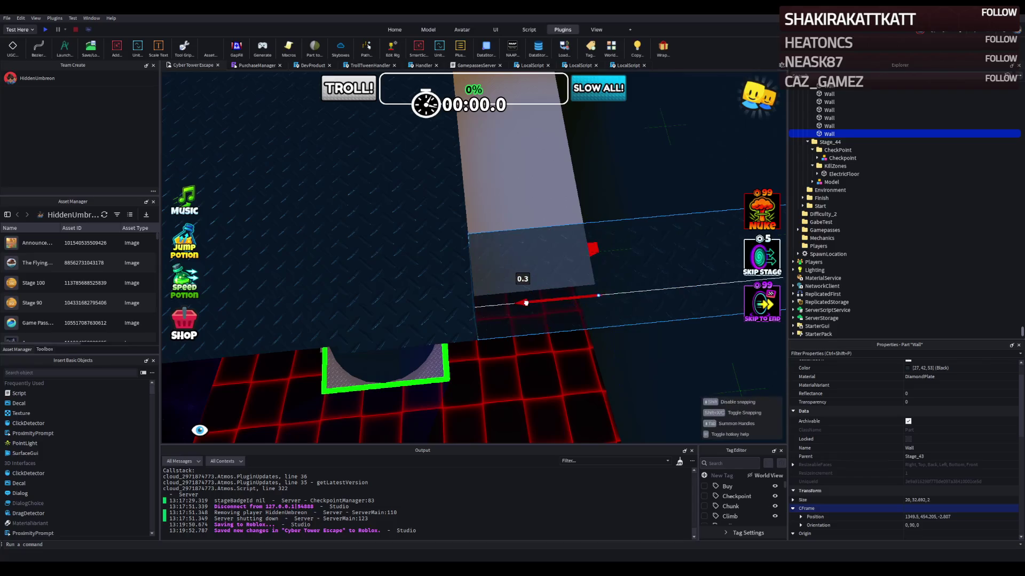
scroll(524, 304, "up", 5)
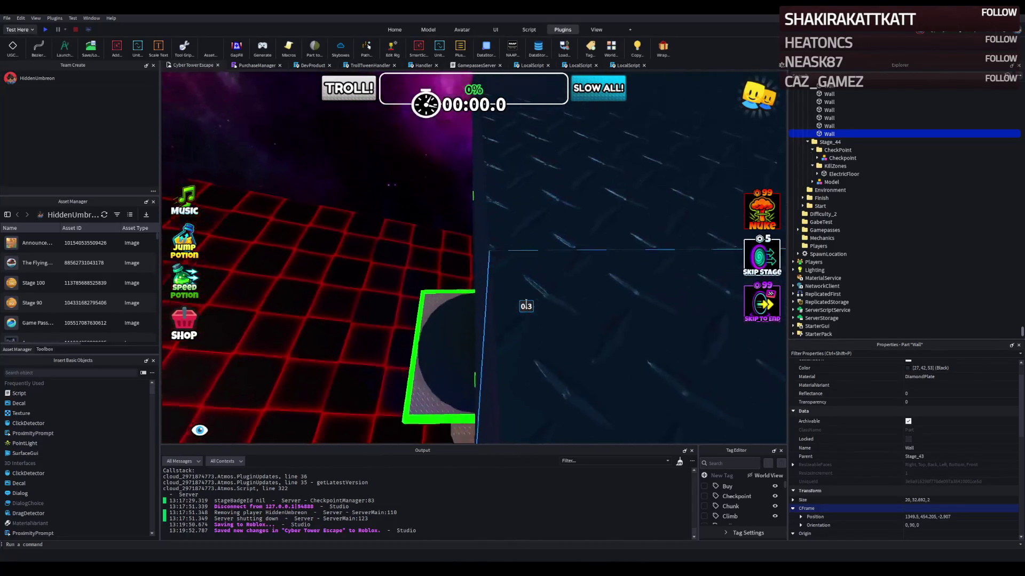
left_click_drag(509, 284, 503, 271)
scroll(503, 271, "down", 5)
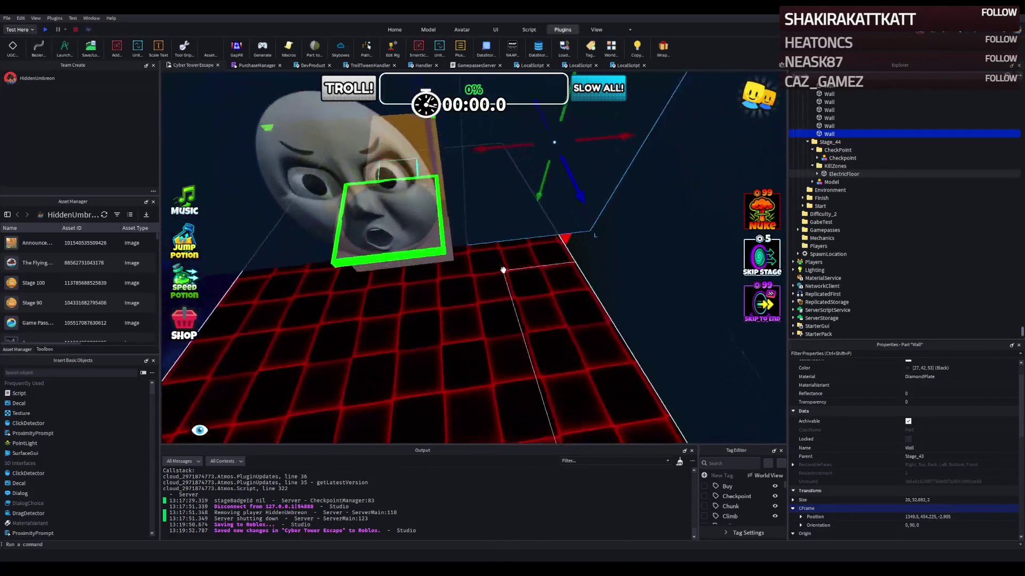
left_click(502, 270)
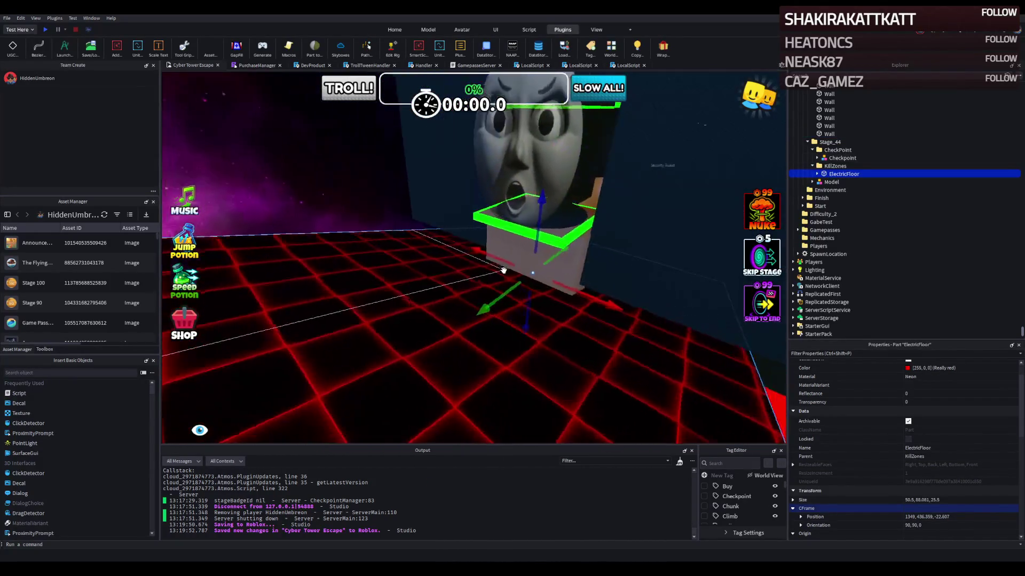
Step: Shorten the ElectricFloor's length, raise it, and slide it sideways along X
scroll(502, 270, "up", 5)
left_click_drag(563, 214, 402, 275)
scroll(408, 273, "down", 5)
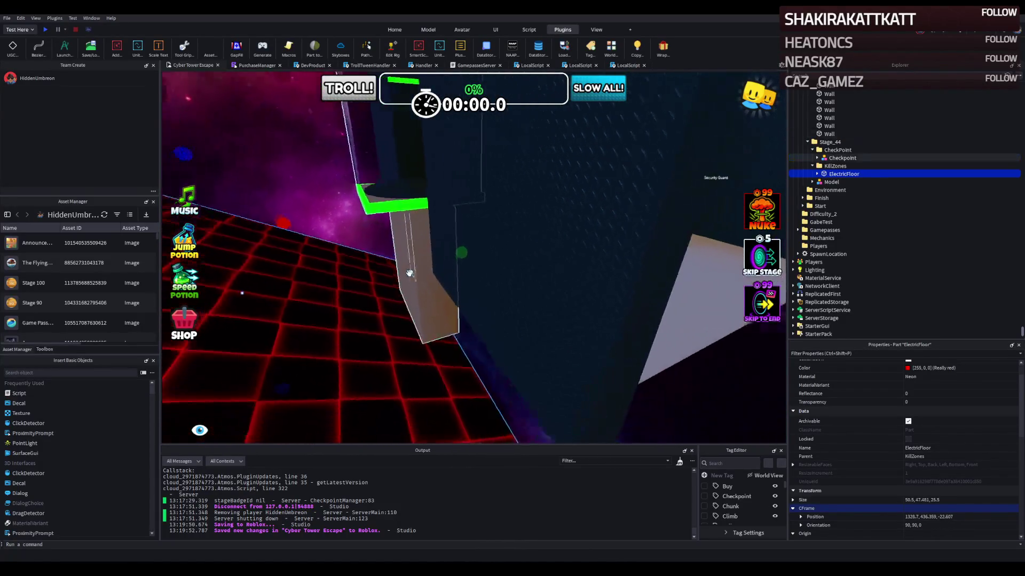
scroll(409, 273, "down", 3)
mouse_move(402, 228)
left_mouse_down()
mouse_move(393, 207)
mouse_move(347, 201)
left_mouse_up()
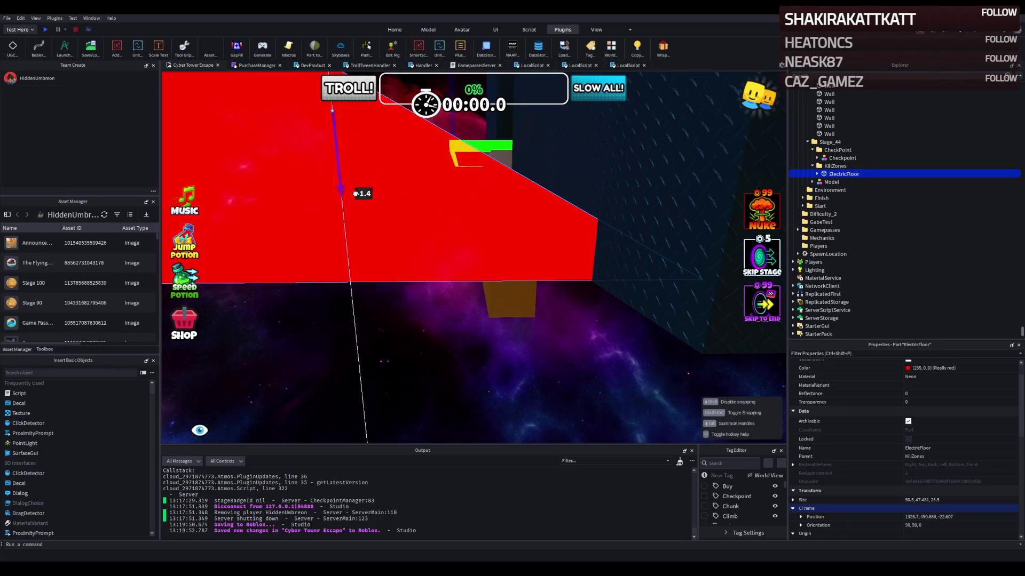
mouse_move(342, 176)
left_mouse_down()
mouse_move(376, 239)
mouse_move(352, 178)
mouse_move(382, 176)
left_mouse_up()
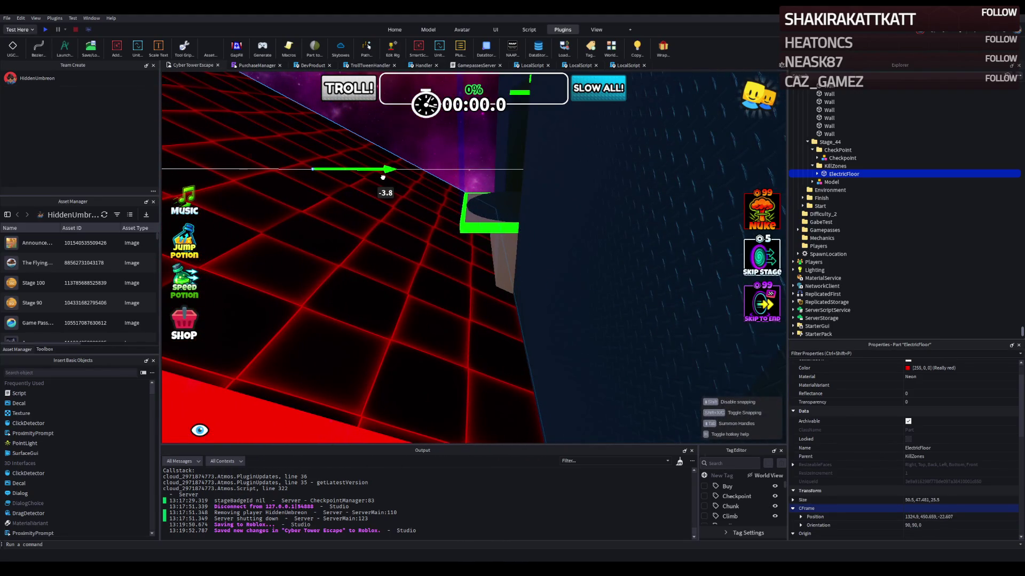
right_click(382, 179)
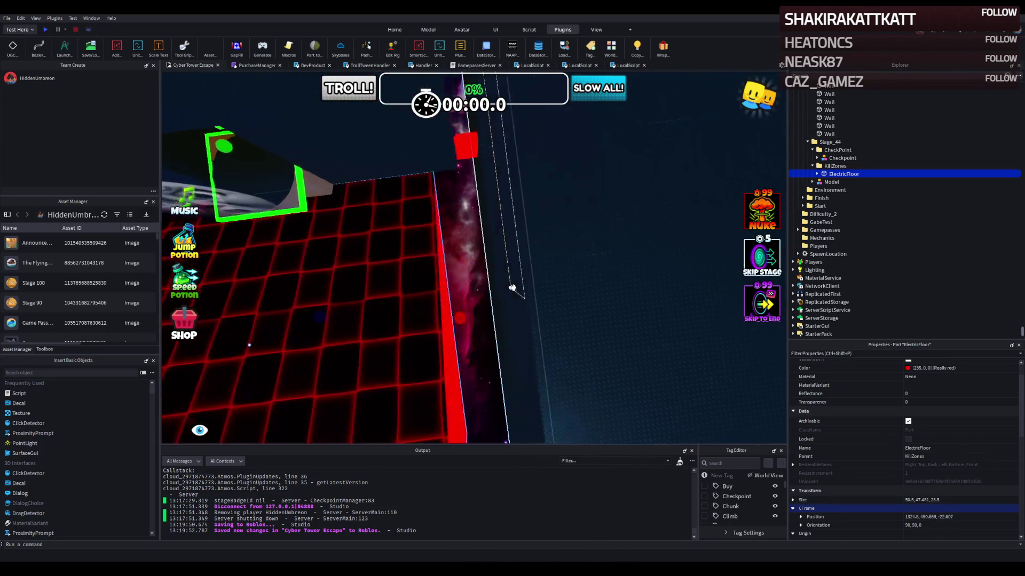
Step: Widen the ElectricFloor to Size X 60 and trim its depth along Z
left_click_drag(459, 312, 477, 310)
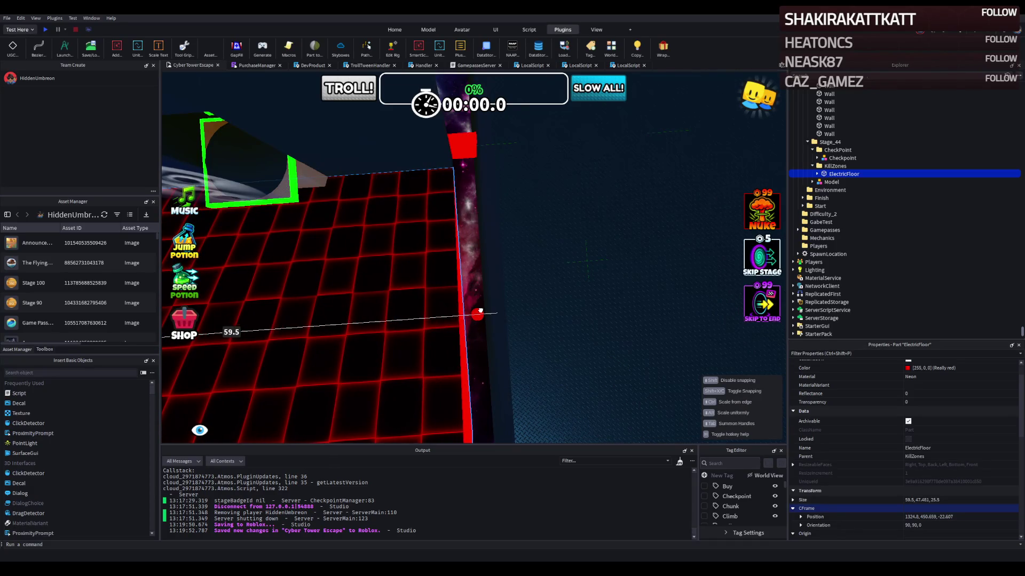
left_click_drag(480, 311, 482, 311)
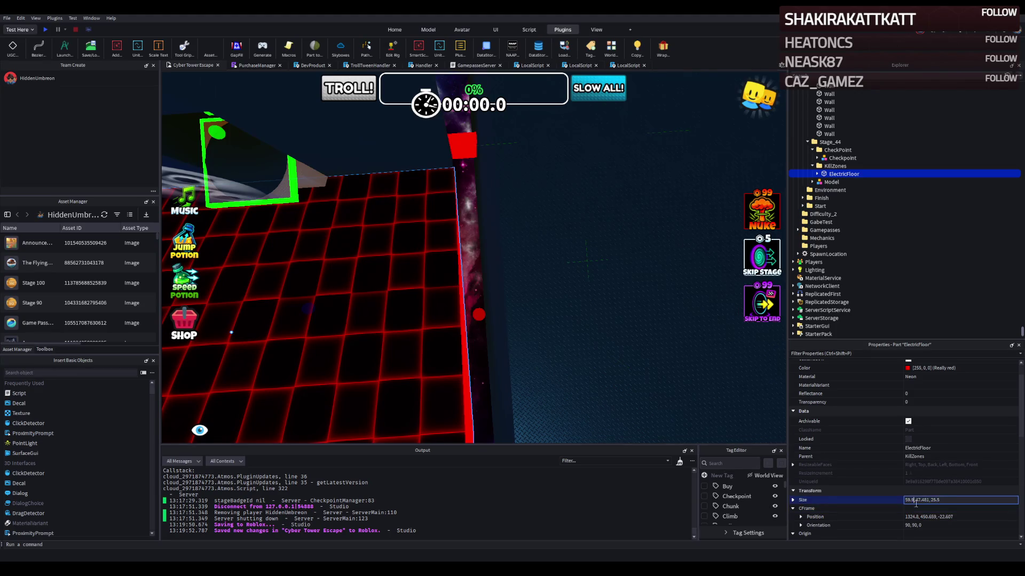
type("60")
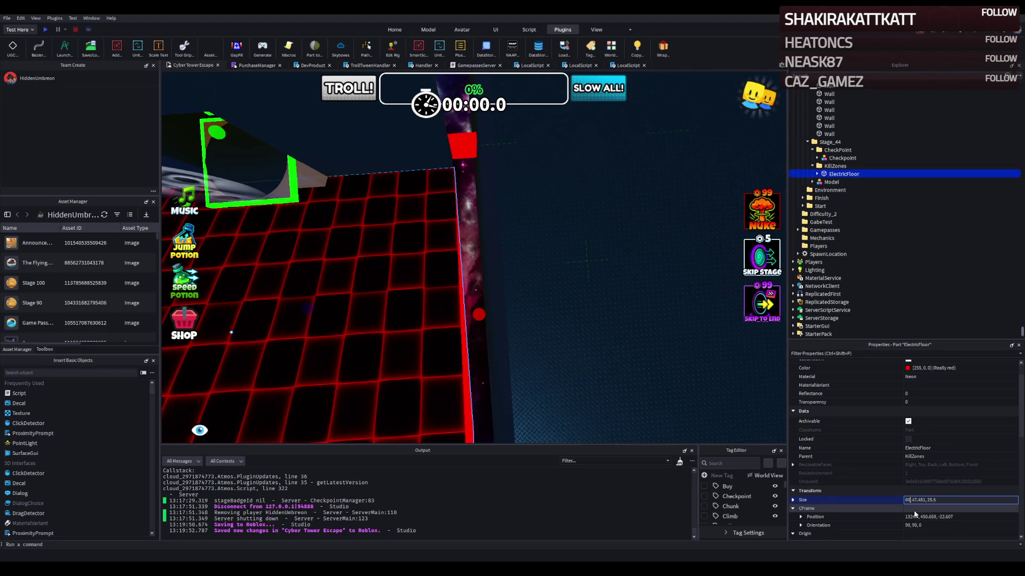
mouse_move(420, 253)
left_mouse_down()
mouse_move(454, 251)
mouse_move(419, 253)
mouse_move(389, 238)
mouse_move(390, 250)
left_mouse_up()
mouse_move(526, 140)
left_mouse_down()
mouse_move(533, 166)
mouse_move(523, 170)
left_mouse_up()
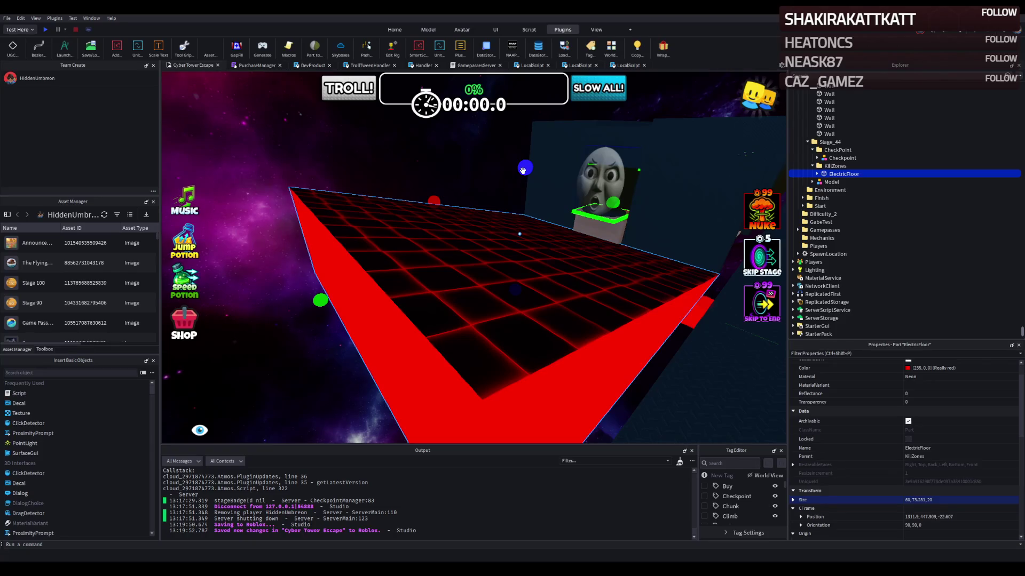
Step: Fly out over the red grid floor and start a playtest of the stage
key("w")
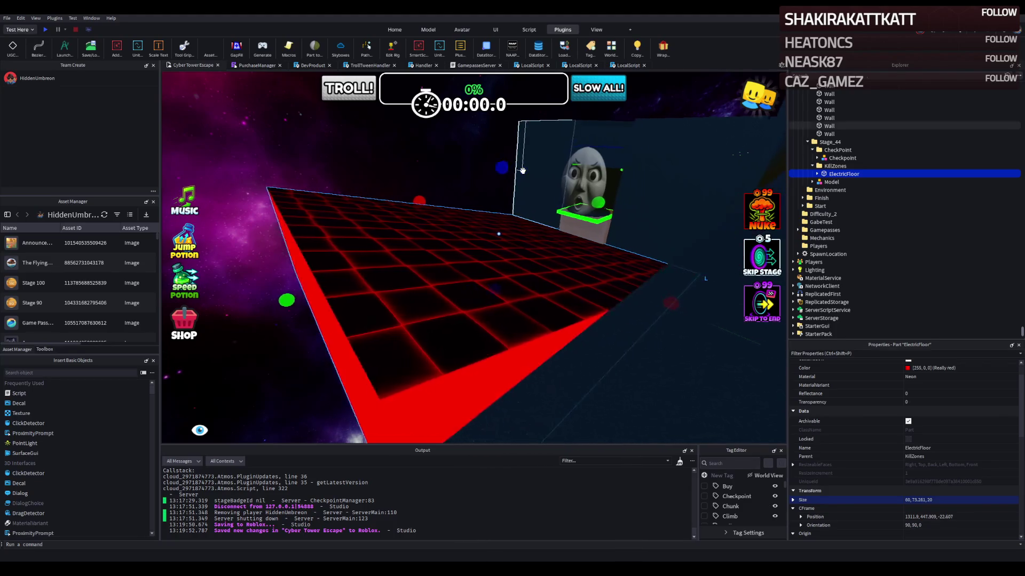
key("w")
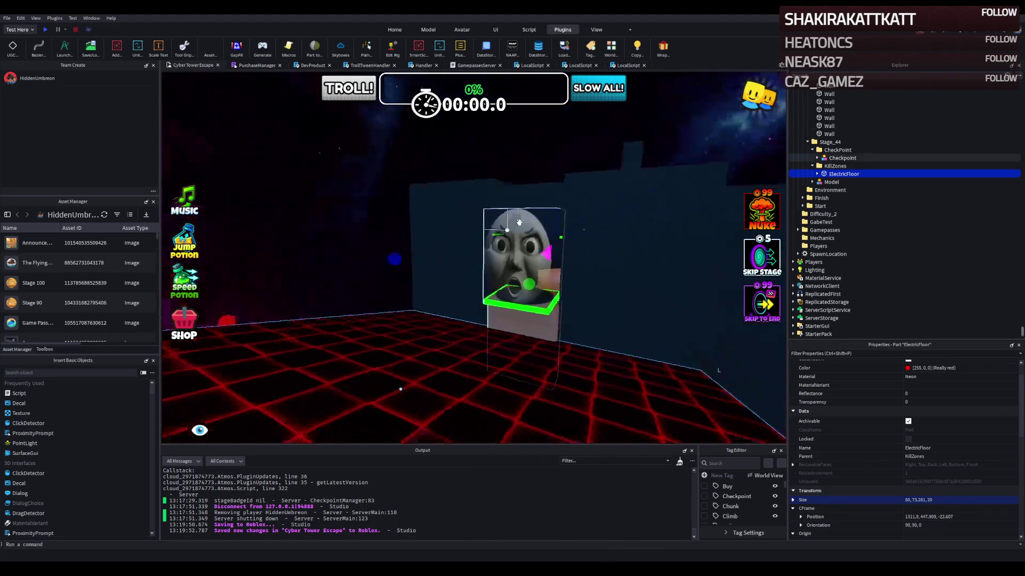
key("w")
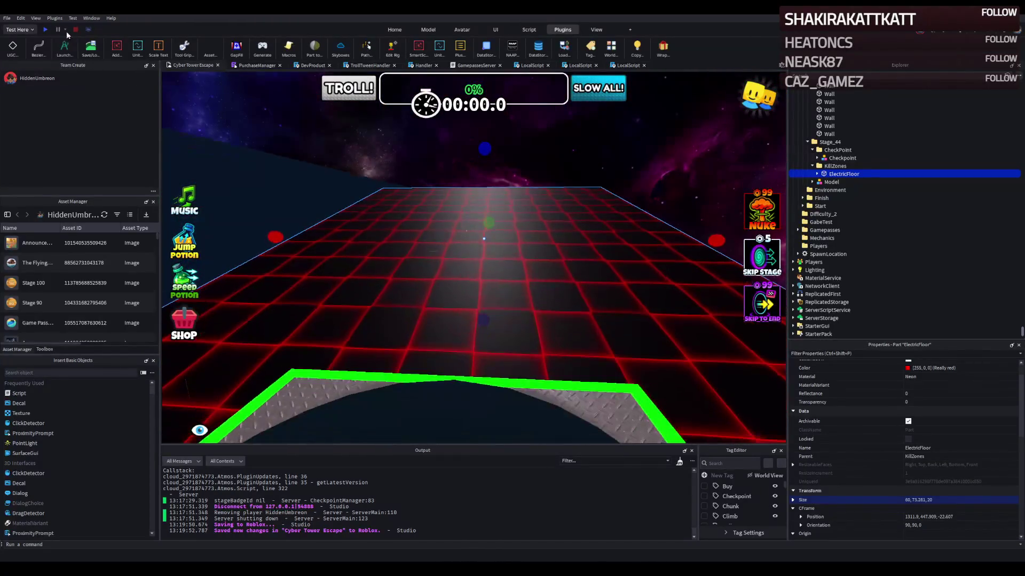
left_click(46, 30)
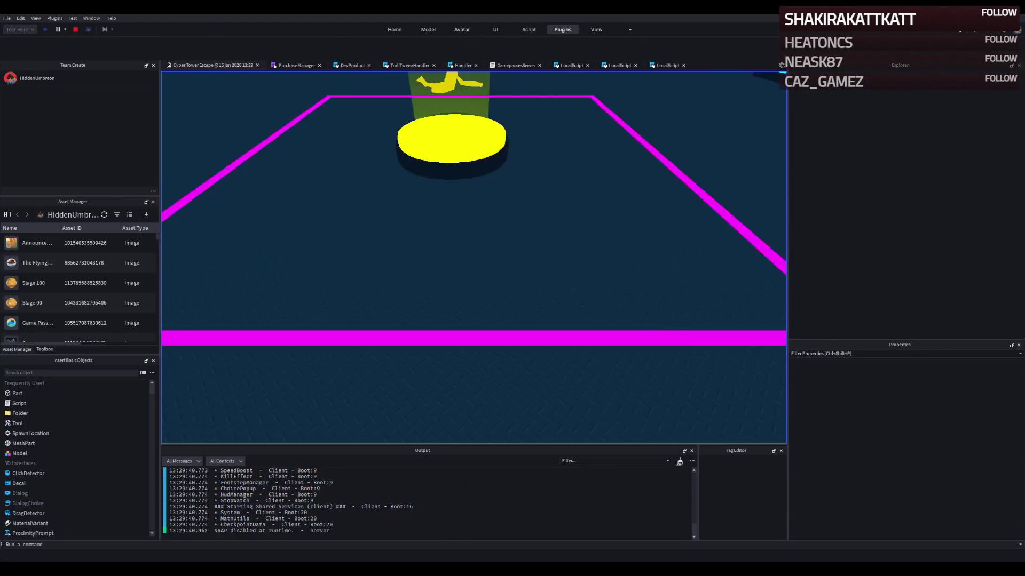
key("w")
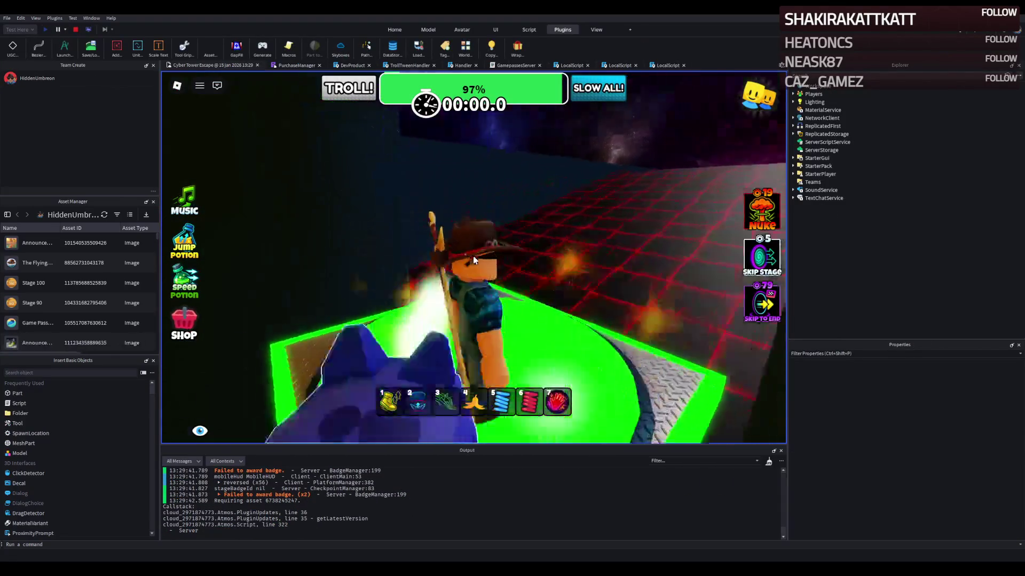
key("s")
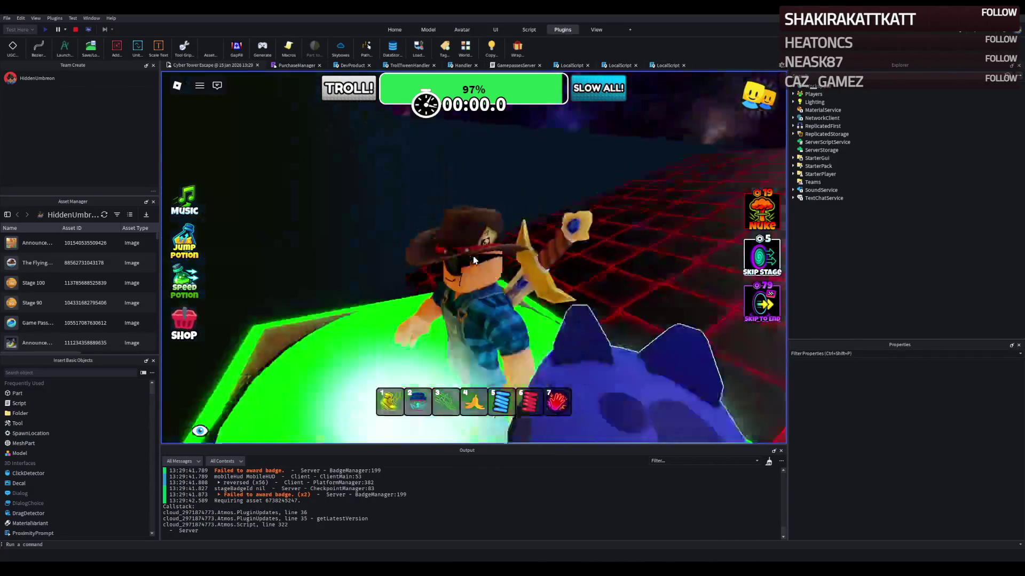
key("s")
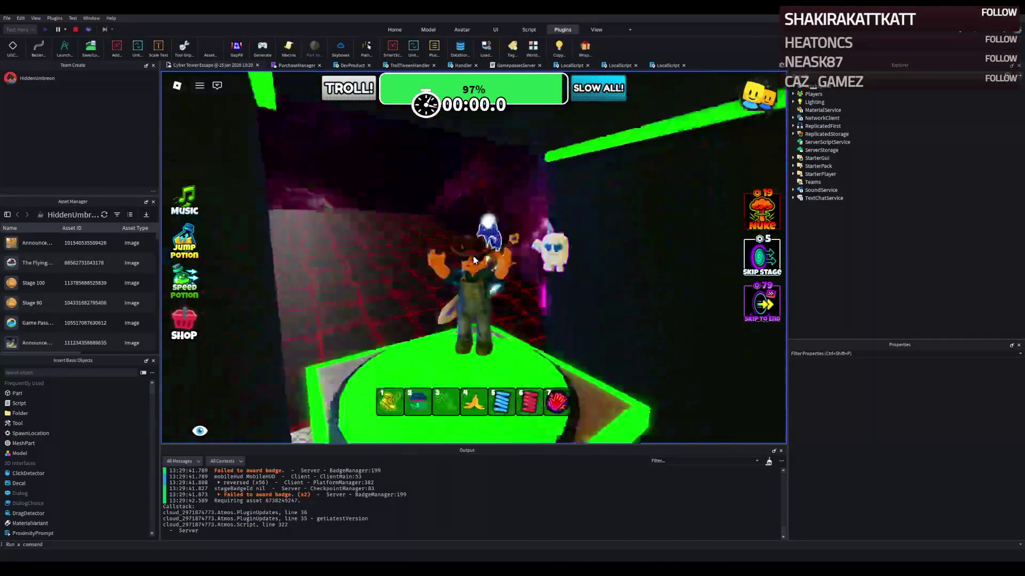
key("a")
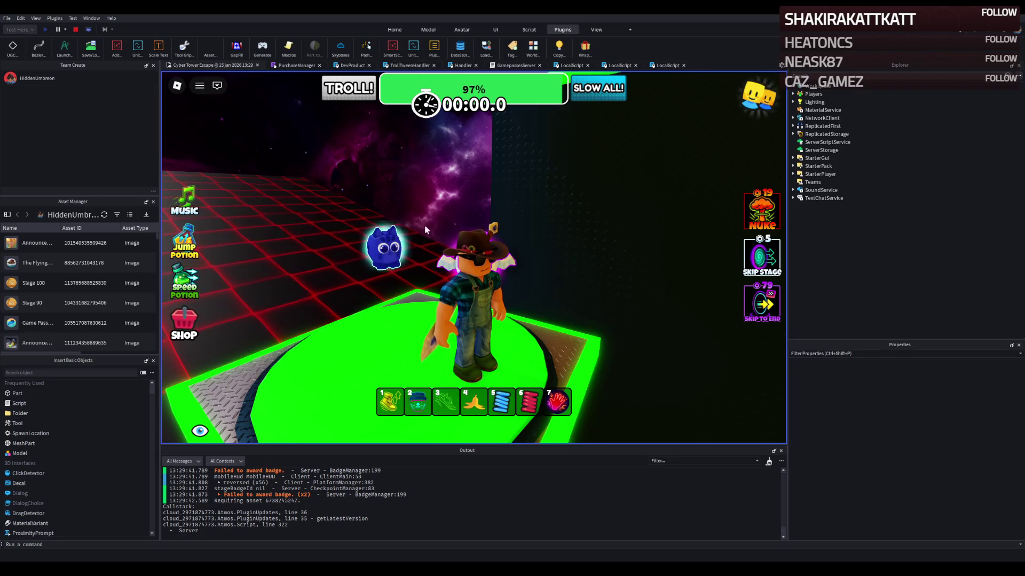
key("Left")
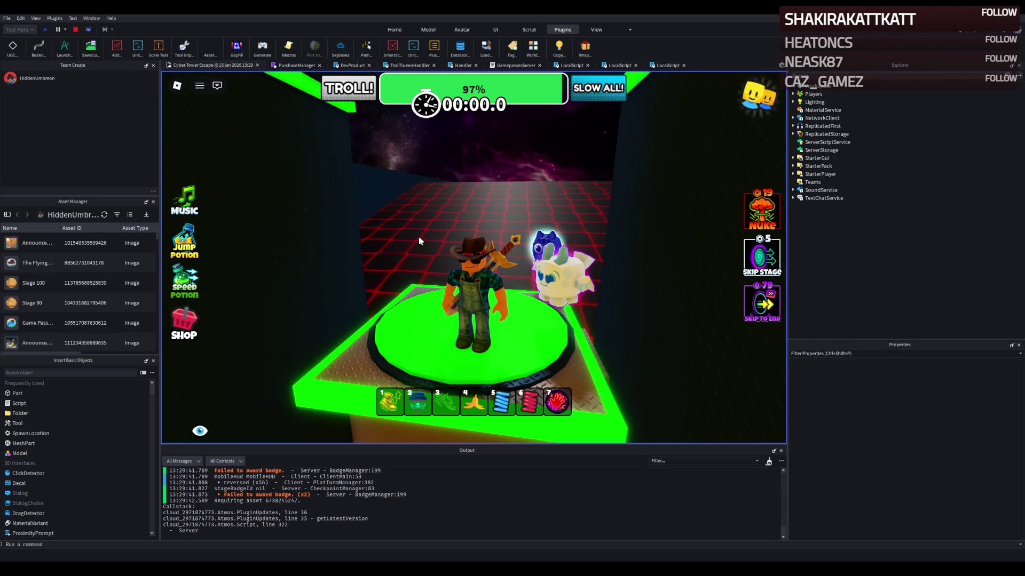
key("w")
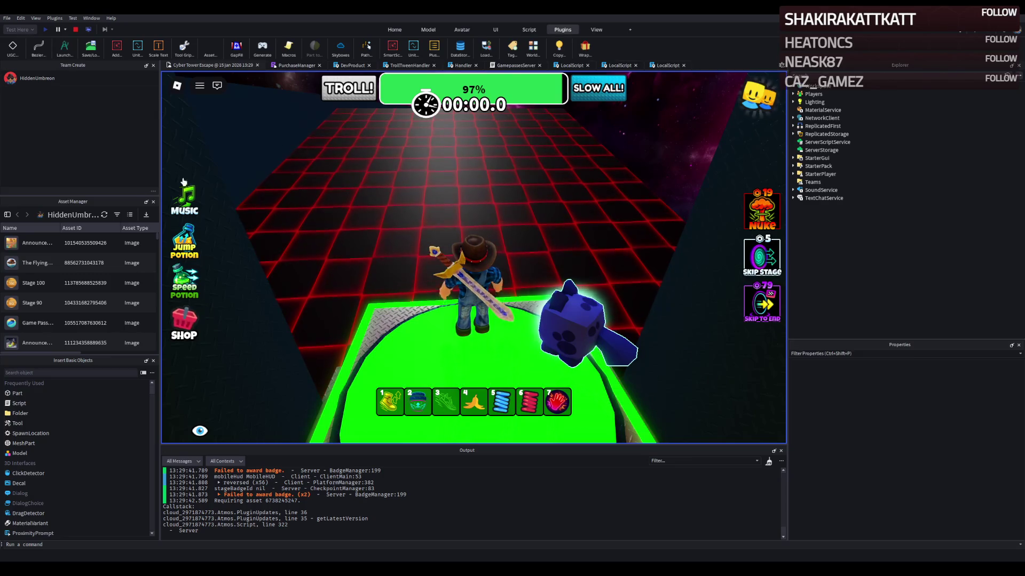
left_click(76, 30)
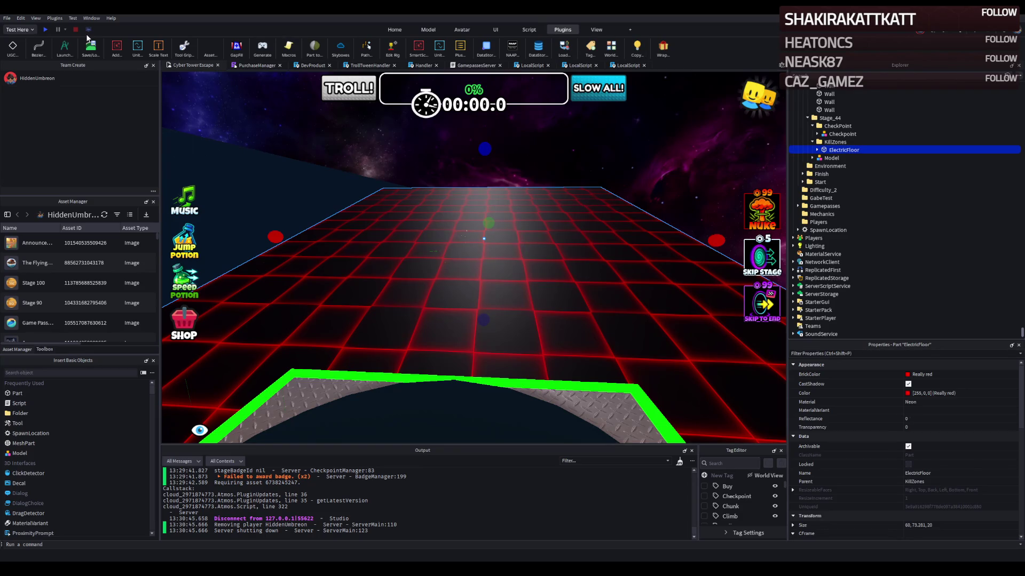
Step: Fly back through the obby and select a Stage_04 walkway platform to copy
key("a")
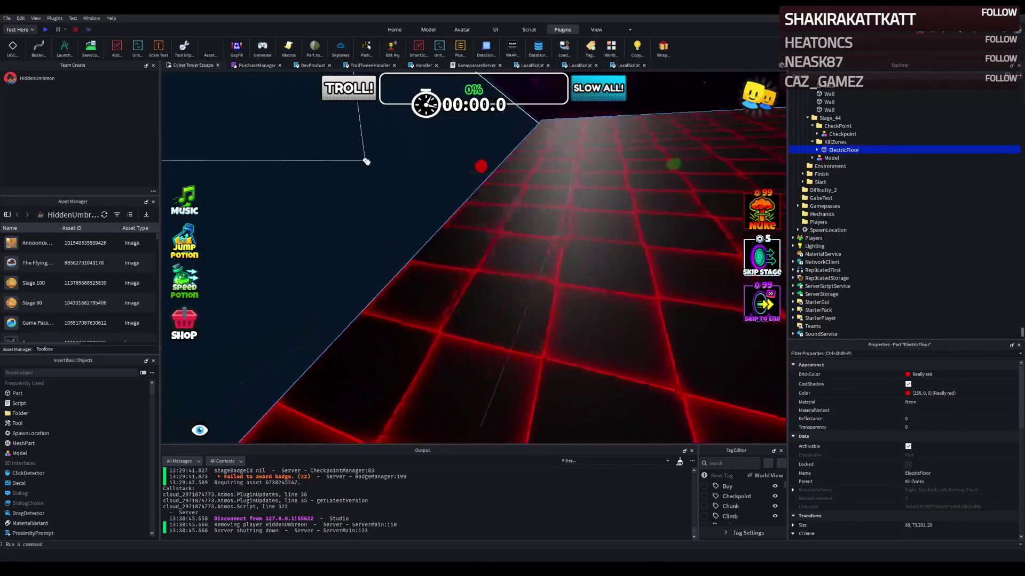
key("s")
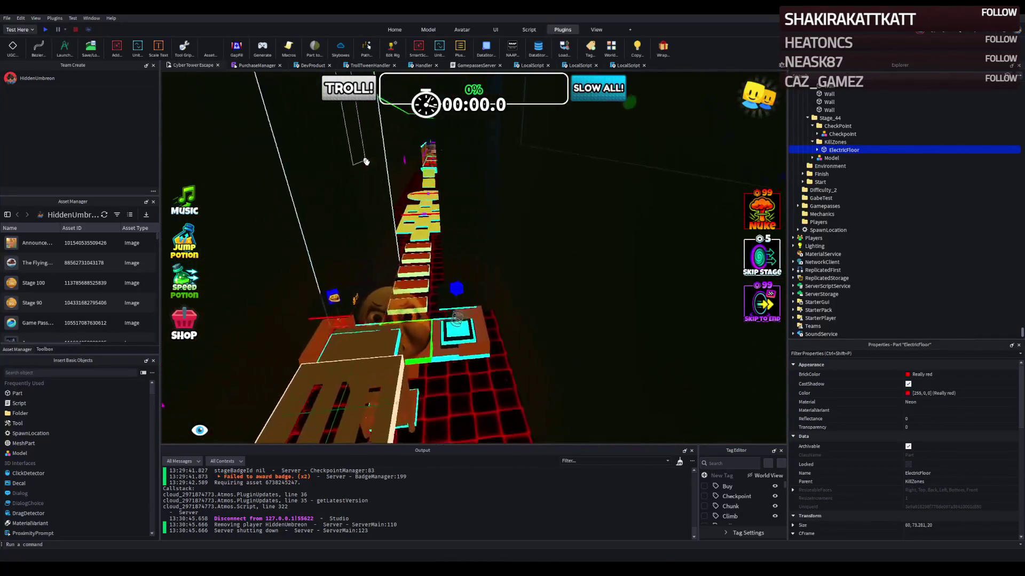
key("d")
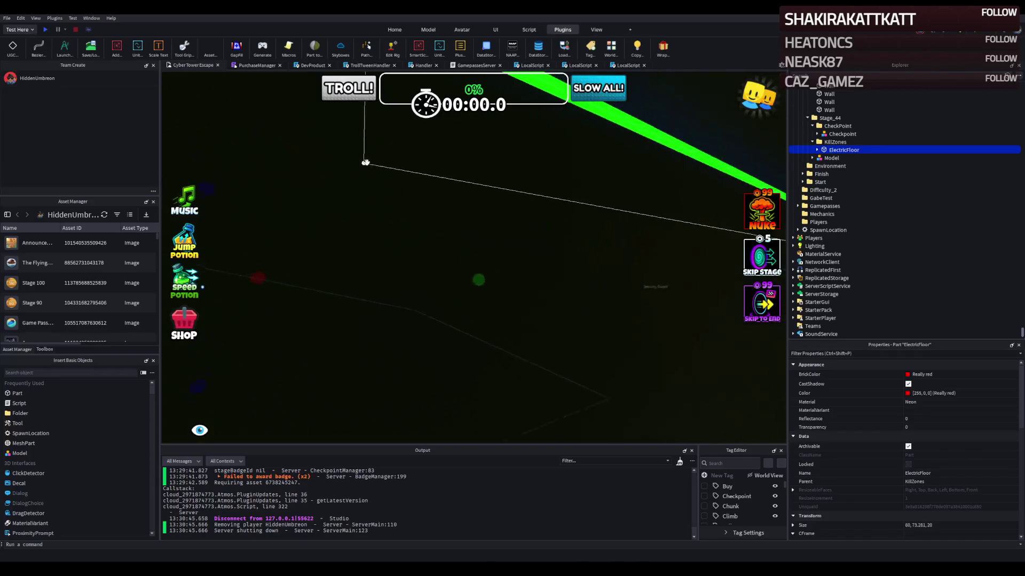
key("s")
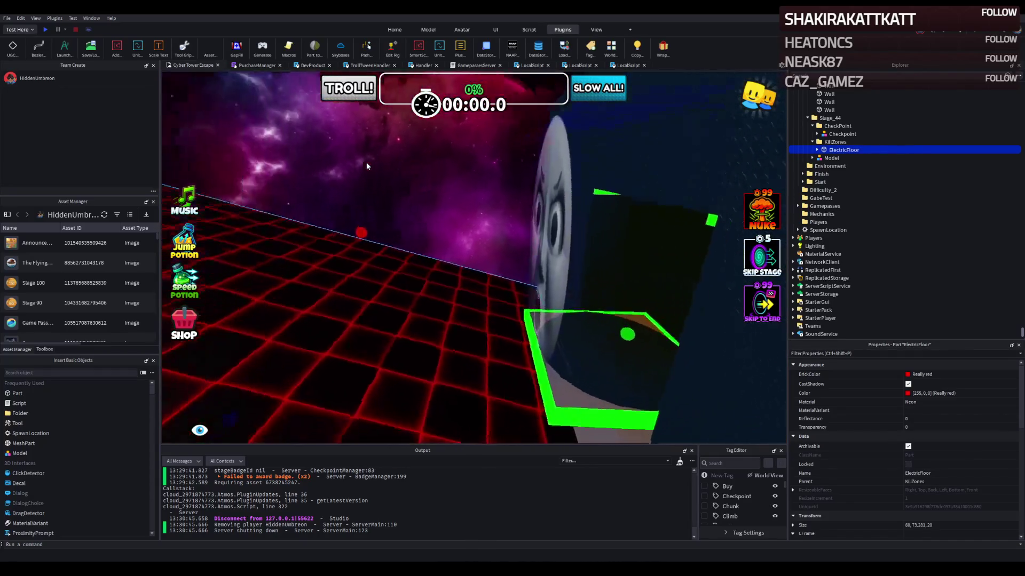
key("w")
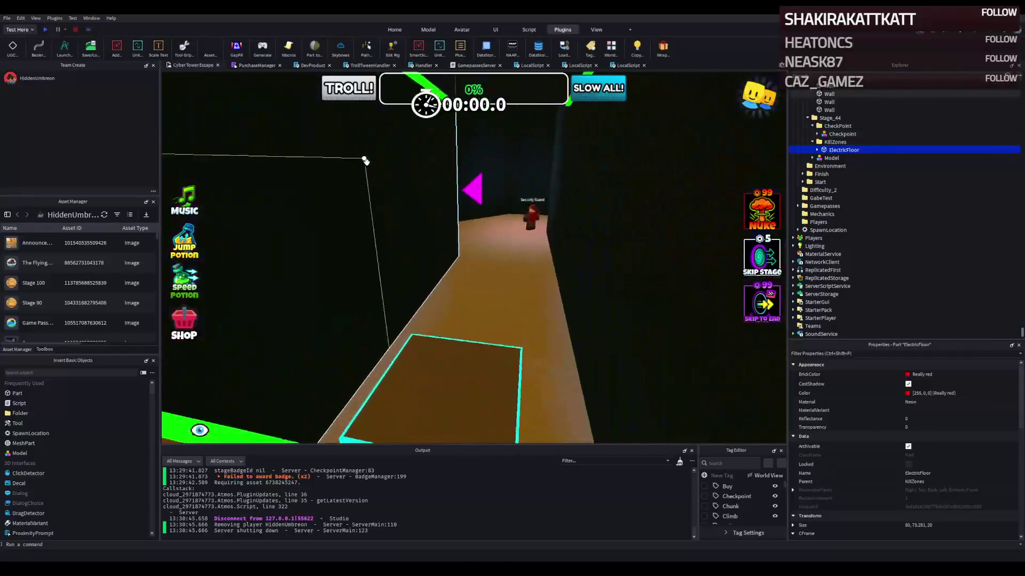
key("w")
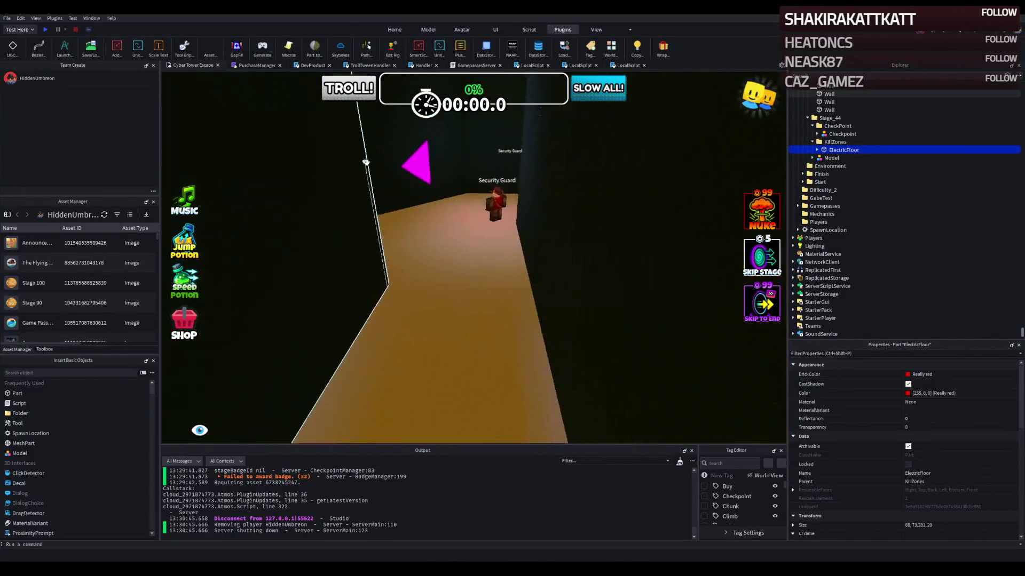
key("s")
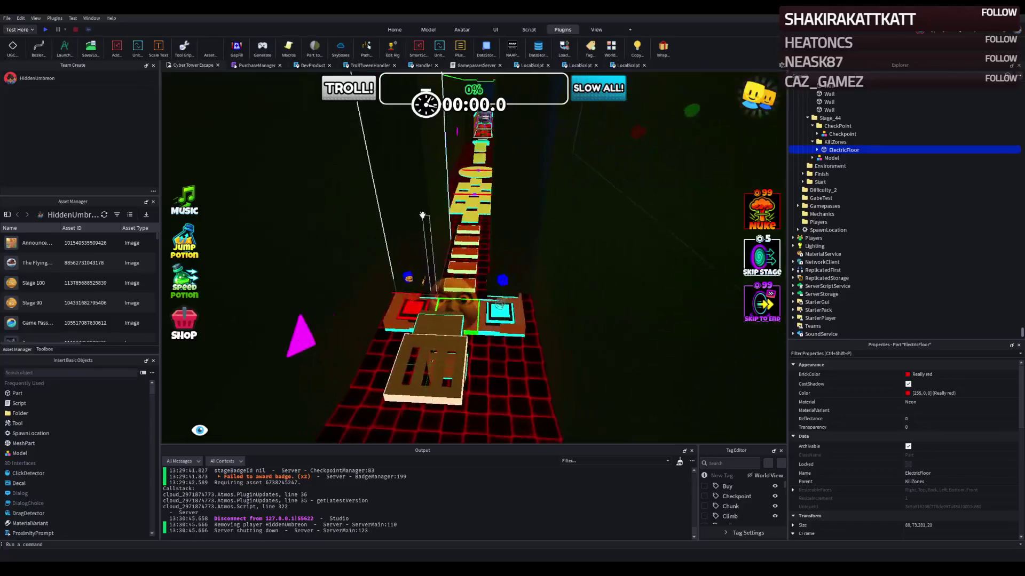
key("w")
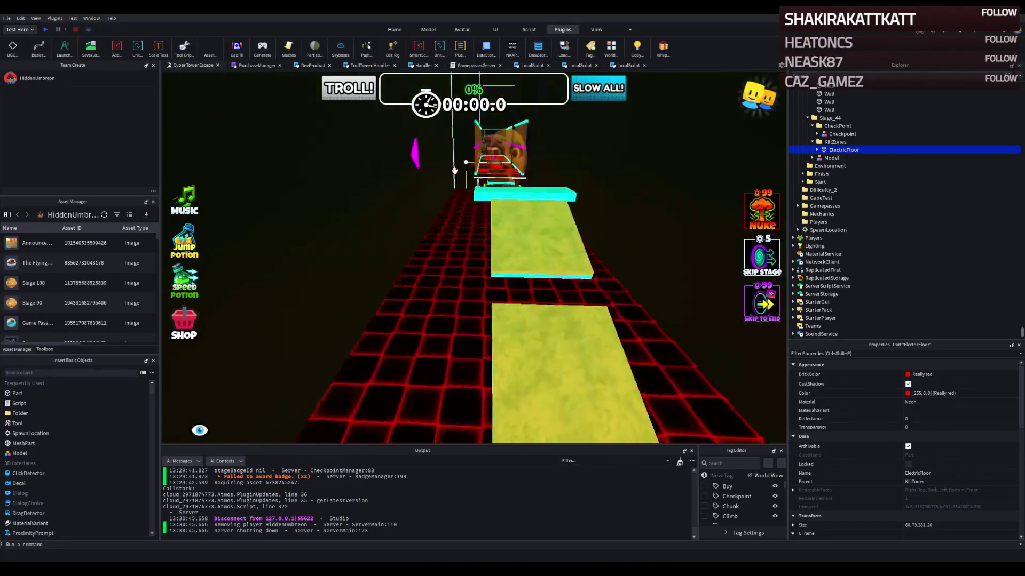
key("w")
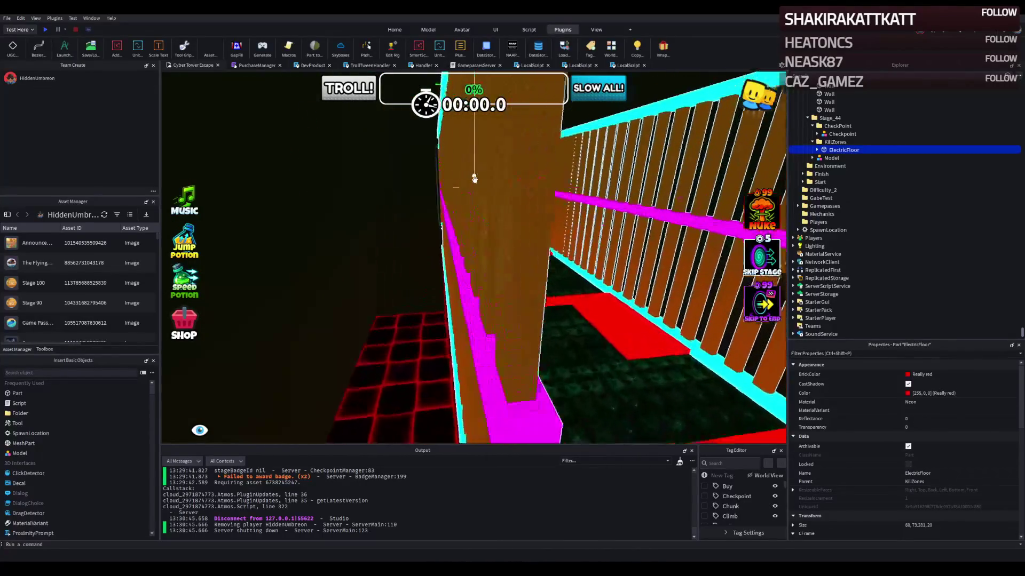
key("w")
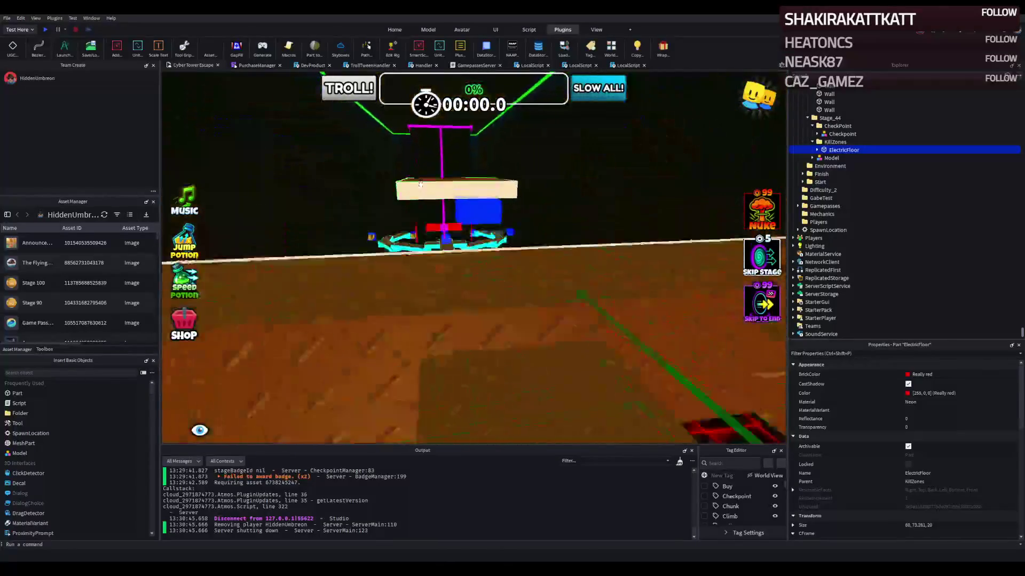
key("s")
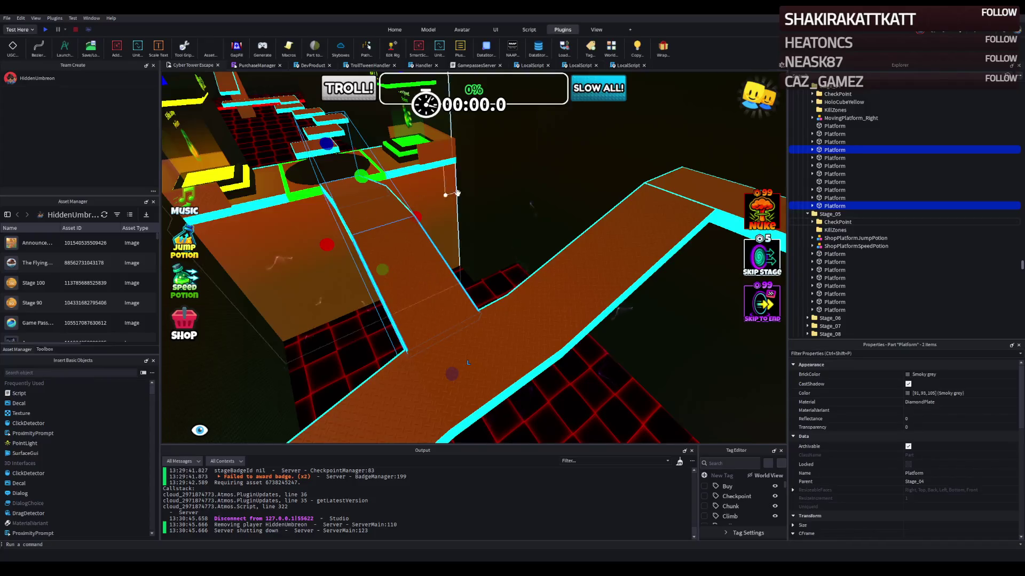
left_click(497, 189)
key("w")
left_click(502, 218)
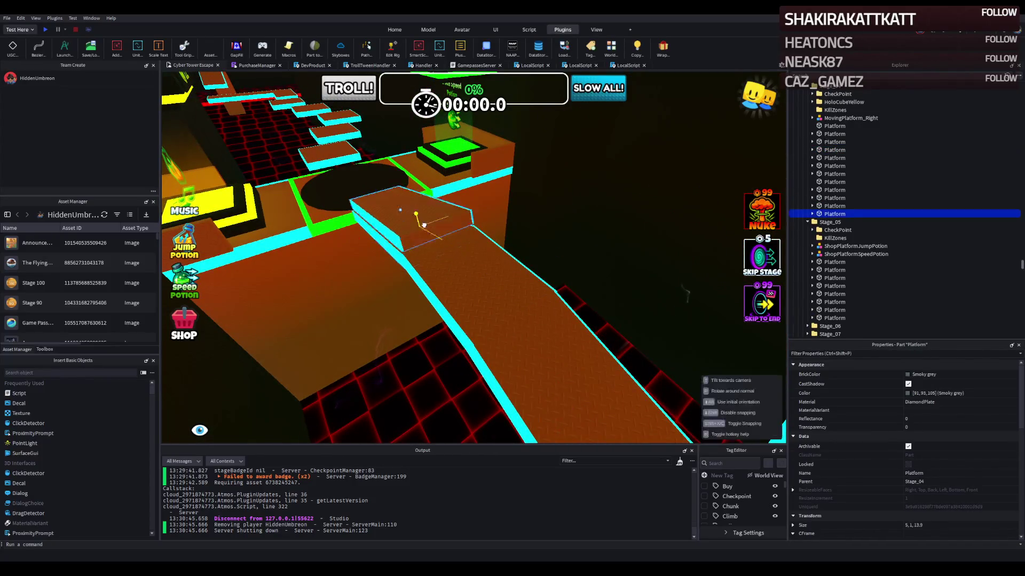
Step: Return to Stage_44 and paste the Platform copy into its KillZones folder
key("s")
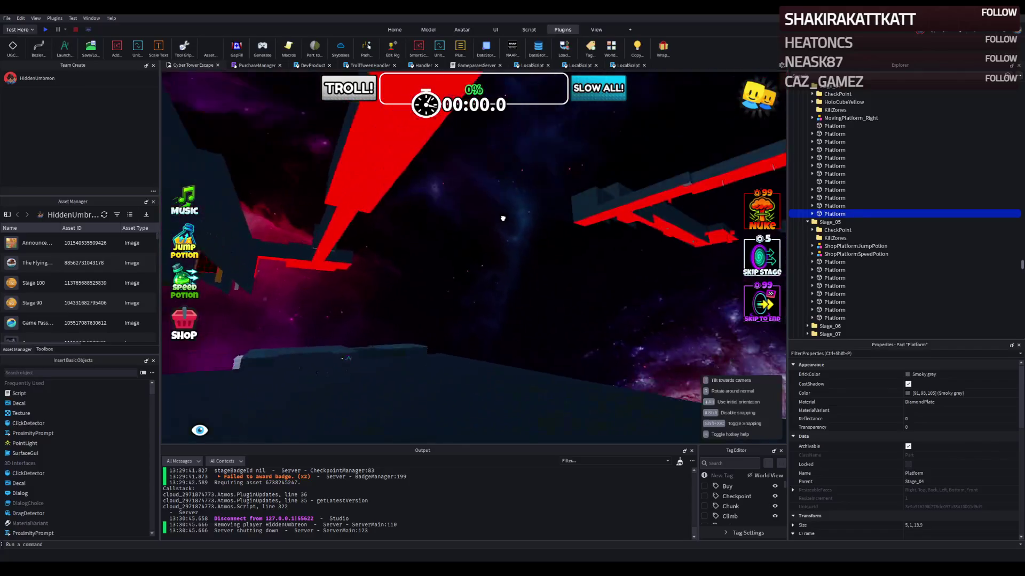
mouse_move(609, 255)
left_mouse_down()
mouse_move(635, 242)
mouse_move(619, 260)
left_mouse_up()
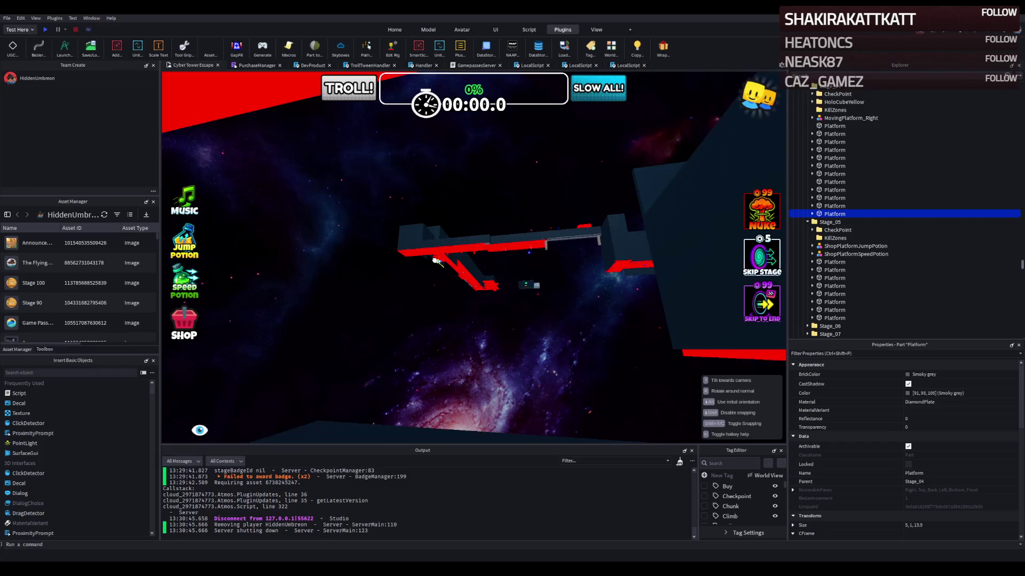
key("w")
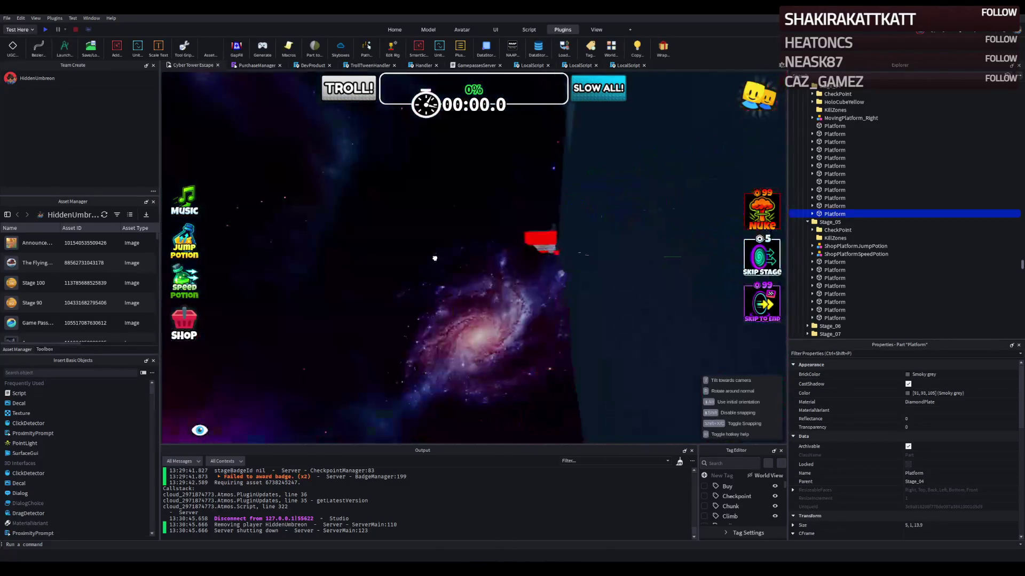
key("s")
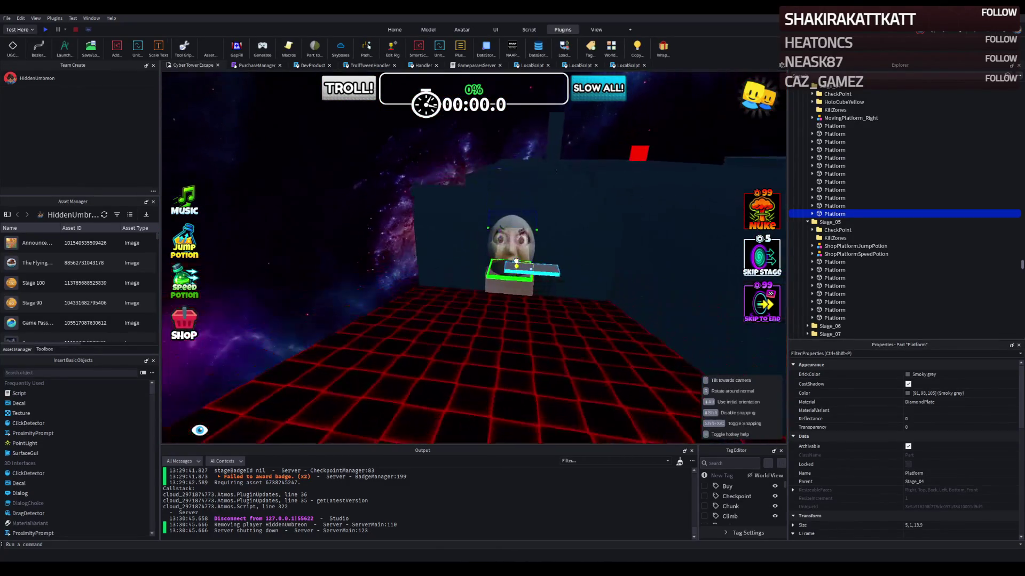
scroll(516, 261, "up", 5)
left_click(640, 347, "ctrl")
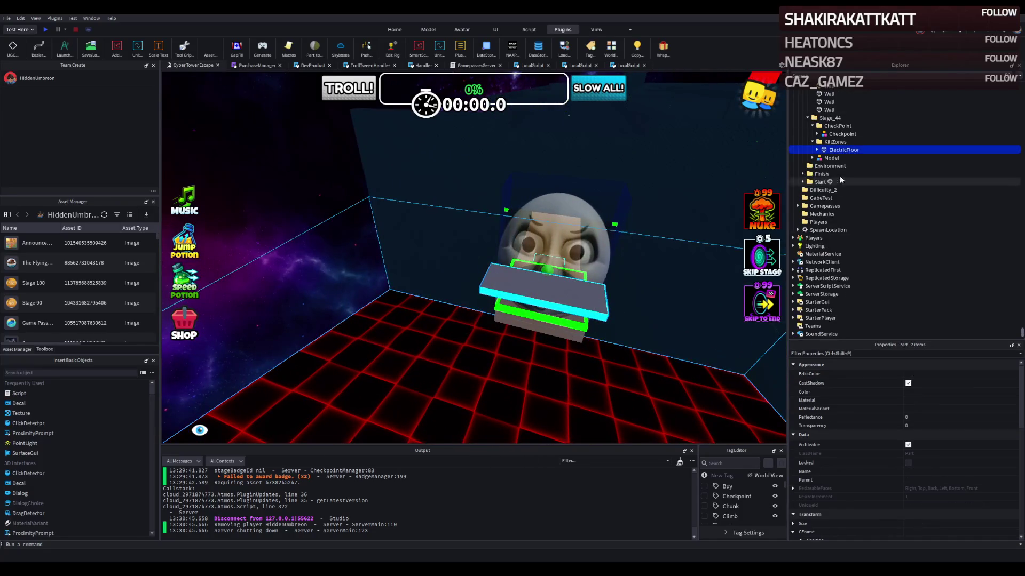
left_click(825, 151)
left_click(825, 159)
key("f")
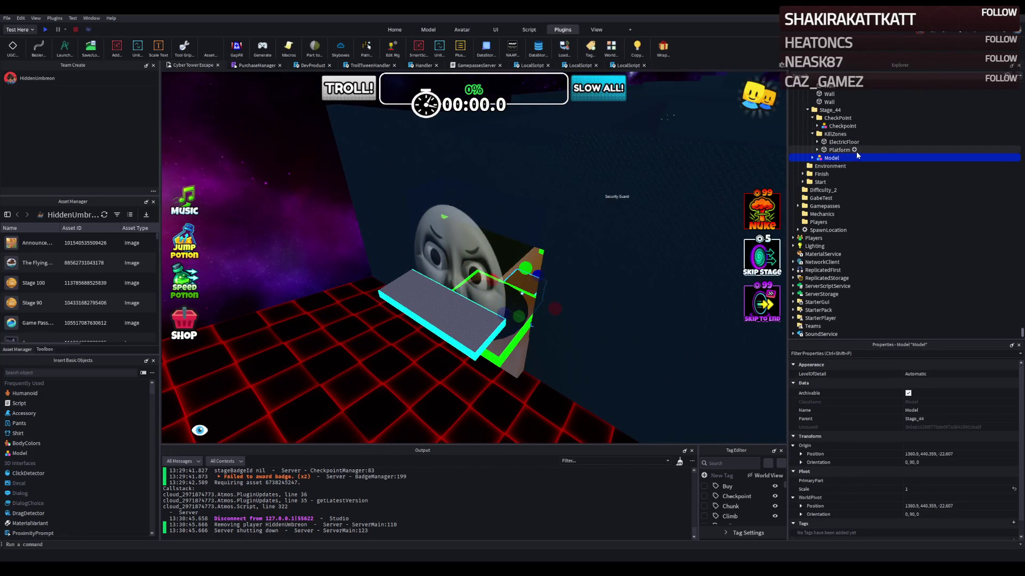
Step: Browse the face model and Stage_43/Stage_44 folders in Explorer, undoing an accidental deletion
key("Delete")
key("ctrl+z")
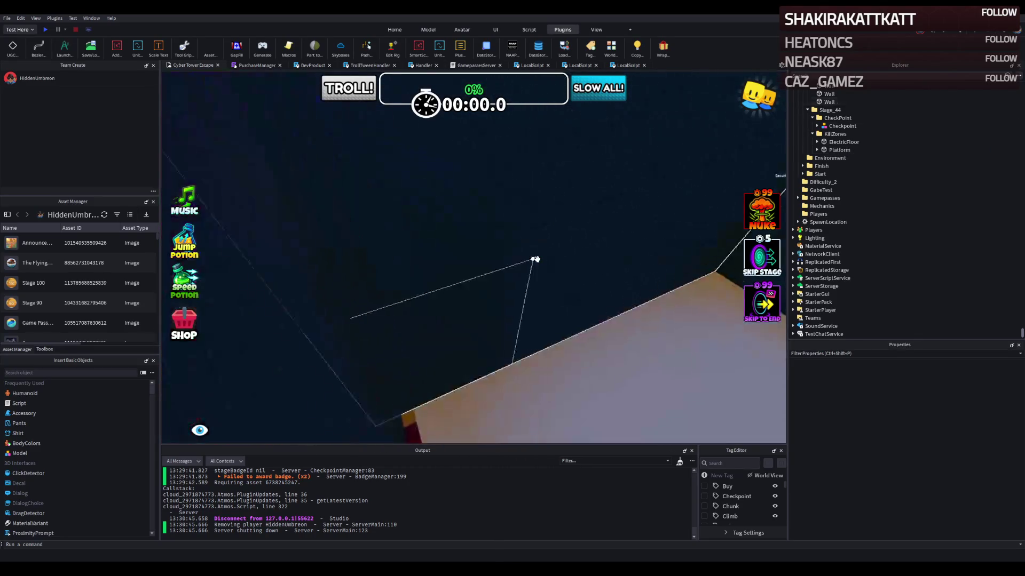
left_click(812, 158)
scroll(854, 214, "down", 5)
left_click(830, 143)
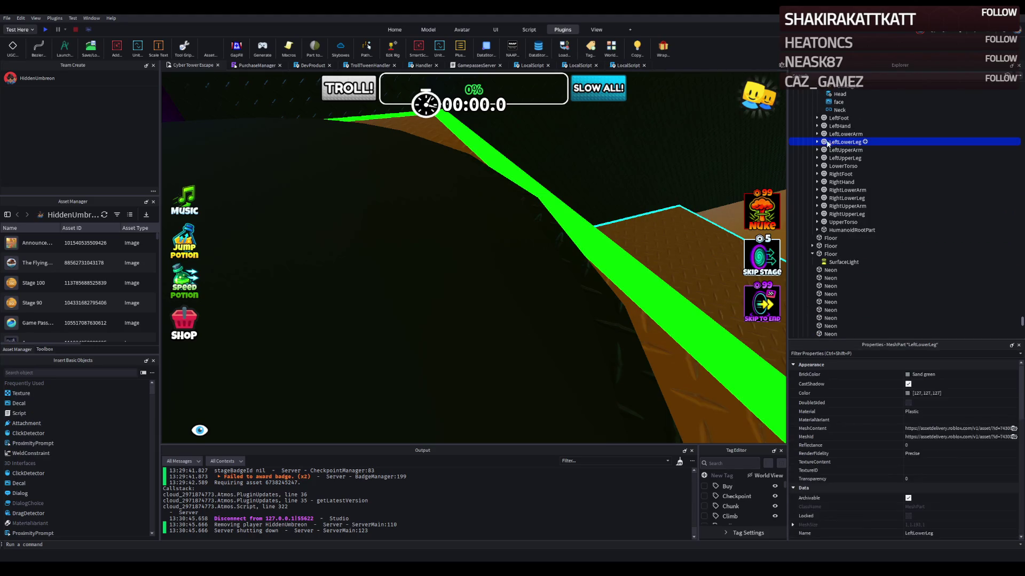
left_click(834, 125)
key("ctrl+z")
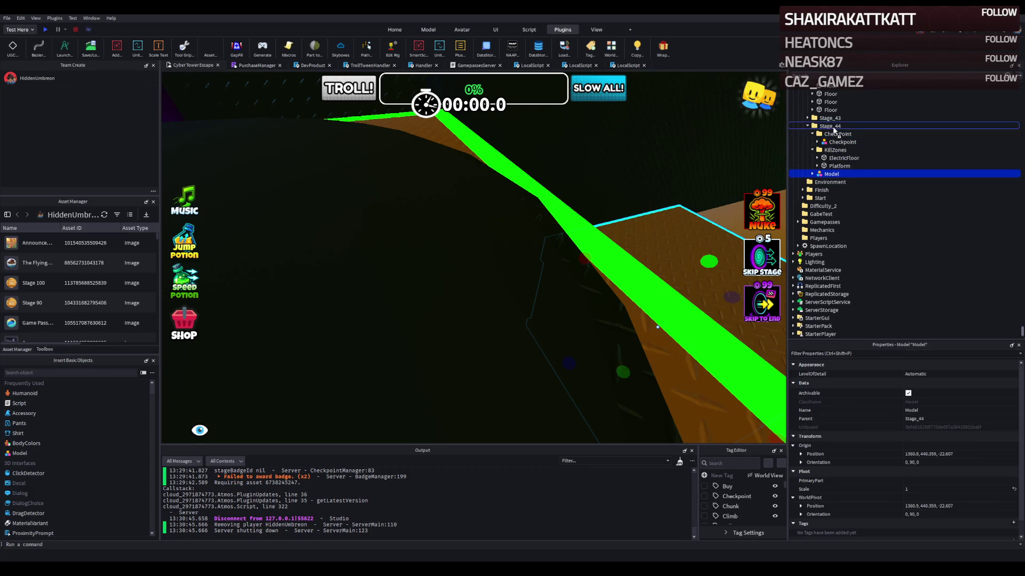
left_click(827, 120)
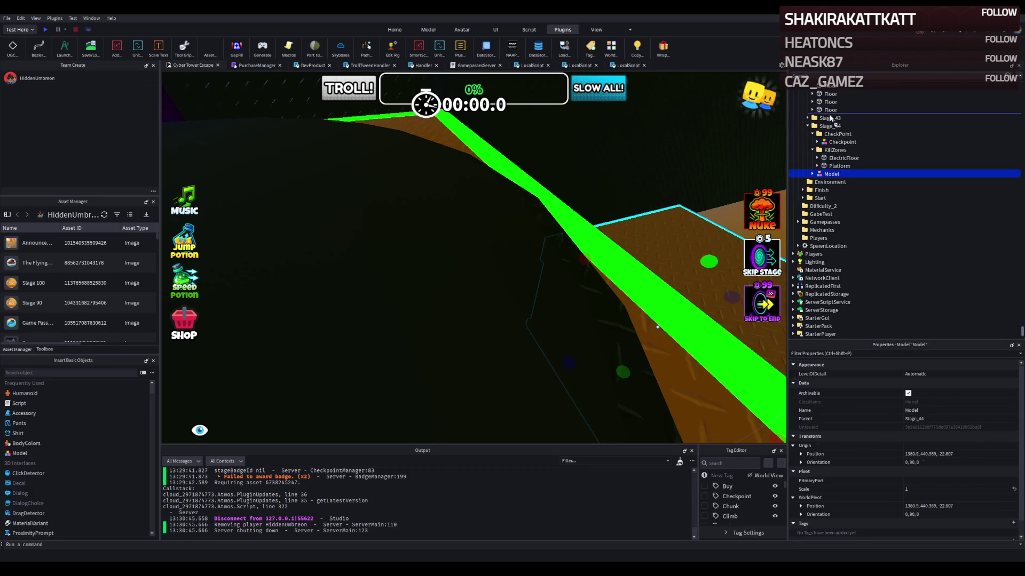
left_click(830, 134)
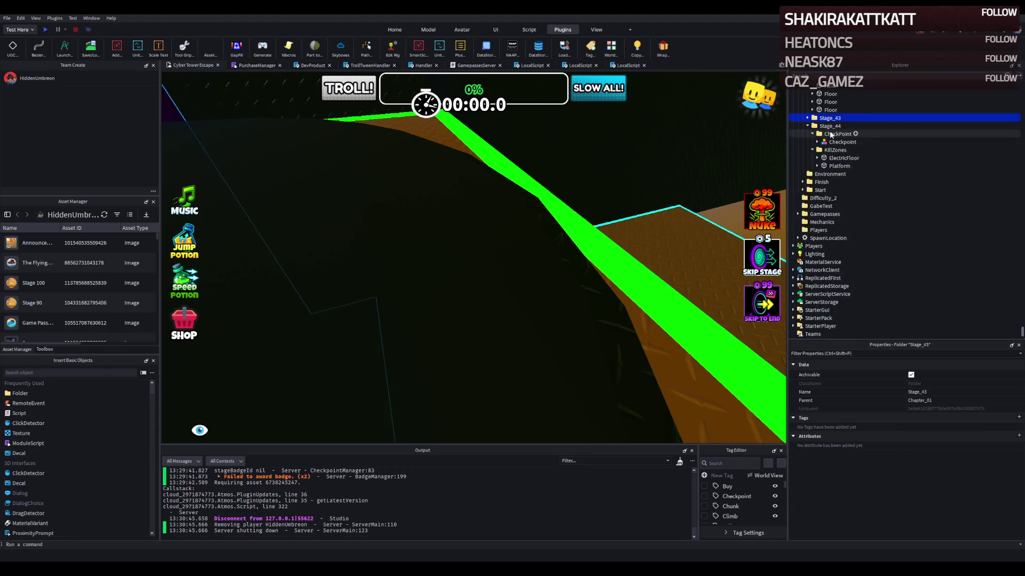
key("f")
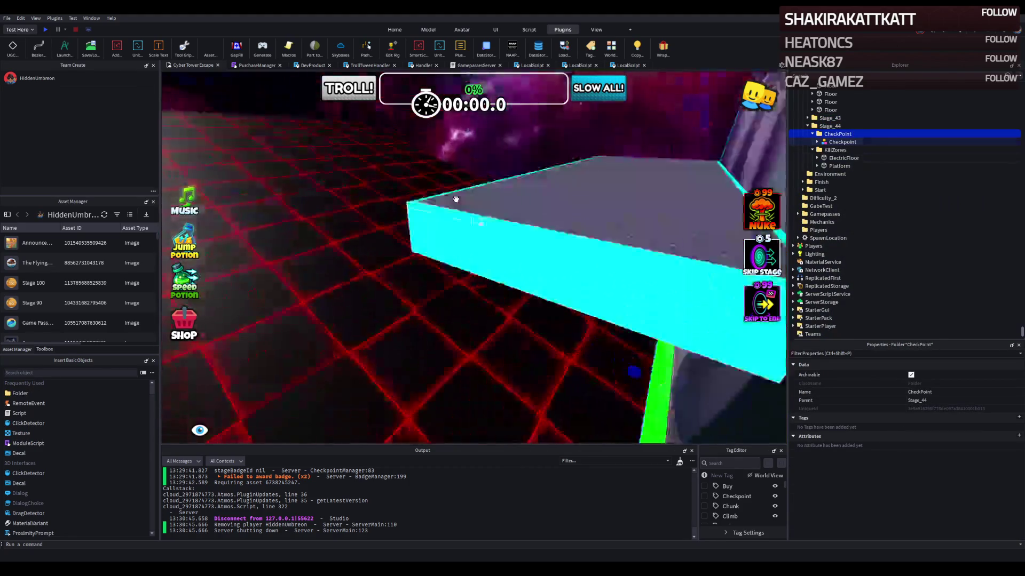
Step: Delete the Platform's three cyan Wrap trims and drag it from KillZones into Stage_44
left_click(449, 216)
left_click(450, 216)
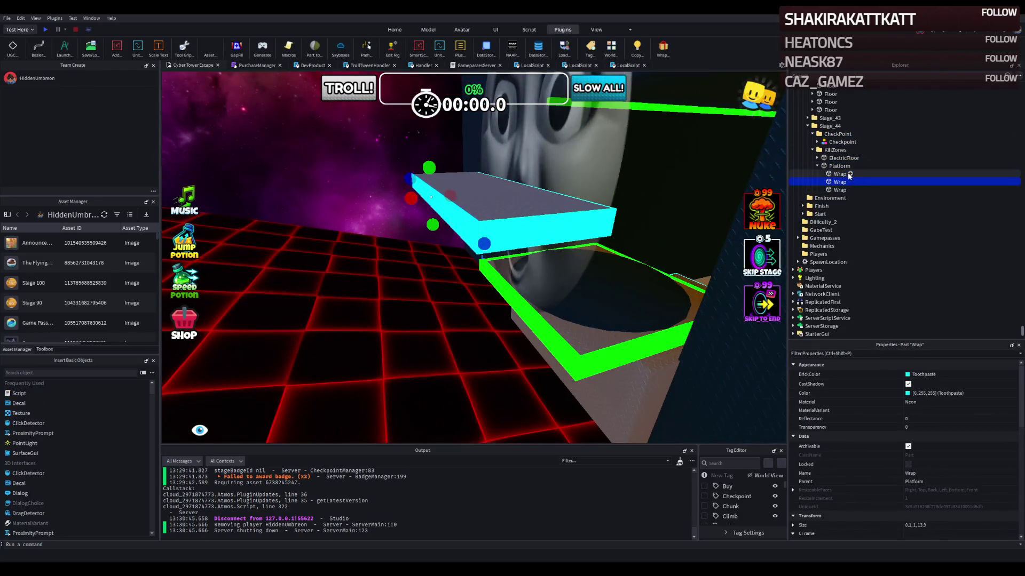
left_click(839, 174)
left_click(833, 191, "shift")
key("Delete")
left_click(816, 165)
left_click_drag(831, 163, 812, 127)
Step: Lower the Platform beside the green-rimmed block and slide it out over the red grid floor
key("w")
key("q")
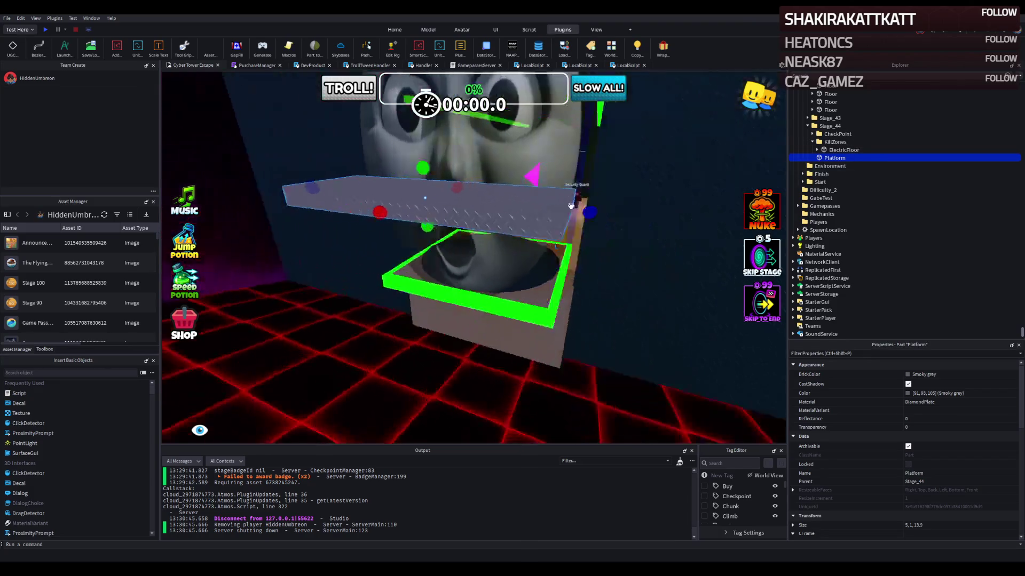
mouse_move(608, 208)
left_mouse_down()
mouse_move(587, 299)
mouse_move(596, 304)
left_mouse_up()
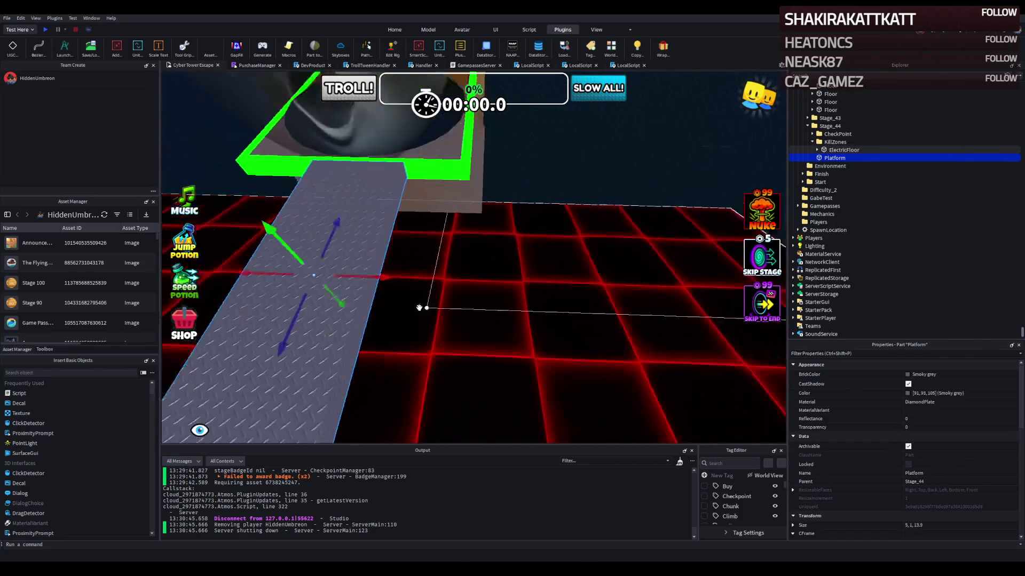
mouse_move(437, 275)
left_mouse_down()
mouse_move(504, 273)
mouse_move(407, 273)
mouse_move(439, 289)
left_mouse_up()
key("d")
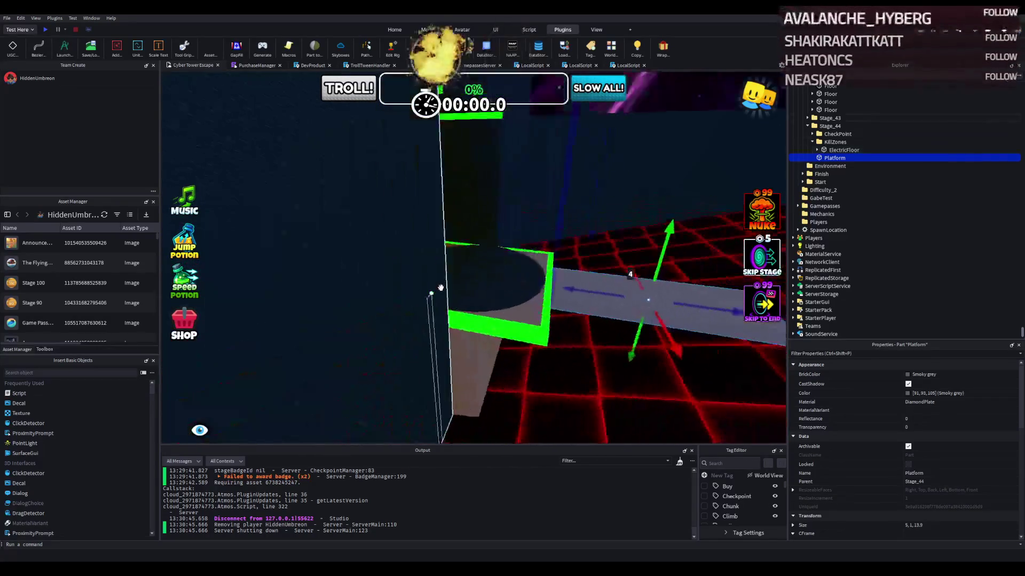
key("d")
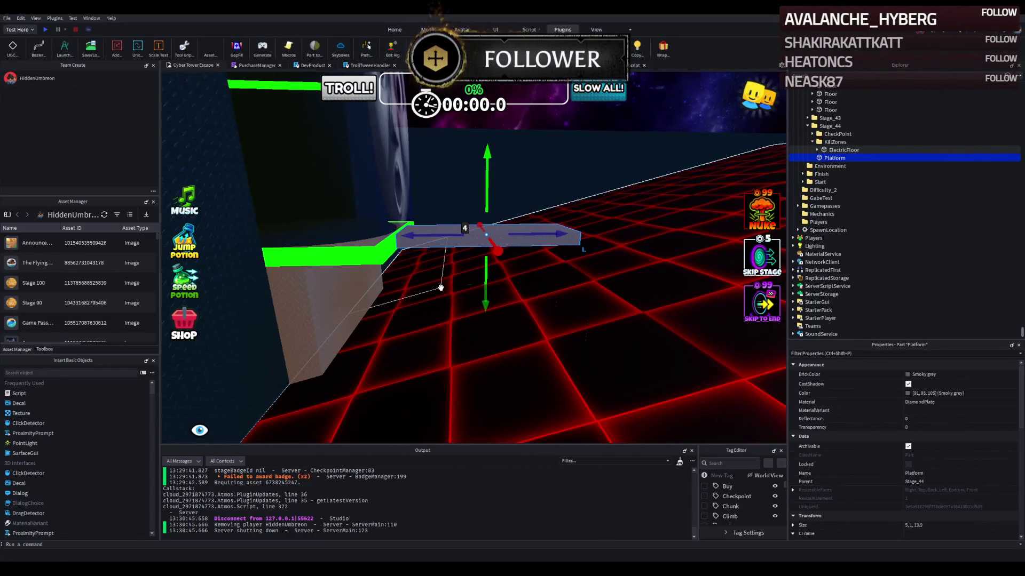
key("d")
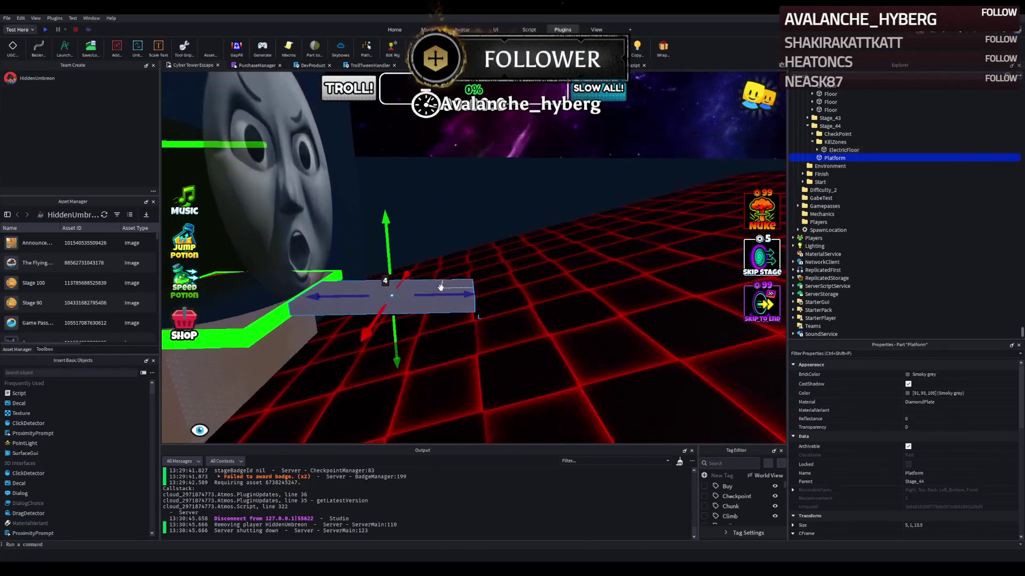
key("d")
key("e")
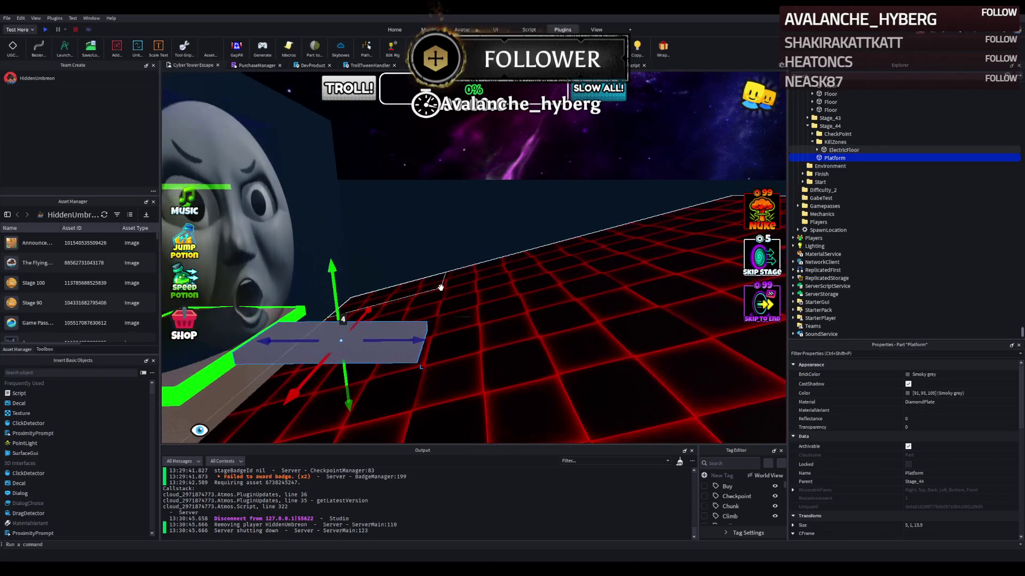
key("a")
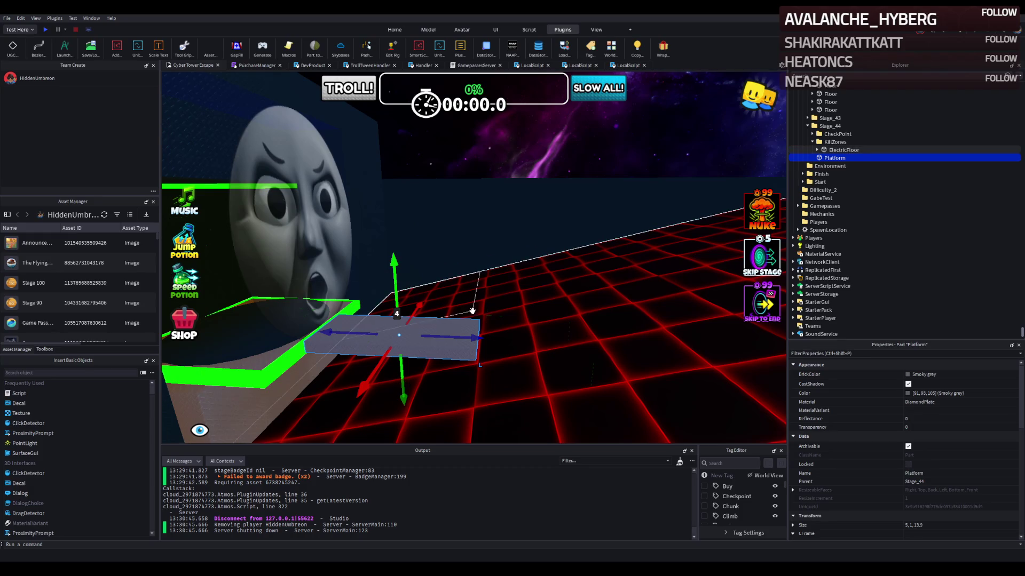
scroll(475, 304, "up", 5)
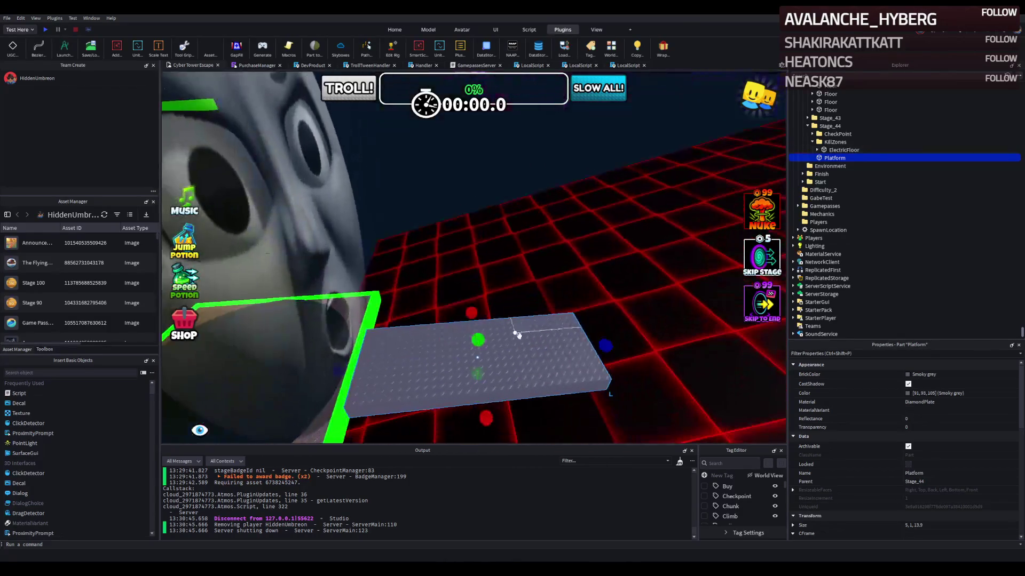
Step: Scale the Platform's length down from 13.9 so its size reads 5, 1, 8
key("ctrl+3")
left_click_drag(600, 344, 556, 351)
key("s")
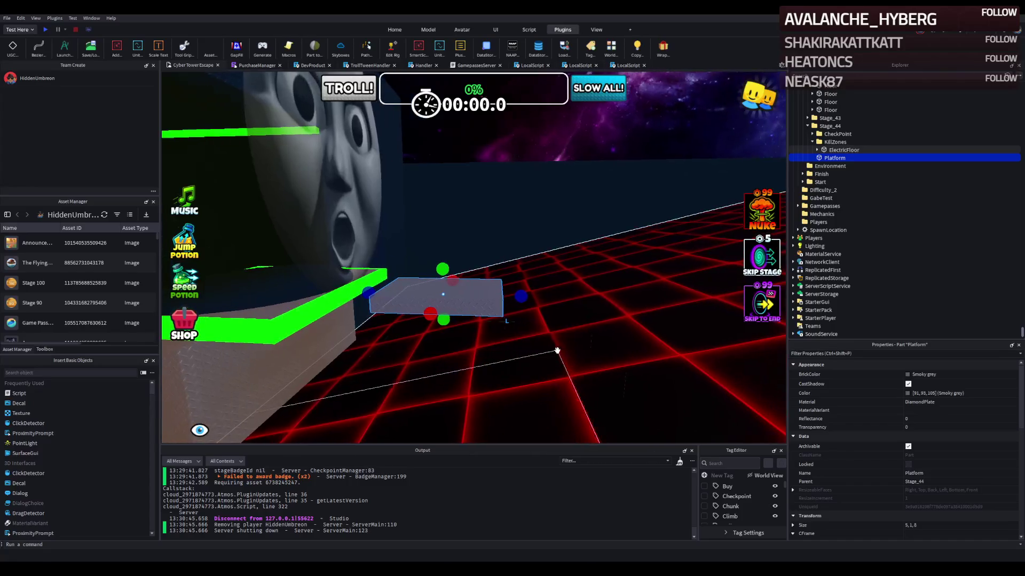
key("d")
key("e")
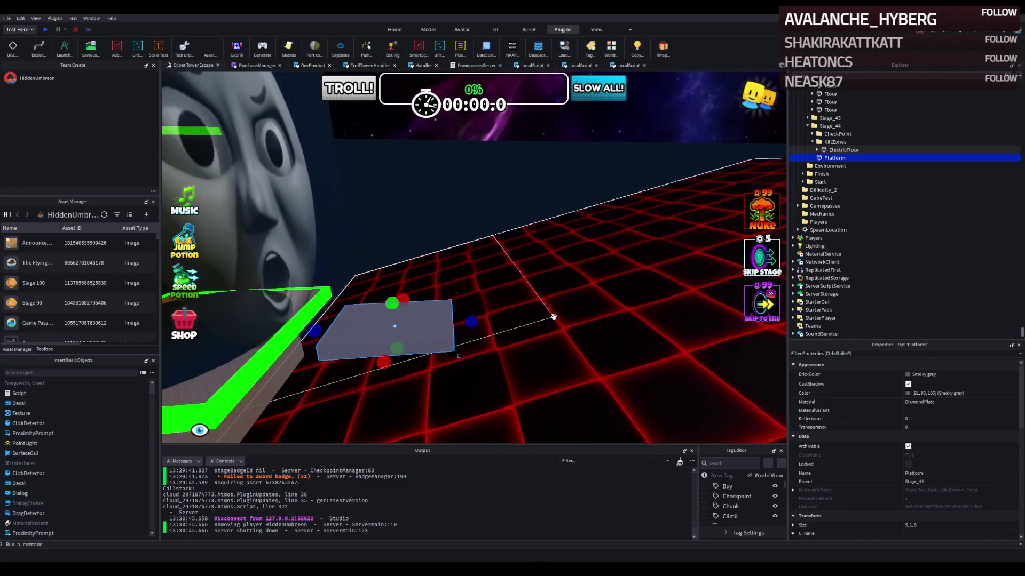
key("a")
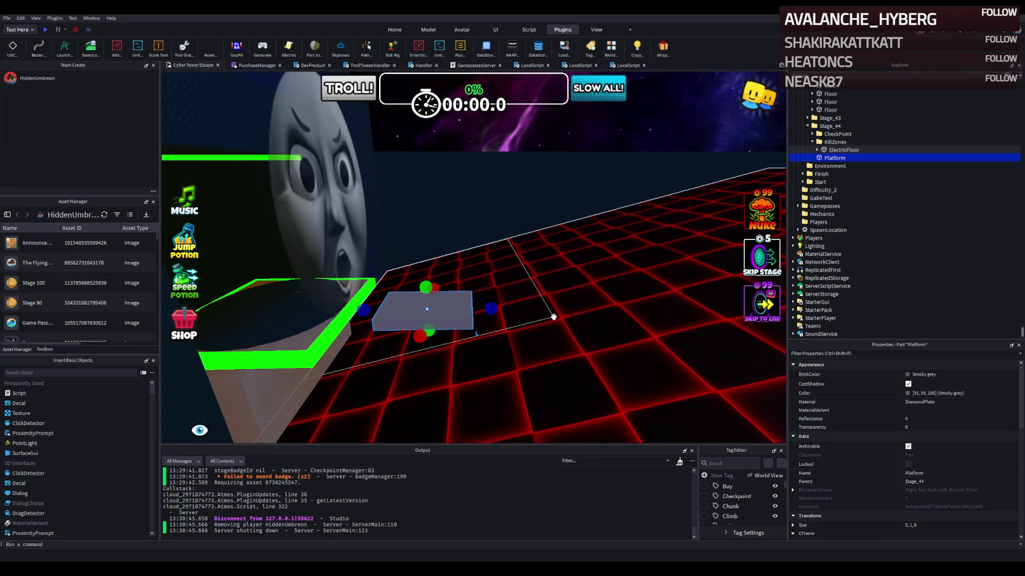
key("f")
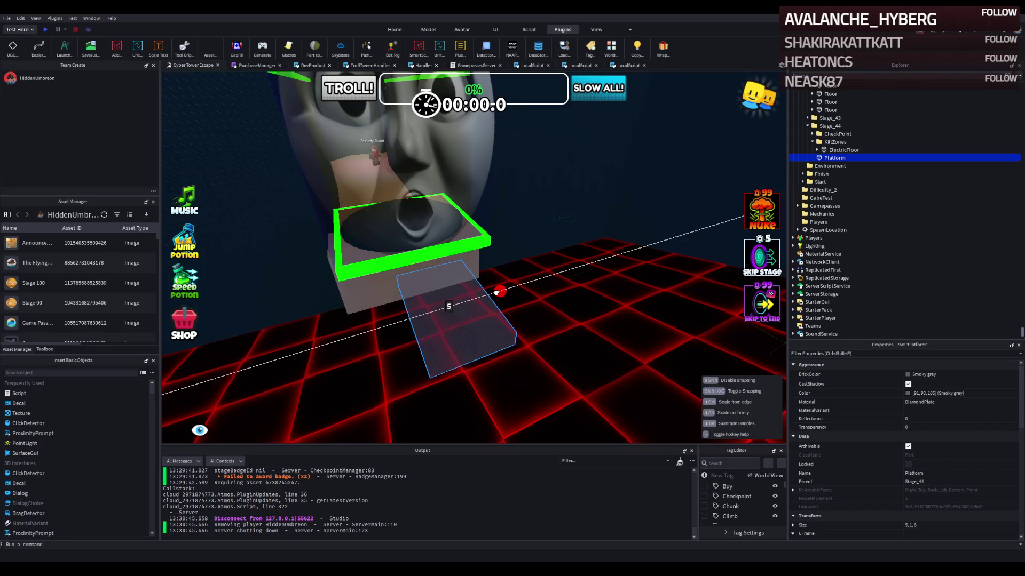
key("d")
key("d")
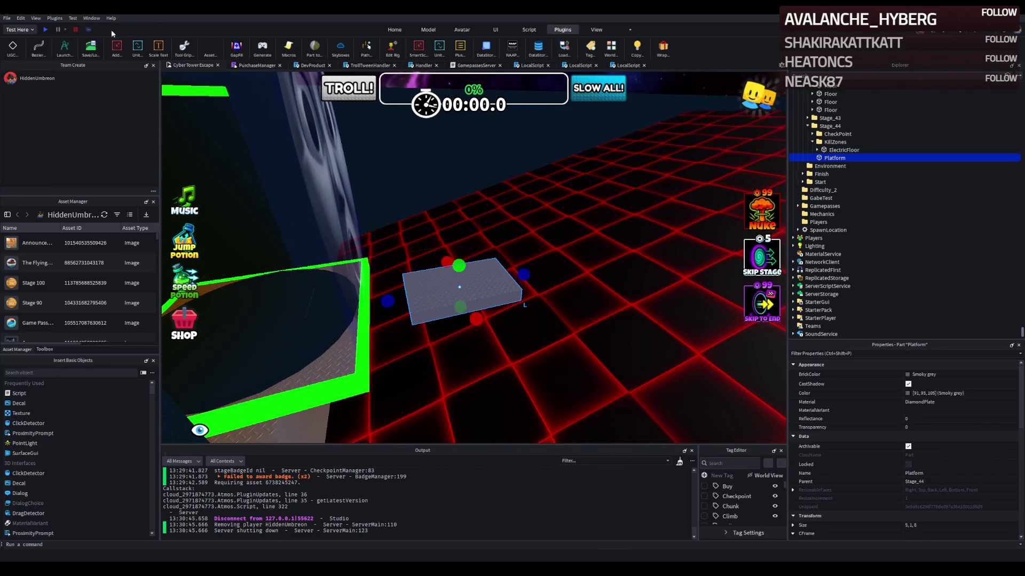
left_click(61, 48)
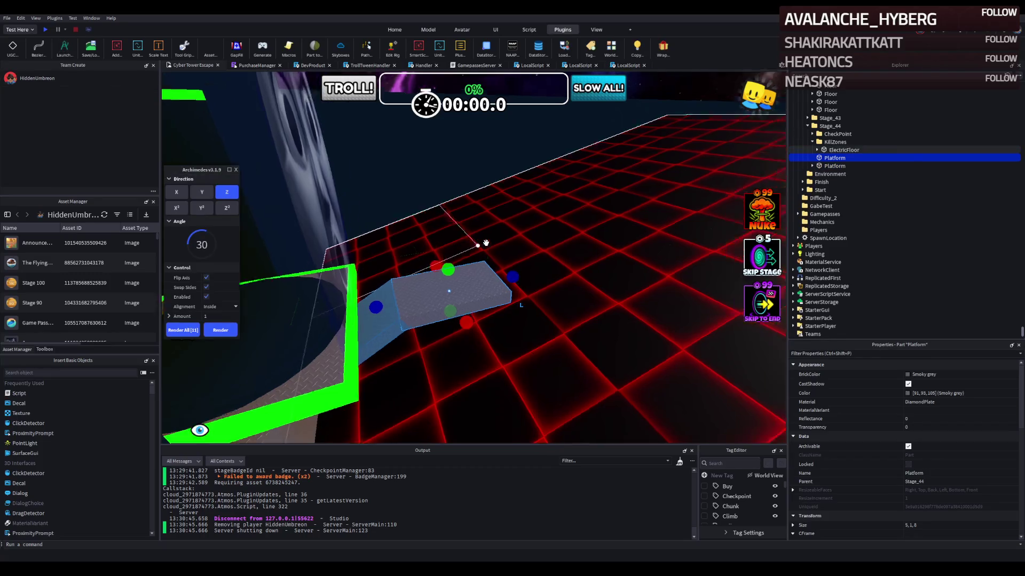
Step: Flip the angle and render four more Archimedes walkway segments, one angled then straight ones
left_click(206, 287)
key("d")
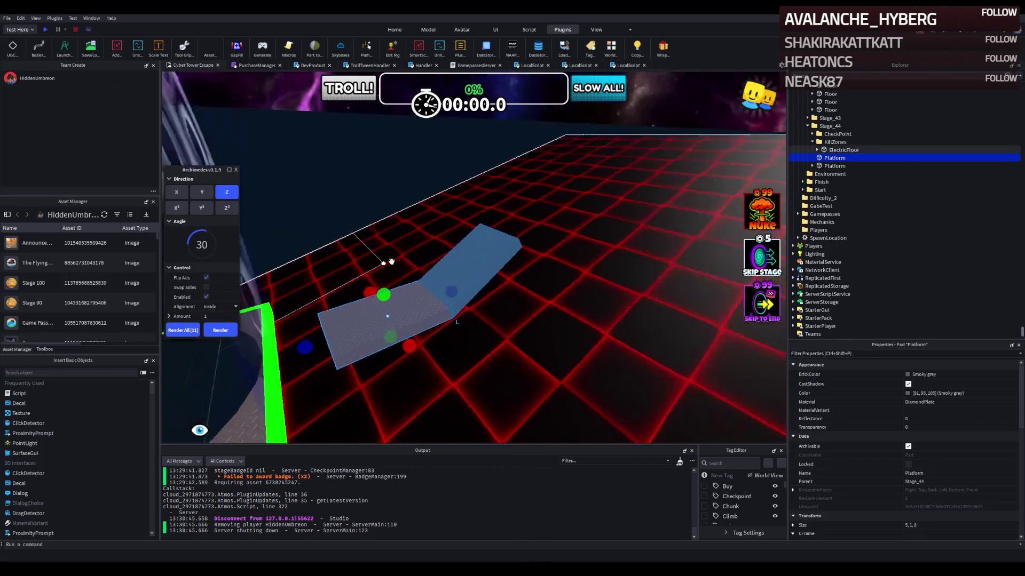
key("a")
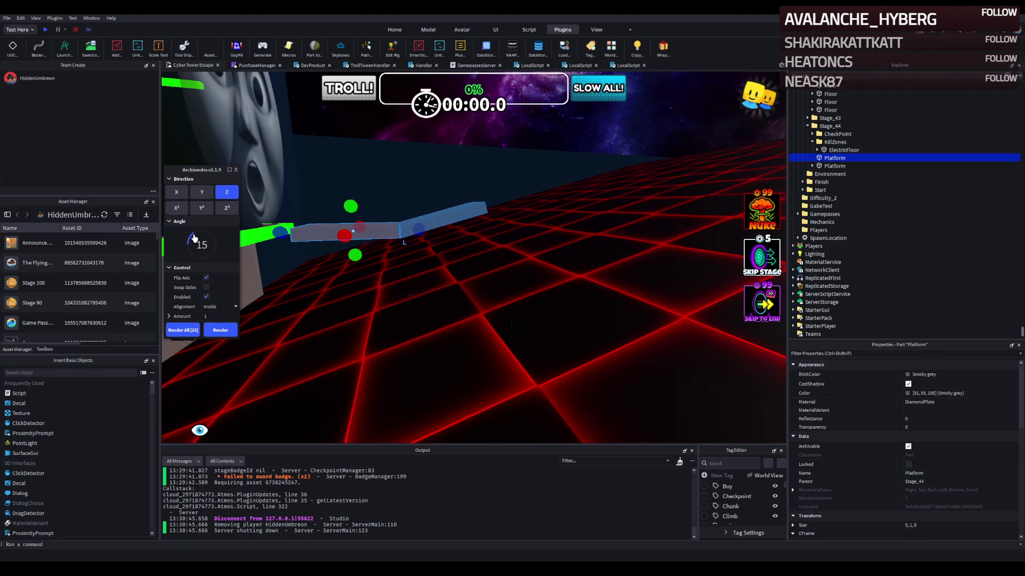
key("f")
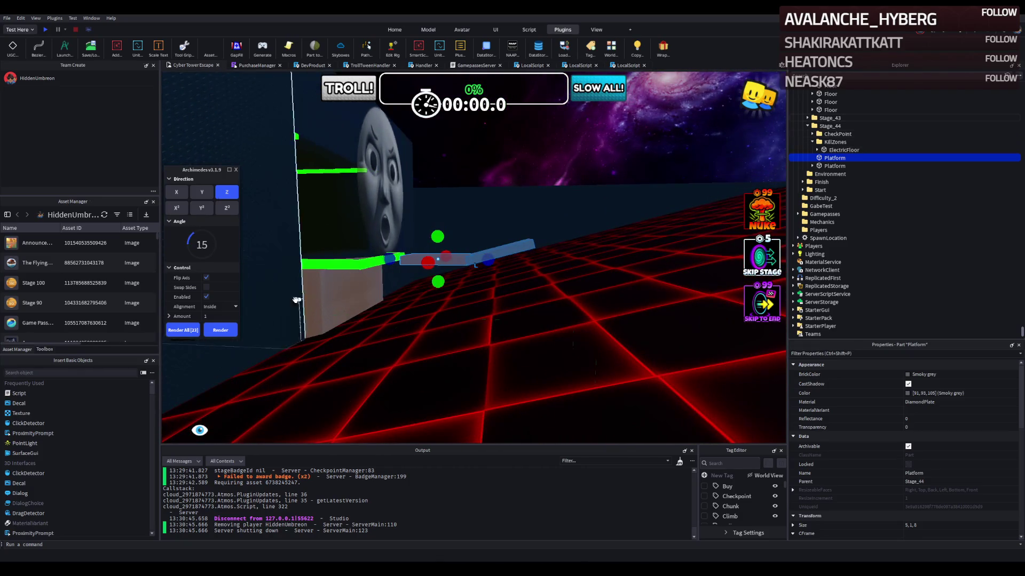
left_click(220, 330)
type("0")
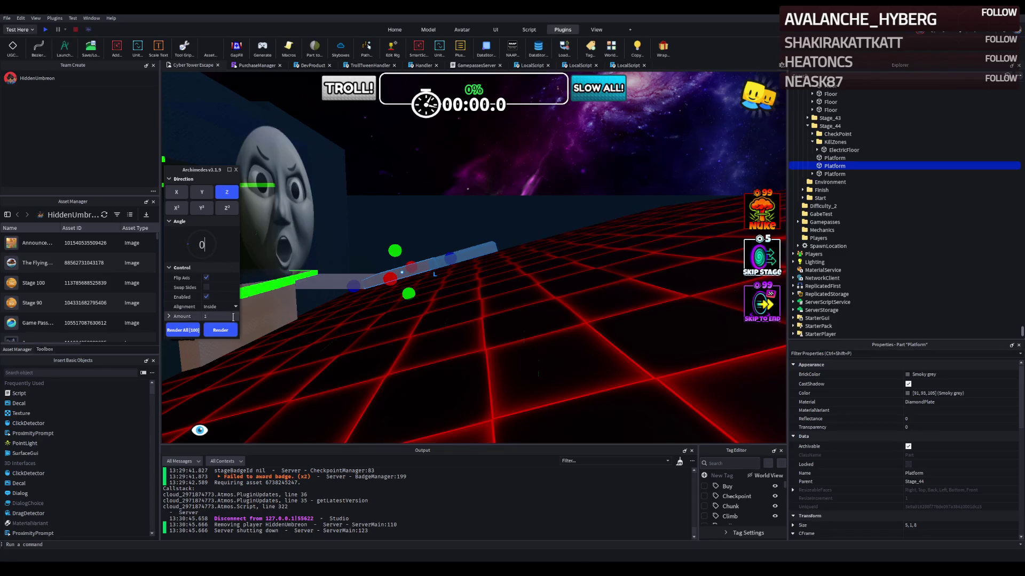
left_click(221, 331)
left_click(221, 331)
left_click(221, 331)
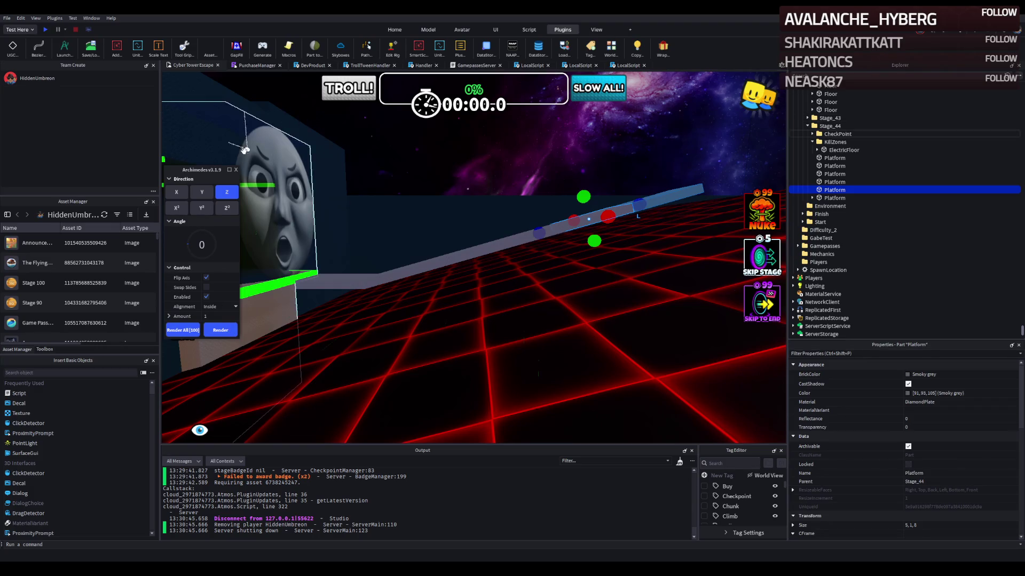
Step: Close the Archimedes plugin and stretch the second walkway platform longer with the blue handle
left_click(236, 169)
scroll(347, 181, "up", 5)
scroll(347, 180, "down", 5)
left_click(426, 310)
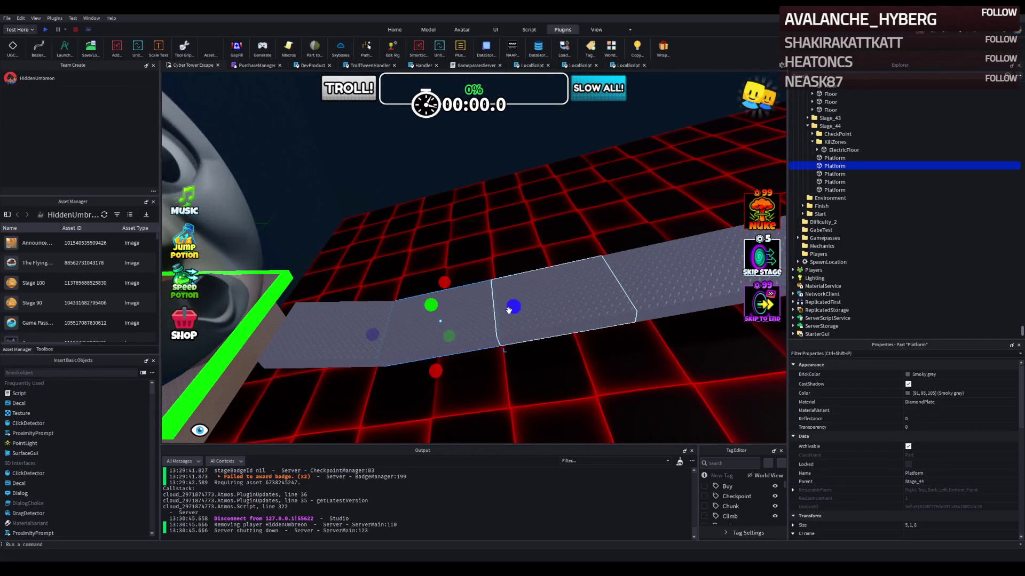
left_click_drag(513, 307, 514, 308)
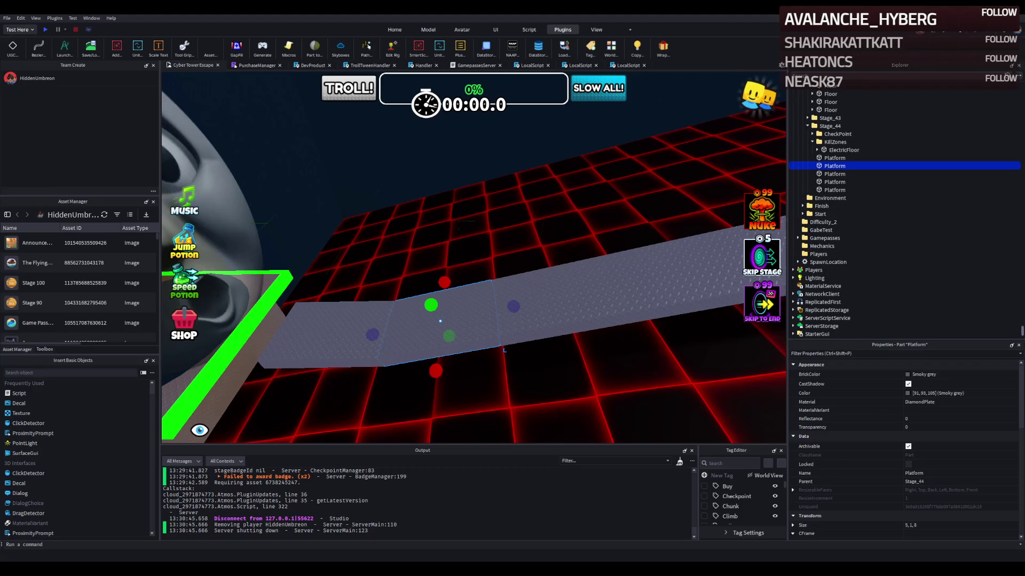
right_click(338, 283)
right_click(338, 282)
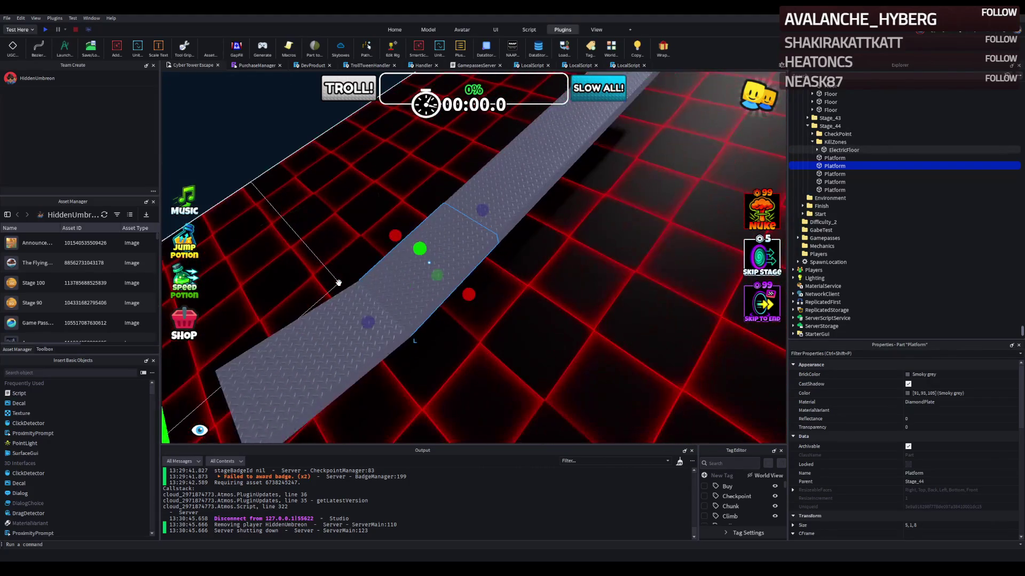
right_click(338, 283)
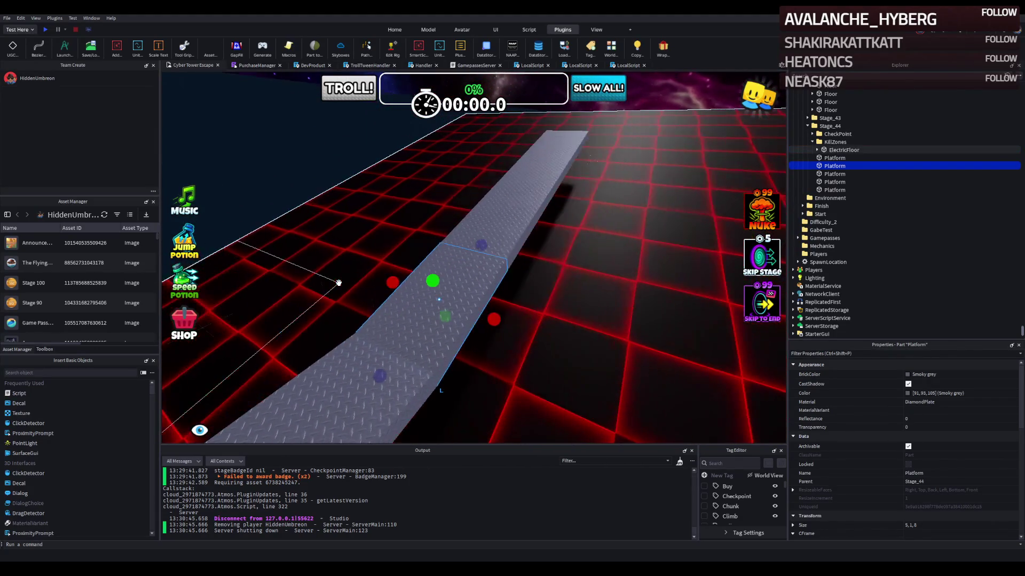
right_click(338, 283)
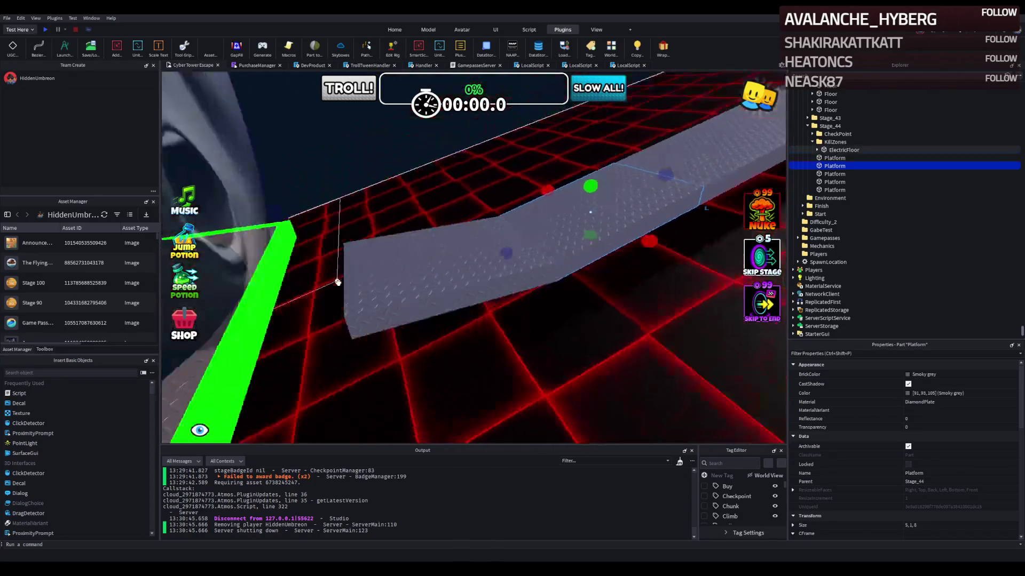
right_click(338, 283)
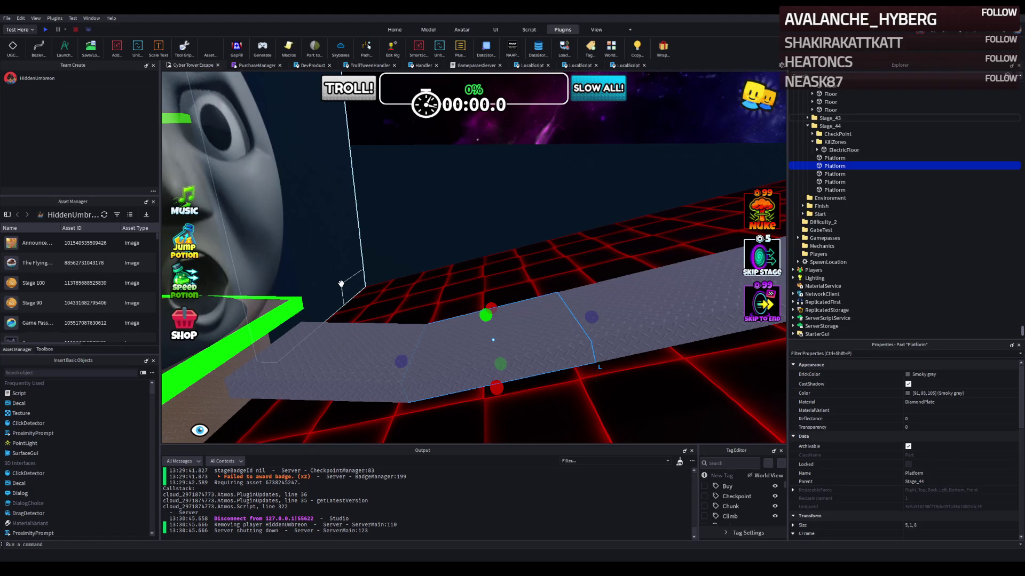
key("w")
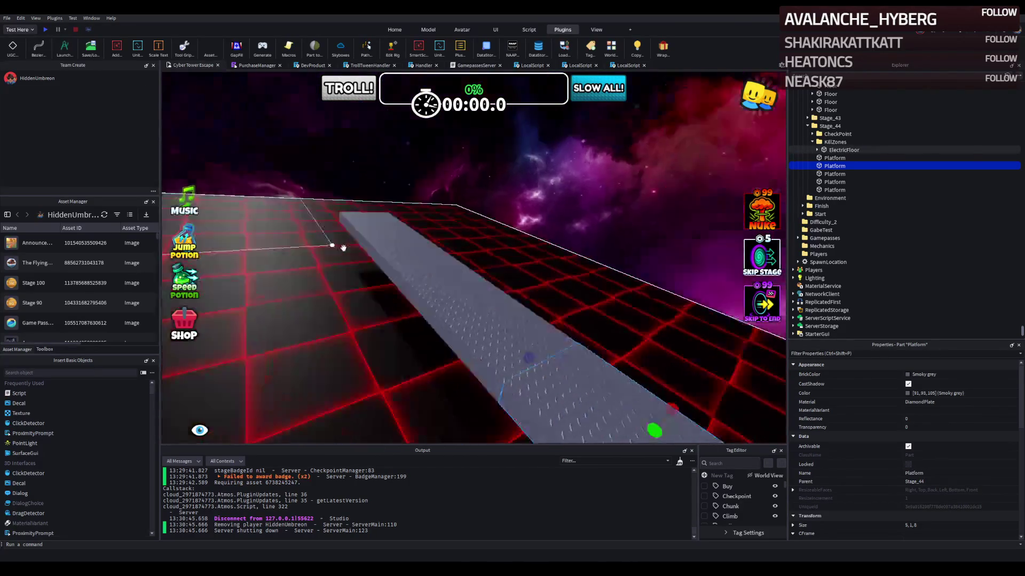
key("w")
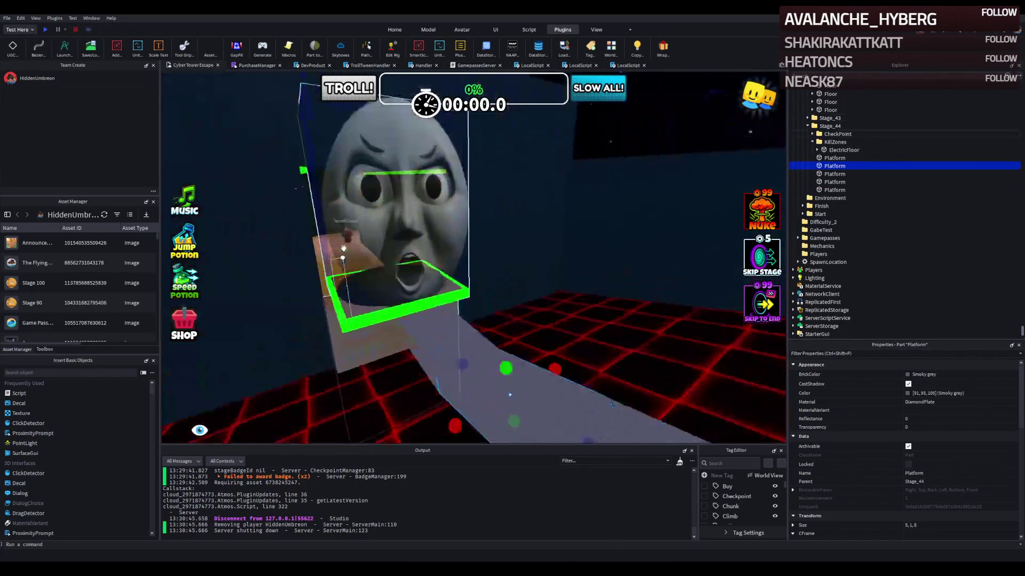
key("w")
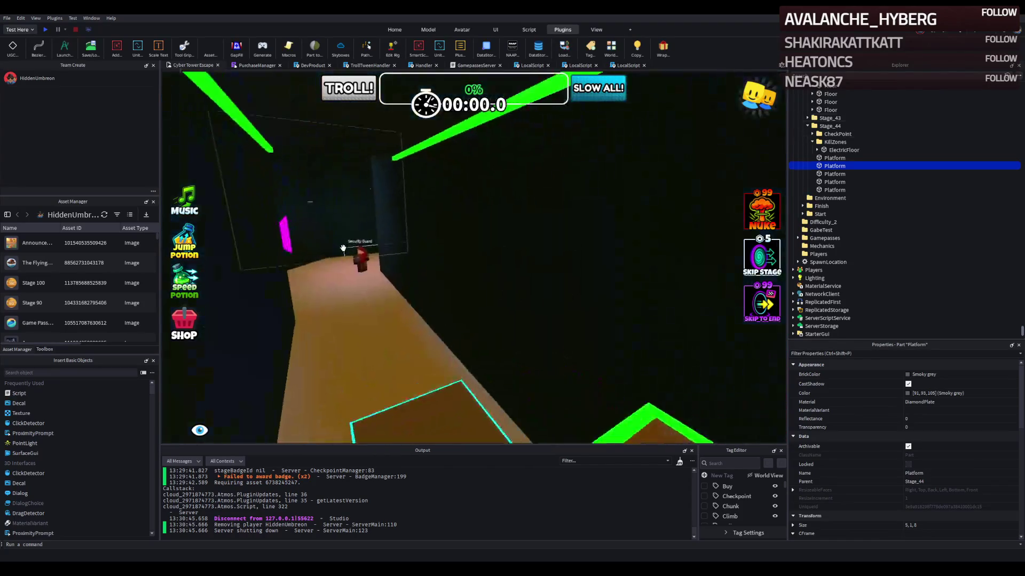
key("w")
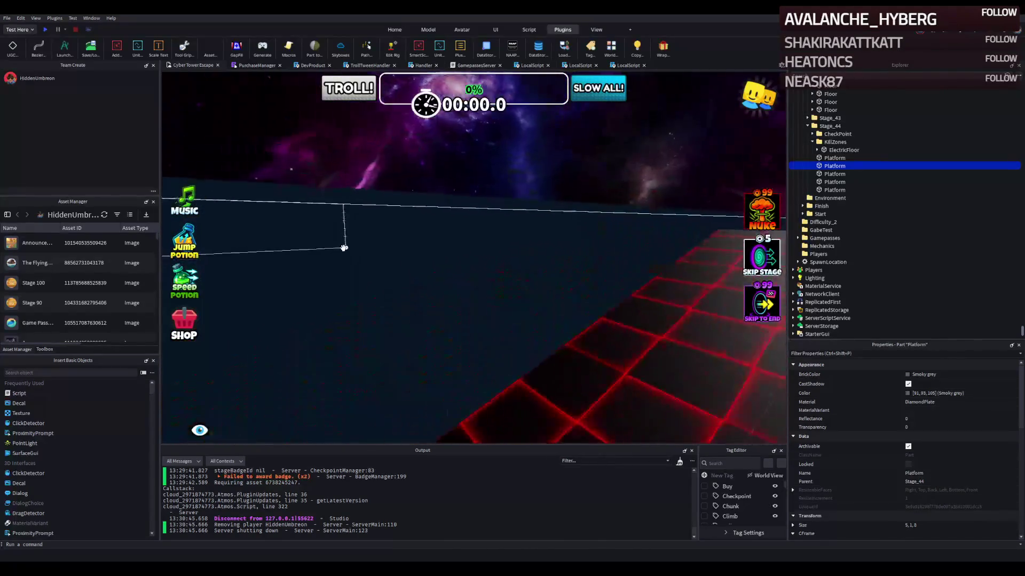
key("s")
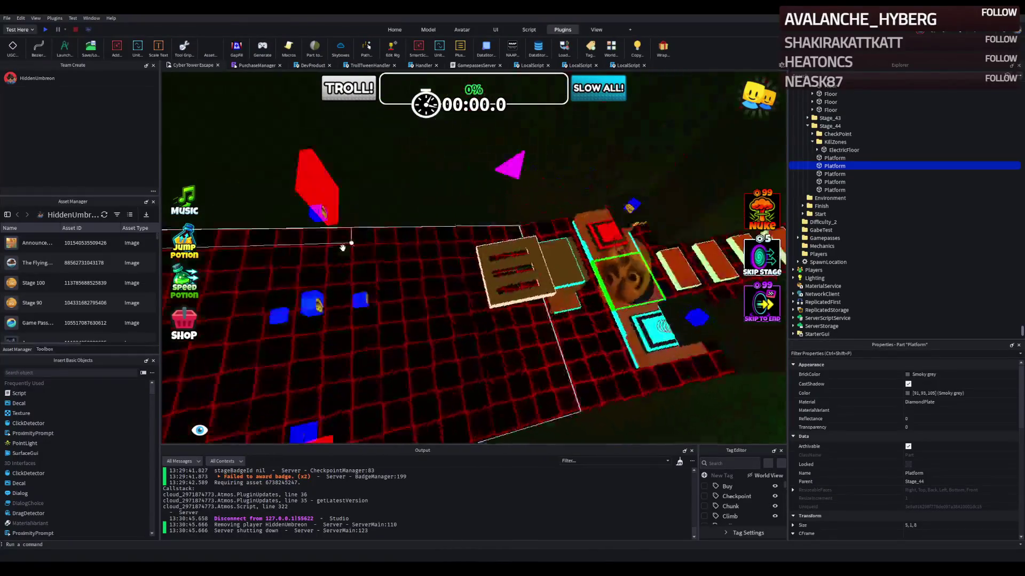
Step: Shift the red moving platform and make its TestSurface smoky grey DiamondPlate
left_click(410, 259)
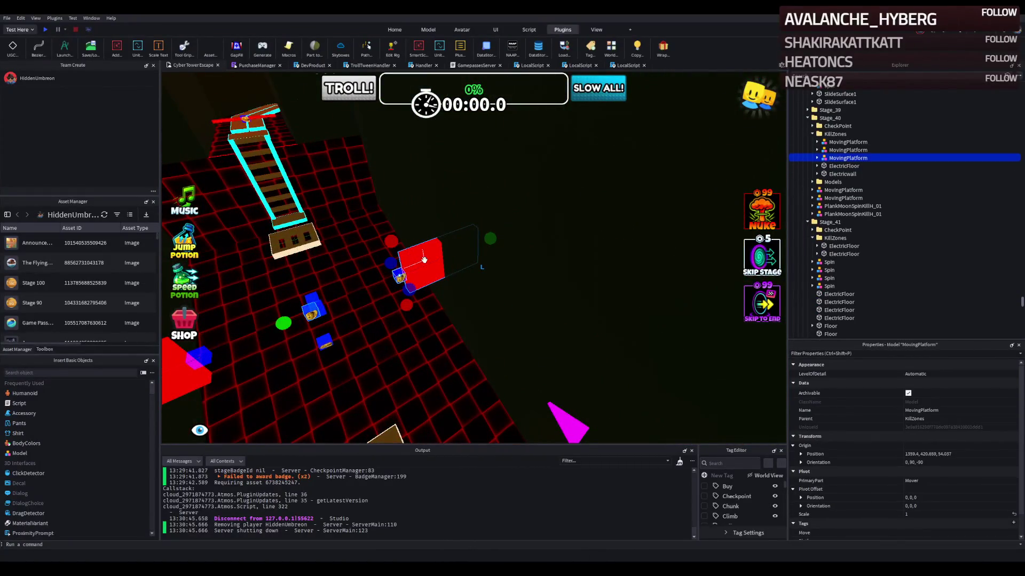
mouse_move(385, 261)
left_mouse_down()
mouse_move(358, 251)
mouse_move(343, 285)
left_mouse_up()
left_click(343, 285)
scroll(745, 485, "down", 3)
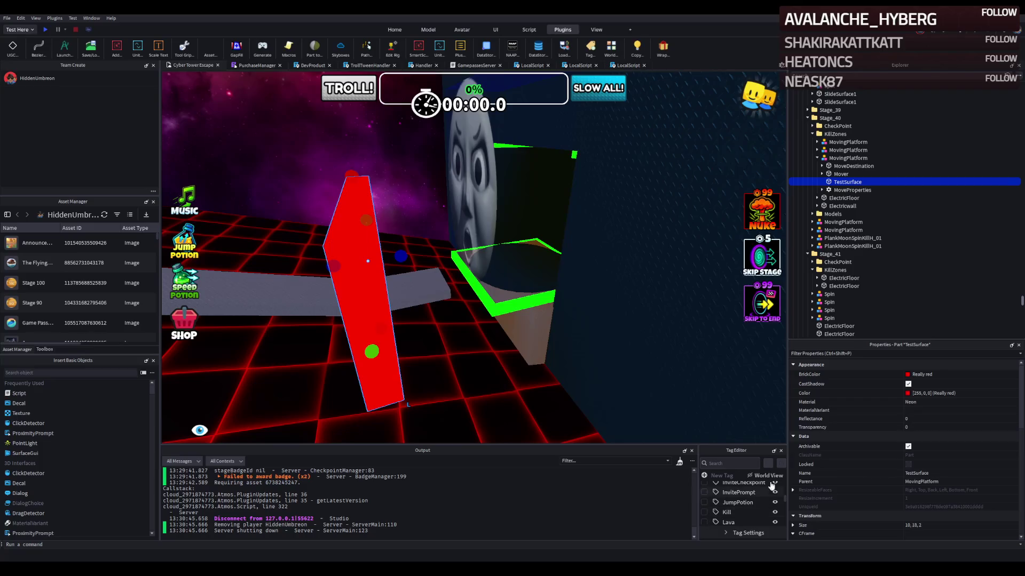
left_click(907, 374)
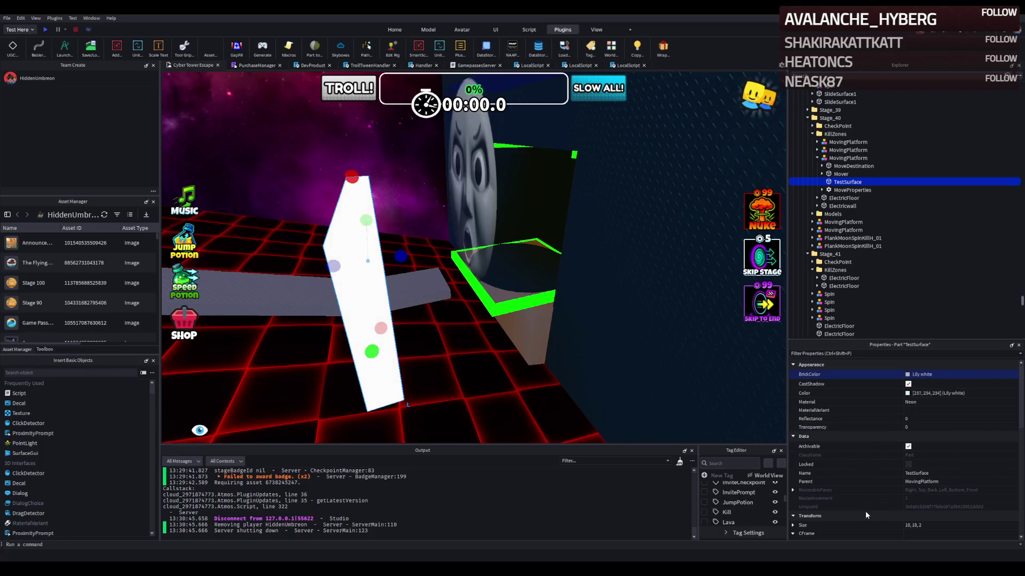
left_click(930, 403)
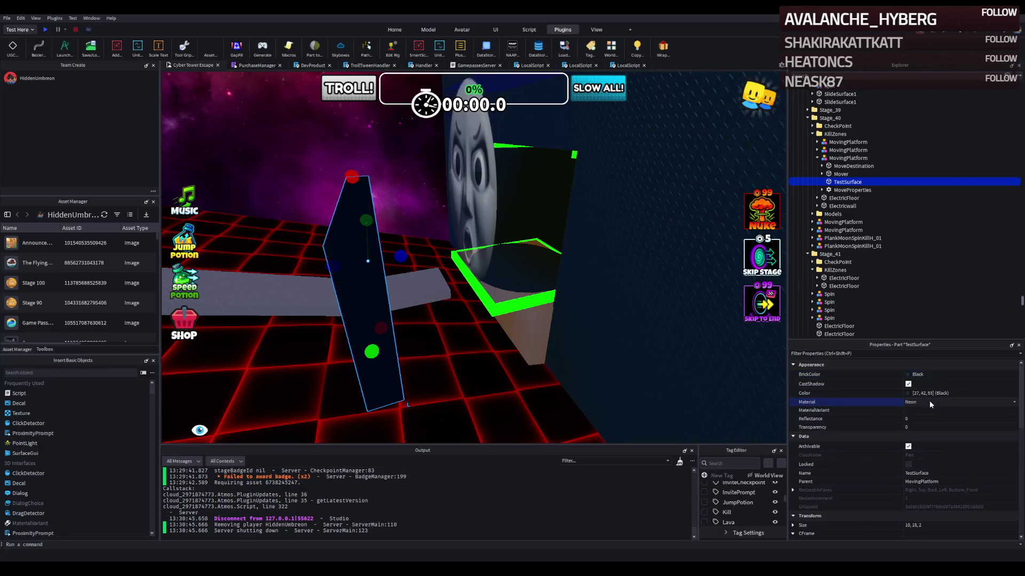
left_click(930, 404)
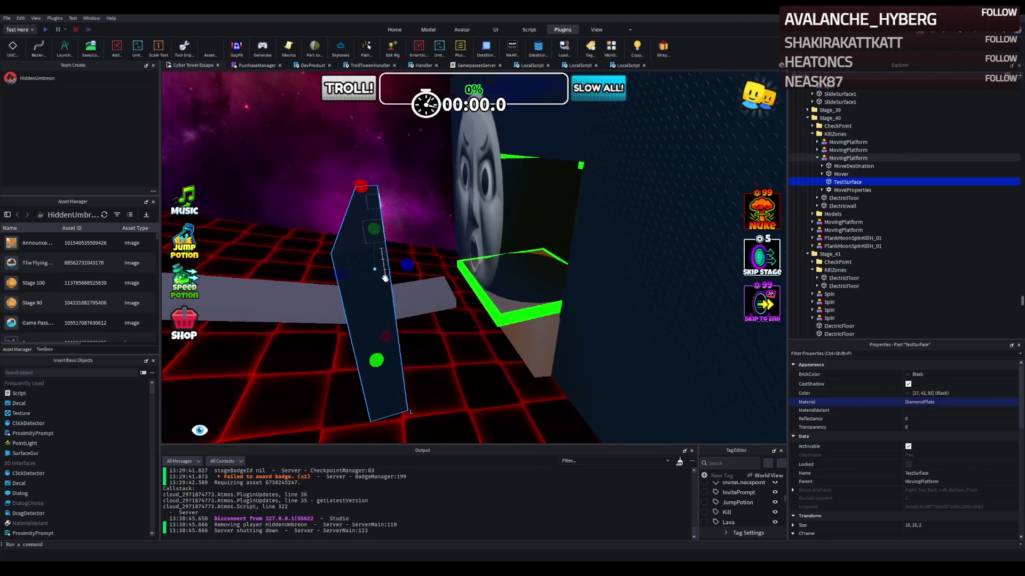
left_click(907, 375)
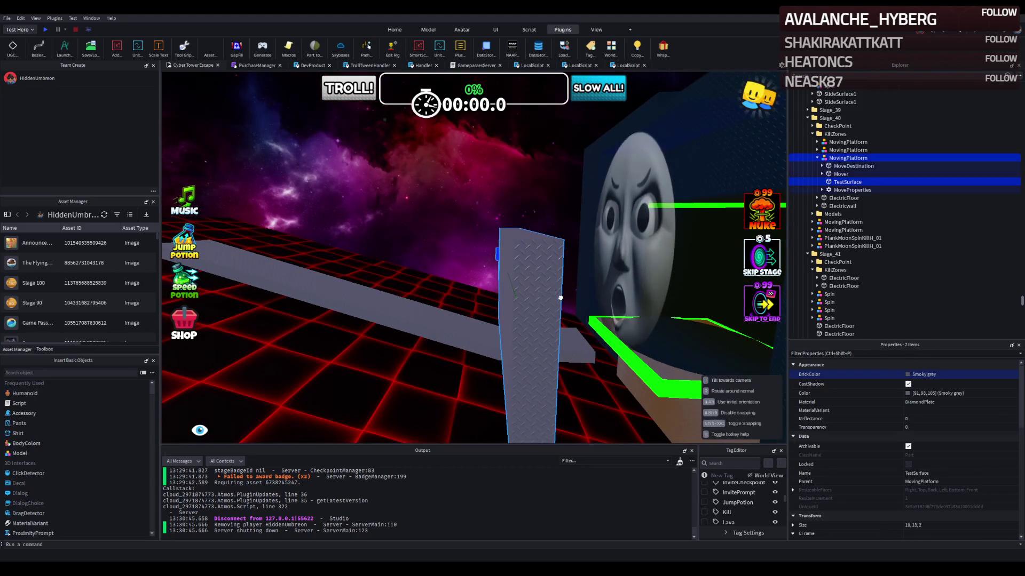
Step: Make the TestSurface thicker and narrow it to about 4 studs wide
left_click(578, 300, "ctrl")
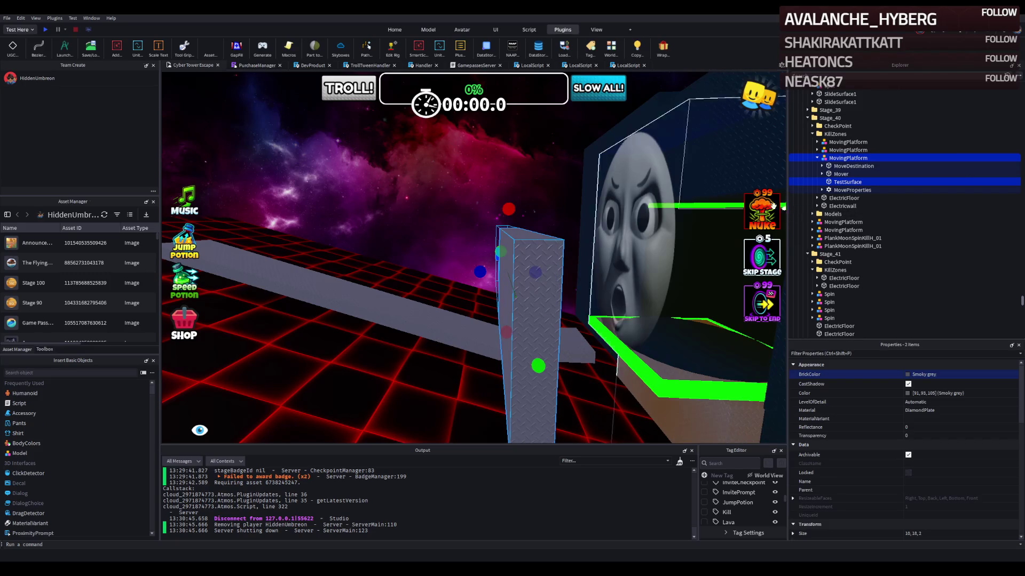
left_click(531, 320, "ctrl")
left_click_drag(483, 297, 469, 299)
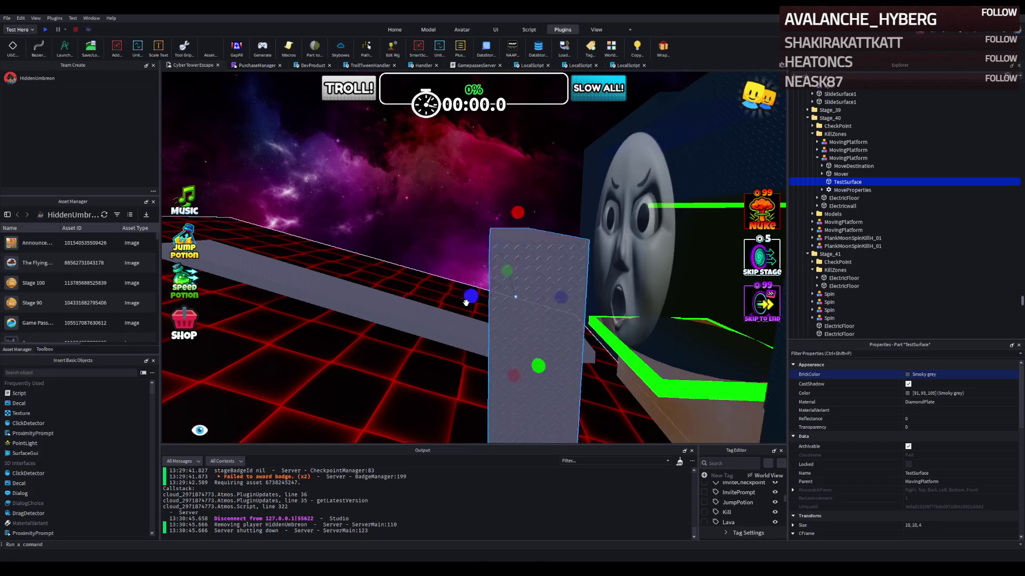
left_click_drag(514, 209, 504, 251)
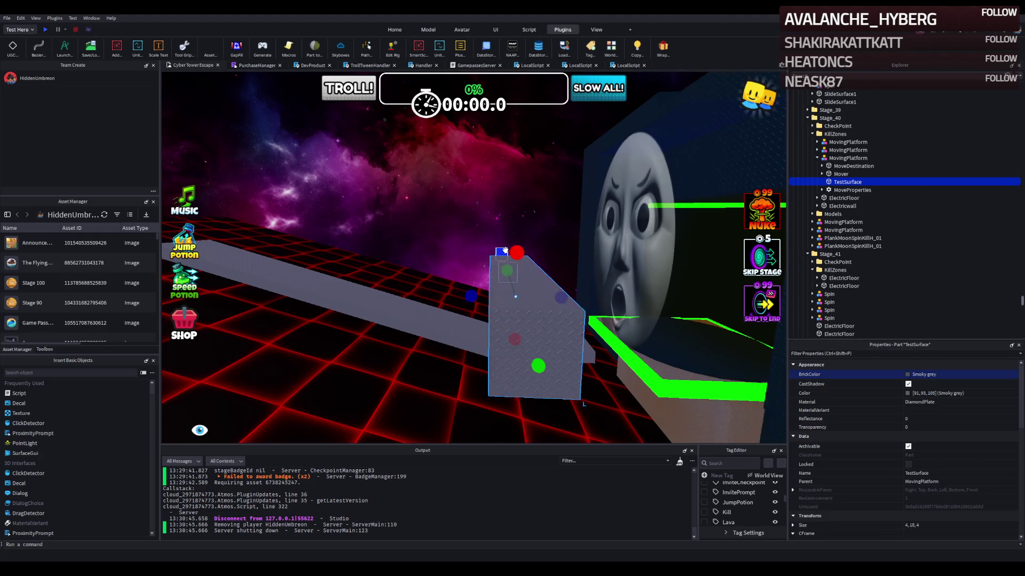
Step: Move the MovingPlatform about 15 studs along and rotate it to face the other way
left_click(505, 251)
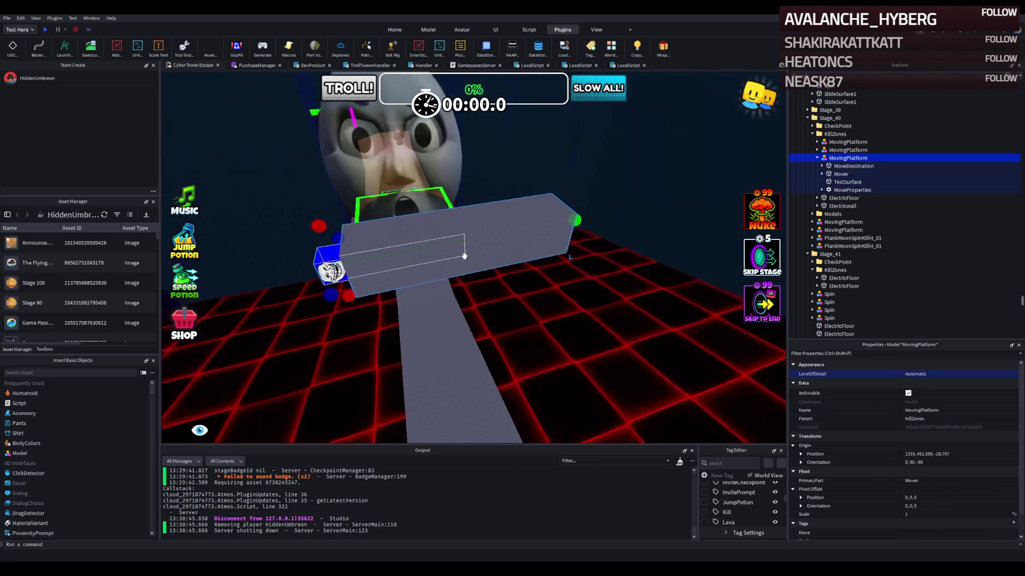
left_click_drag(341, 255, 285, 260)
key("a")
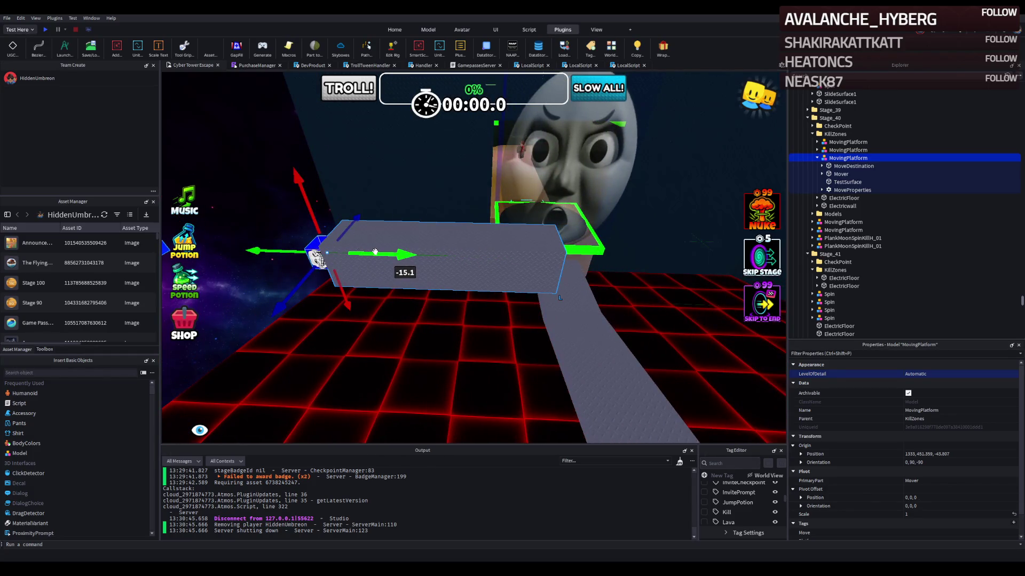
key("ctrl+r")
key("ctrl+r")
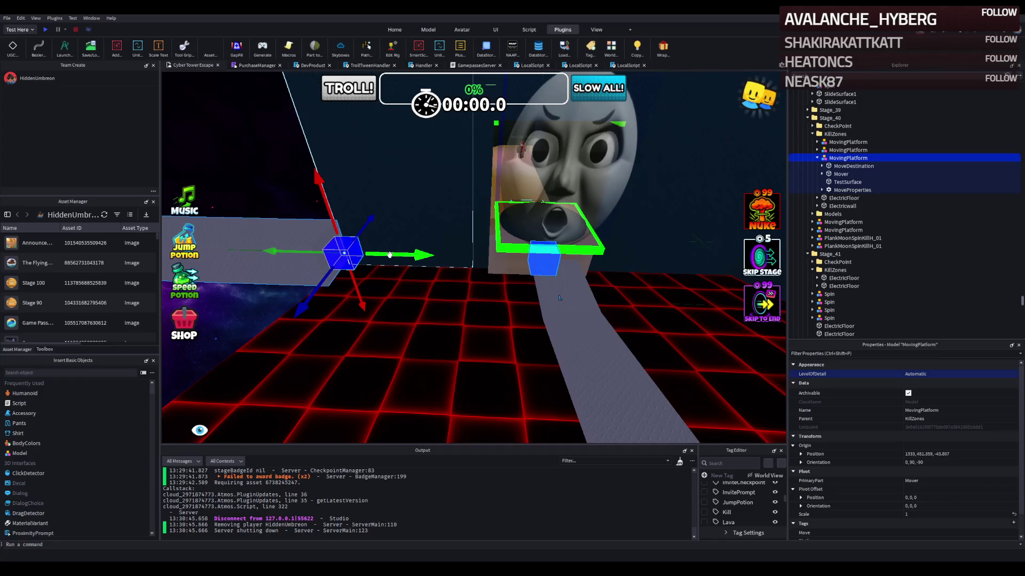
key("a")
key("d")
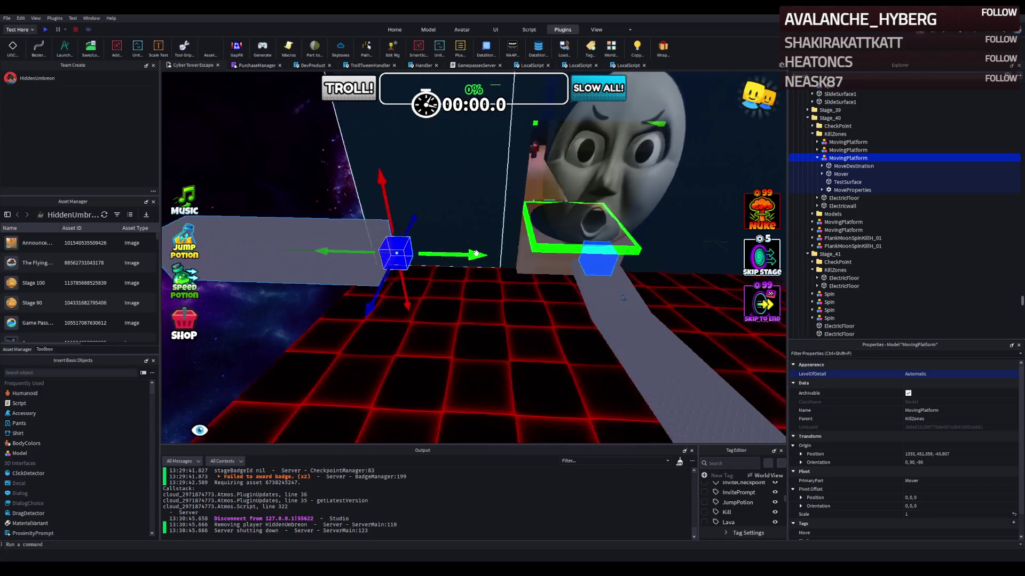
Step: Reposition the Mover about 6 studs along, lower it slightly, then shift it 2 more studs
mouse_move(367, 256)
left_mouse_down()
mouse_move(395, 275)
mouse_move(377, 354)
mouse_move(397, 402)
mouse_move(389, 381)
left_mouse_up()
key("s")
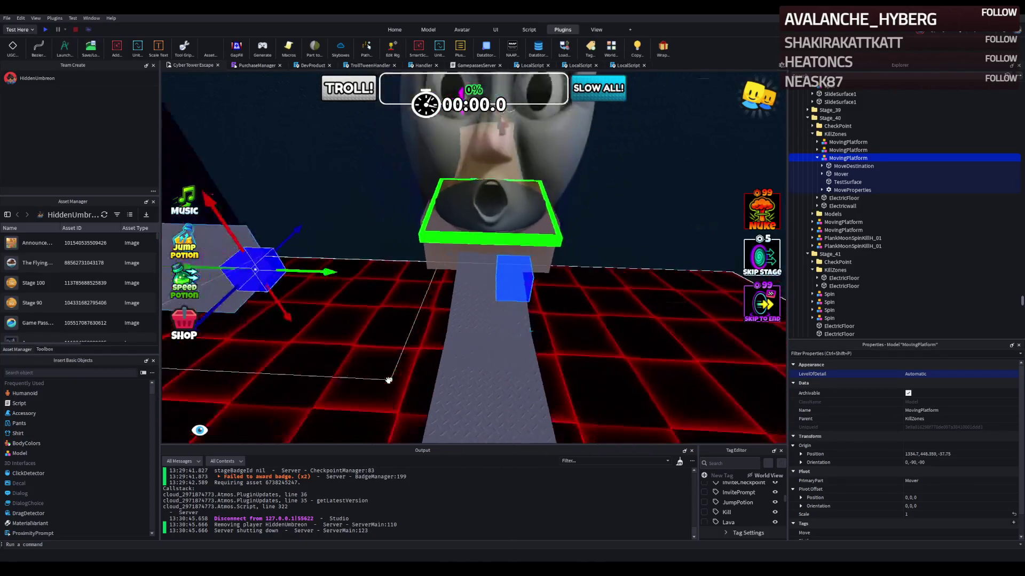
key("w")
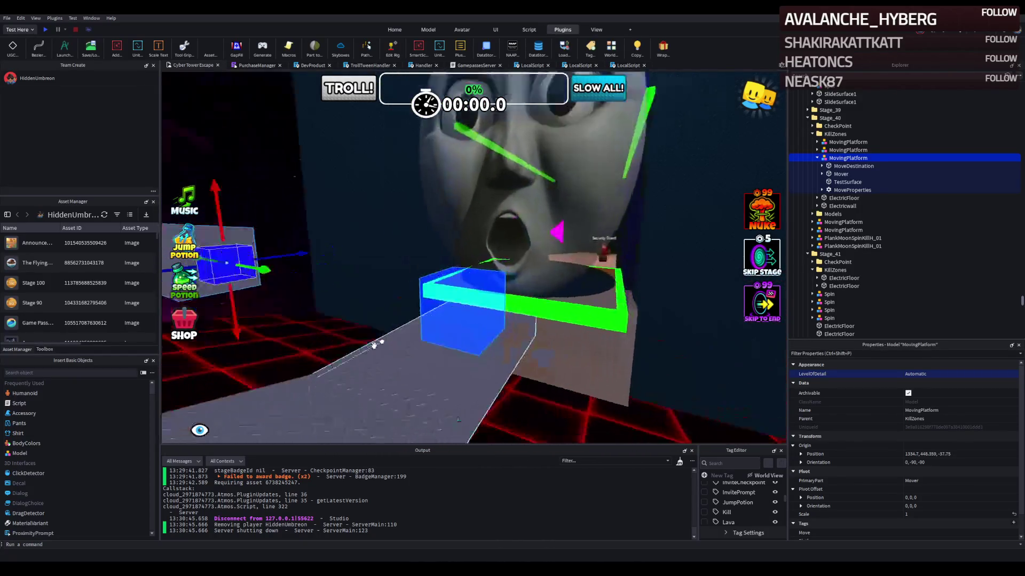
left_click_drag(404, 261, 401, 267)
key("s")
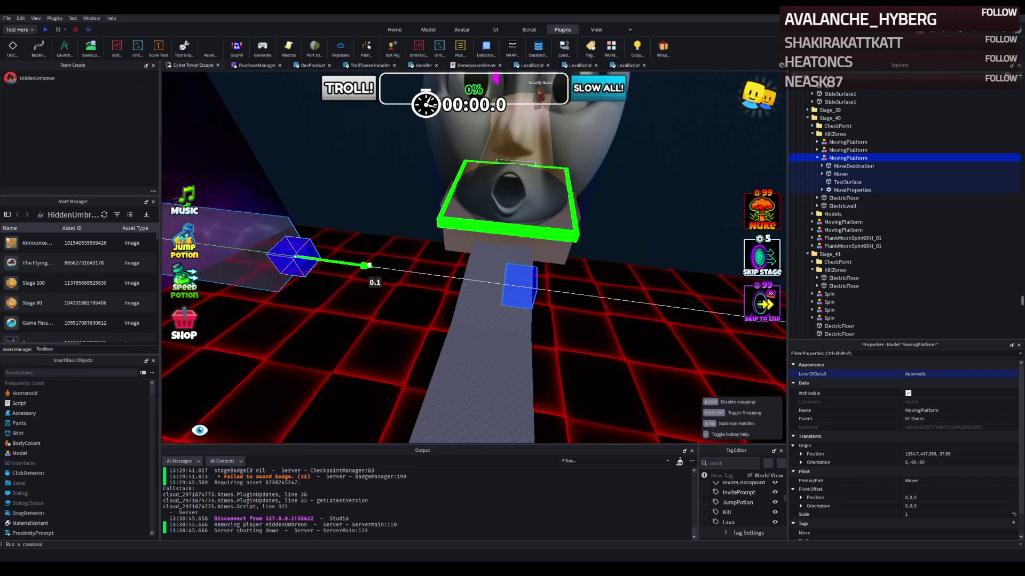
key("d")
left_click_drag(363, 277, 403, 267)
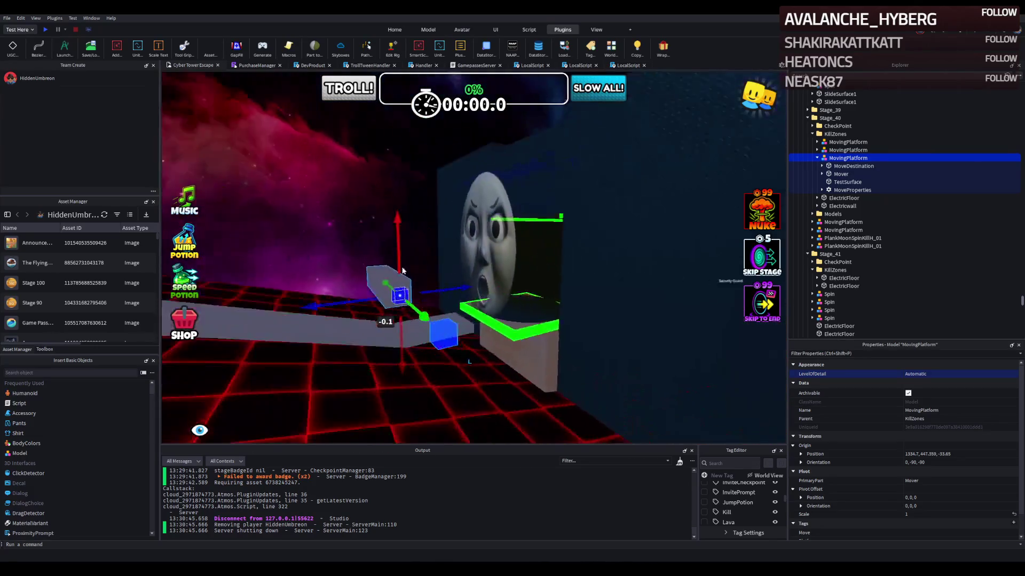
key("a")
left_click_drag(416, 311, 420, 303)
key("s")
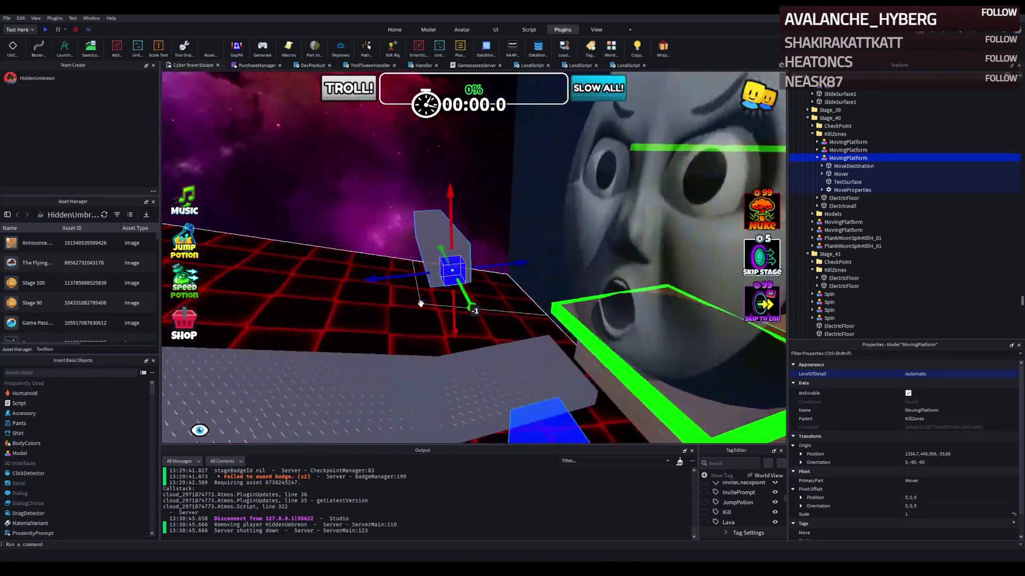
key("d")
key("w")
Step: Place the moving platform under Stage_44's KillZones and view it from above
left_click(411, 374)
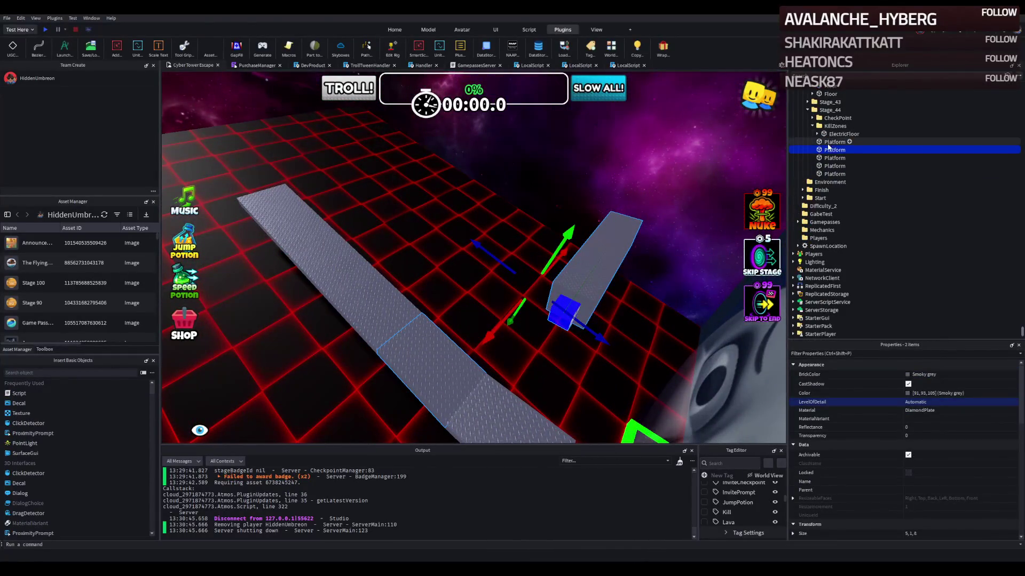
left_click(835, 126, "ctrl")
key("f")
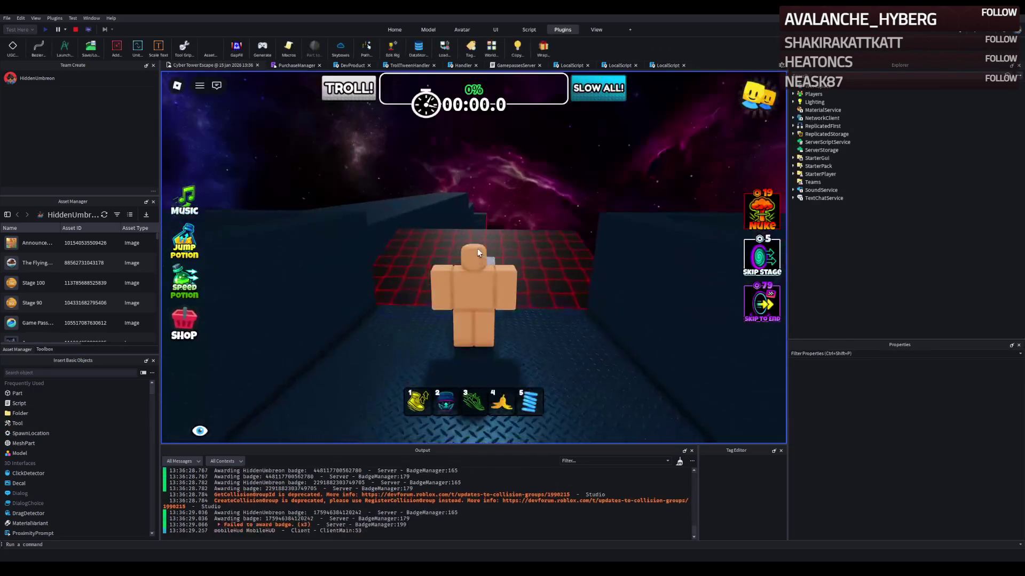
Step: Run the avatar along the grey path and past its edge, then stop the playtest
key("w")
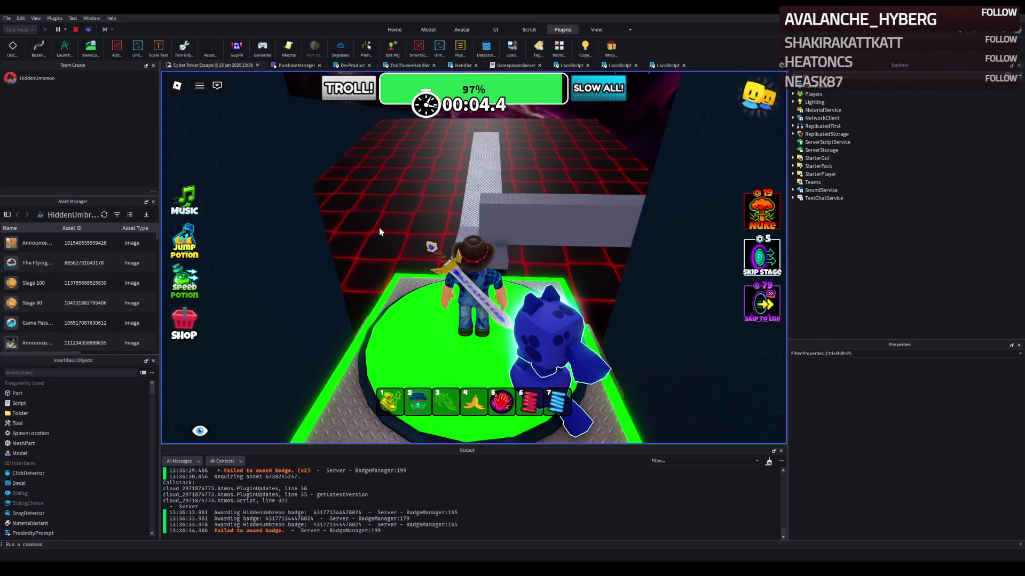
key("w")
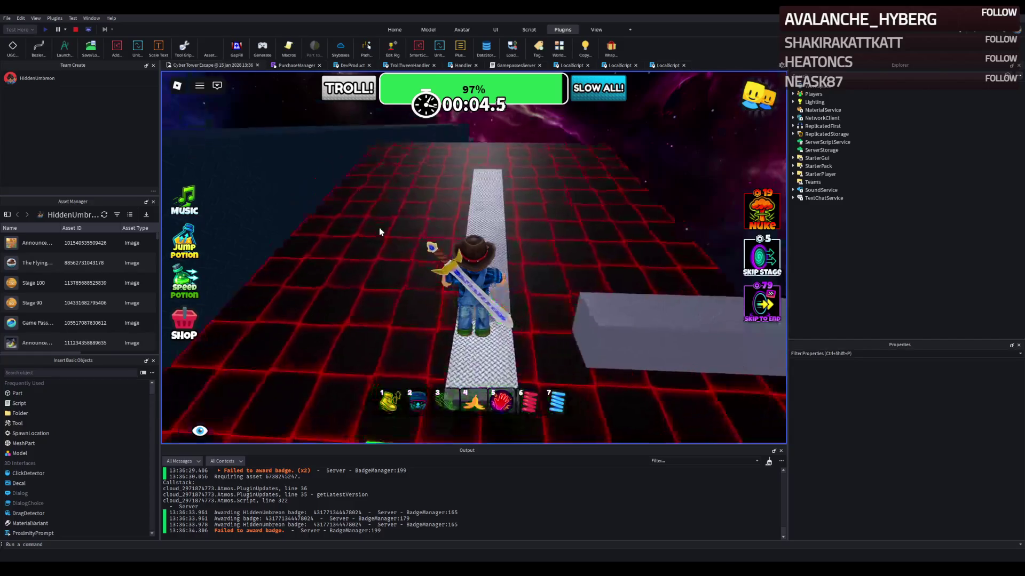
key("w")
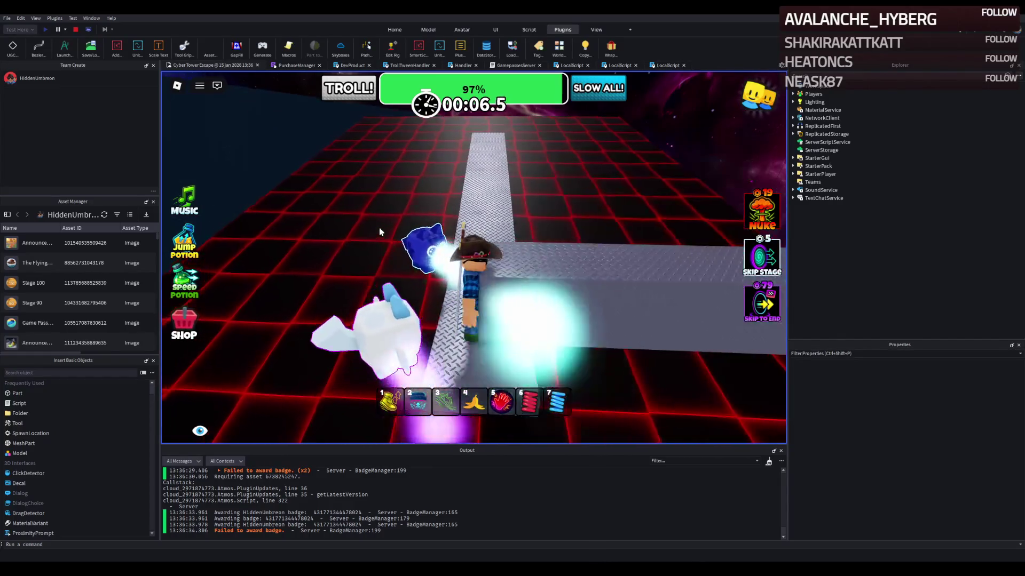
key("w")
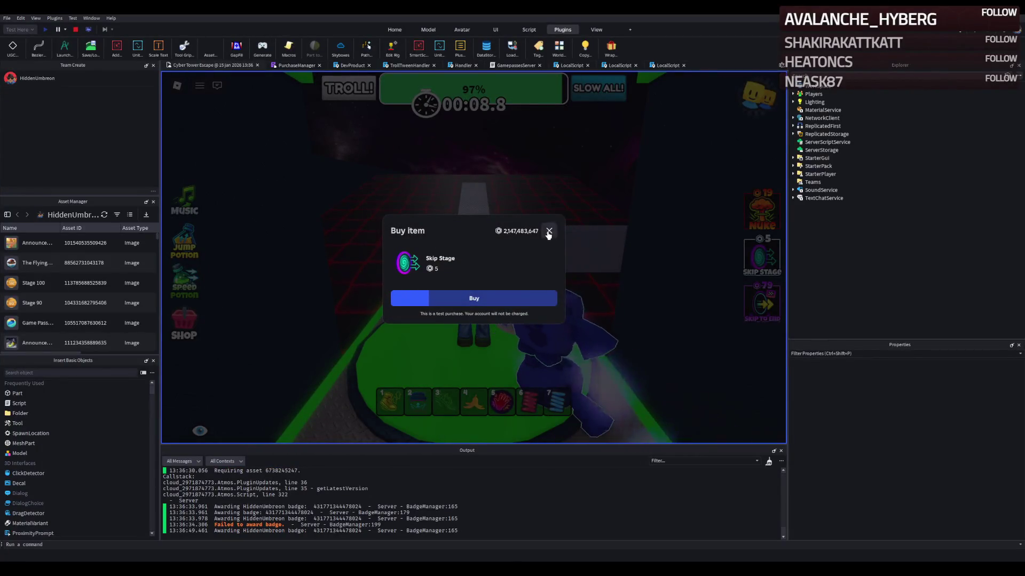
key("Escape")
left_click(76, 30)
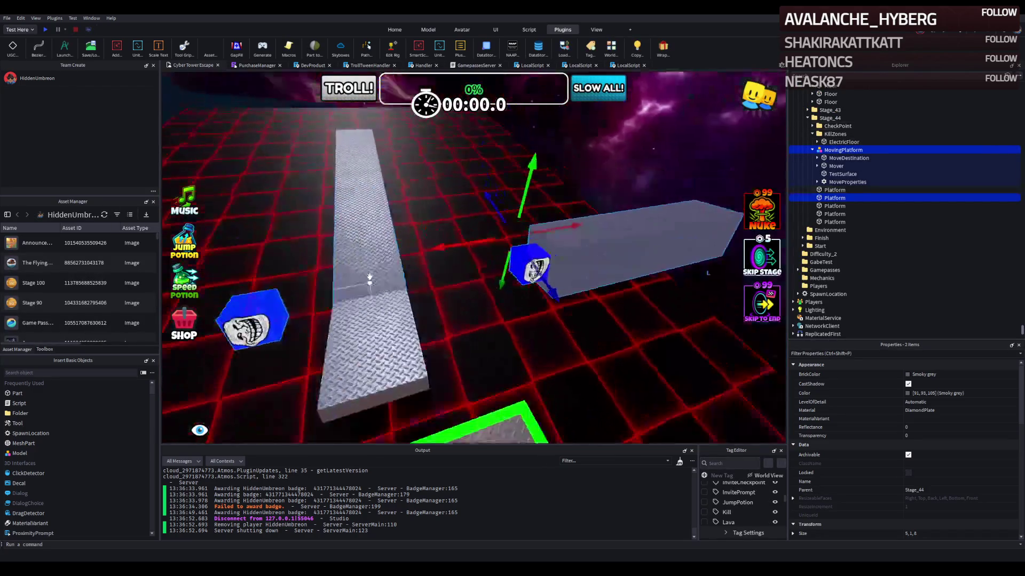
Step: Duplicate the moving platform's TestSurface and move the copy into place
scroll(369, 277, "up", 5)
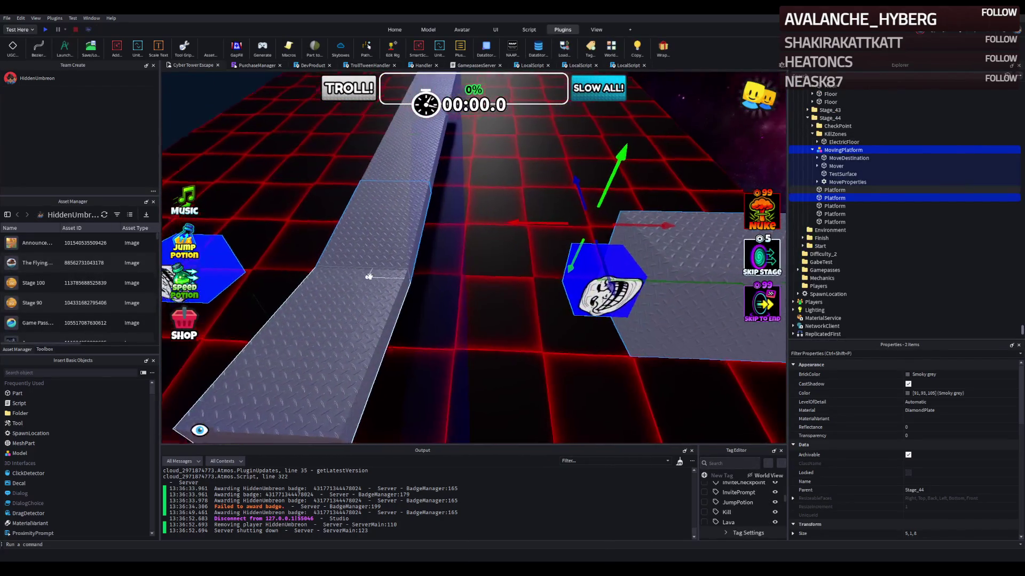
left_click_drag(368, 276, 368, 277)
key("d")
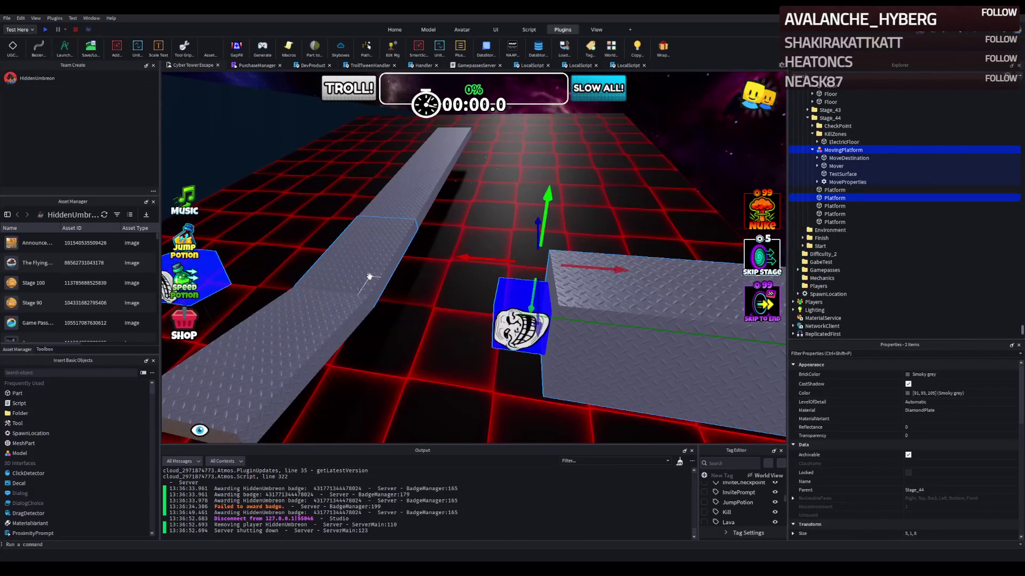
key("d")
key("d")
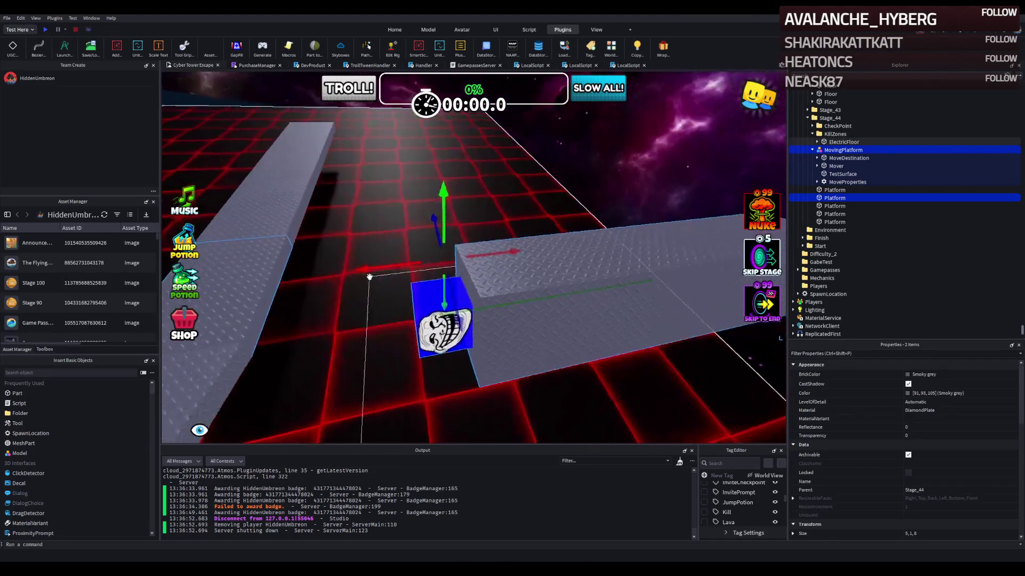
left_click(555, 306)
key("d")
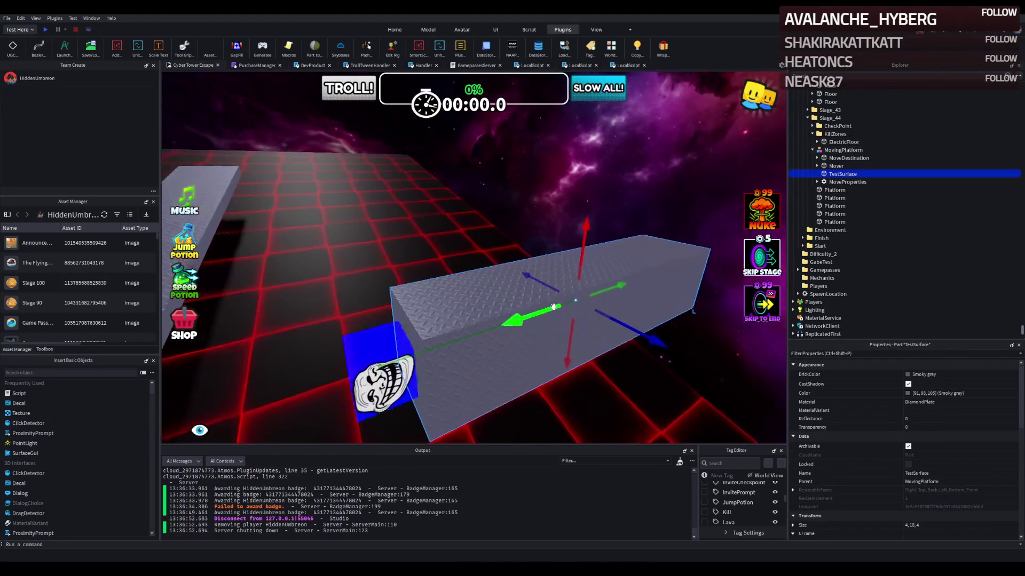
key("ctrl+d")
key("d")
mouse_move(532, 300)
left_mouse_down()
mouse_move(676, 290)
mouse_move(401, 309)
left_mouse_up()
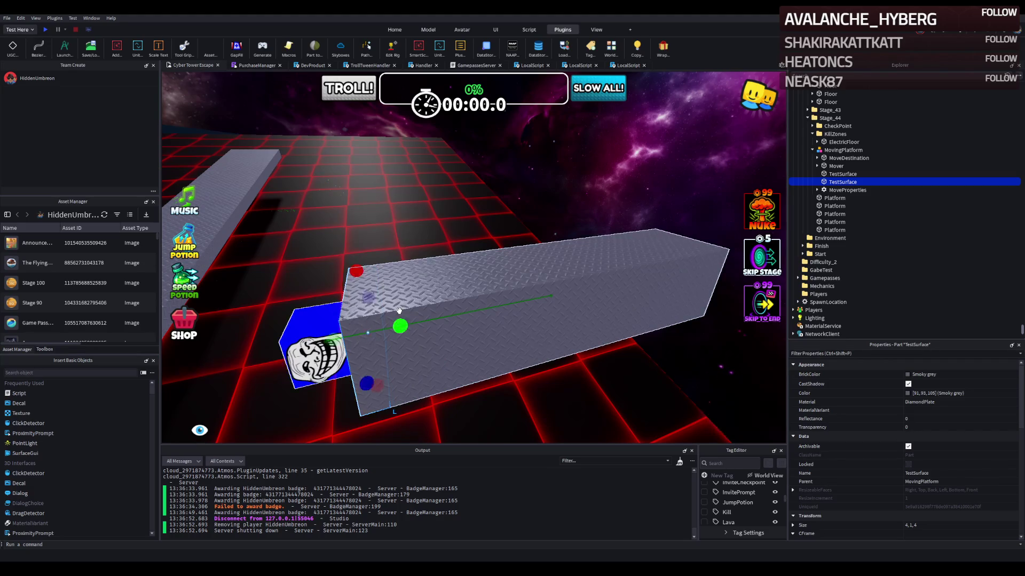
Step: Narrow the original TestSurface along width and depth into a thin upright post
left_click(481, 299)
left_click_drag(609, 269, 608, 285)
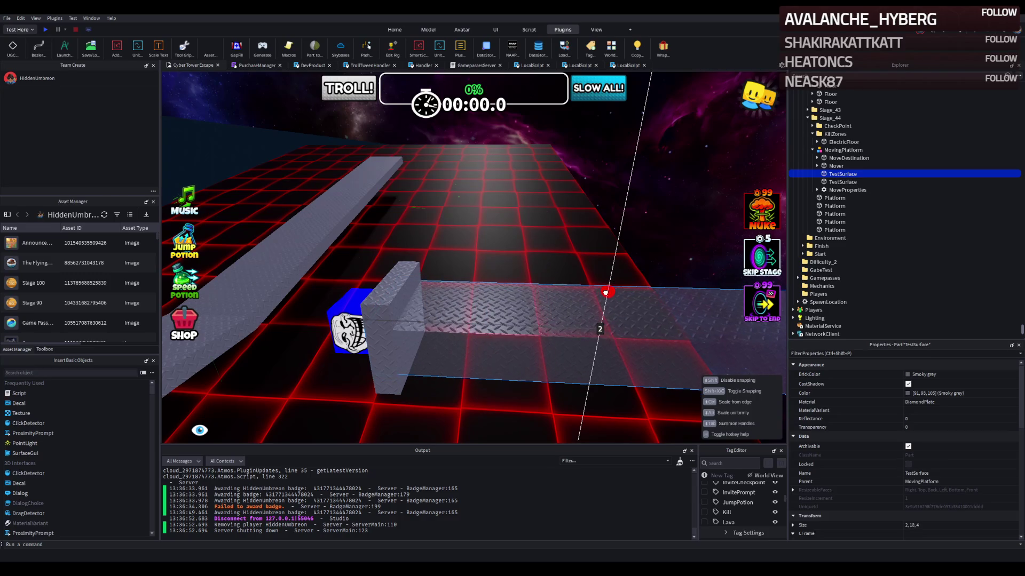
left_click_drag(522, 297, 477, 292)
Step: Resize the copied TestSurface to 5 × 1.25 × 5
left_click(526, 277)
left_click_drag(528, 242, 529, 243)
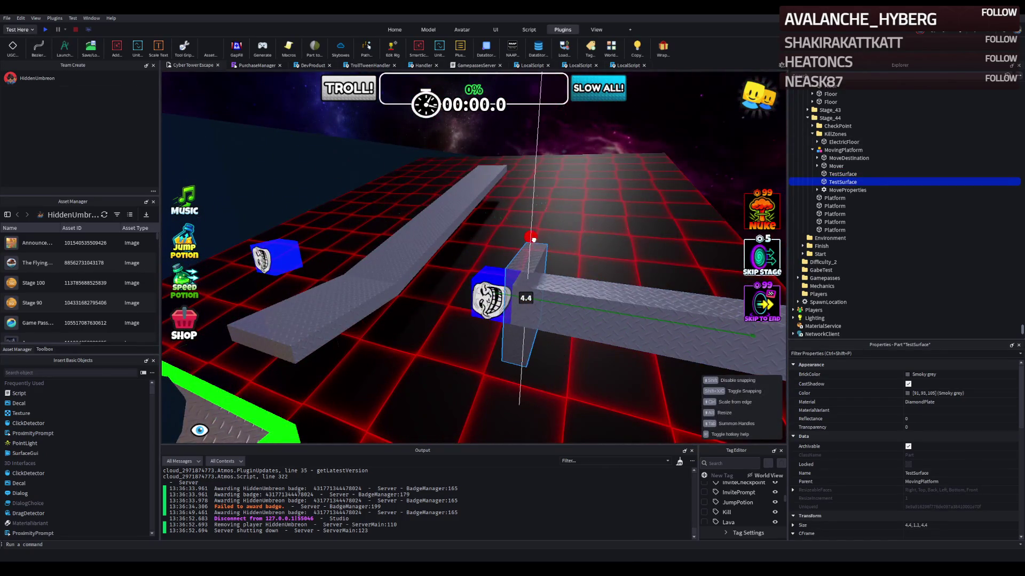
key("f")
key("ctrl+2")
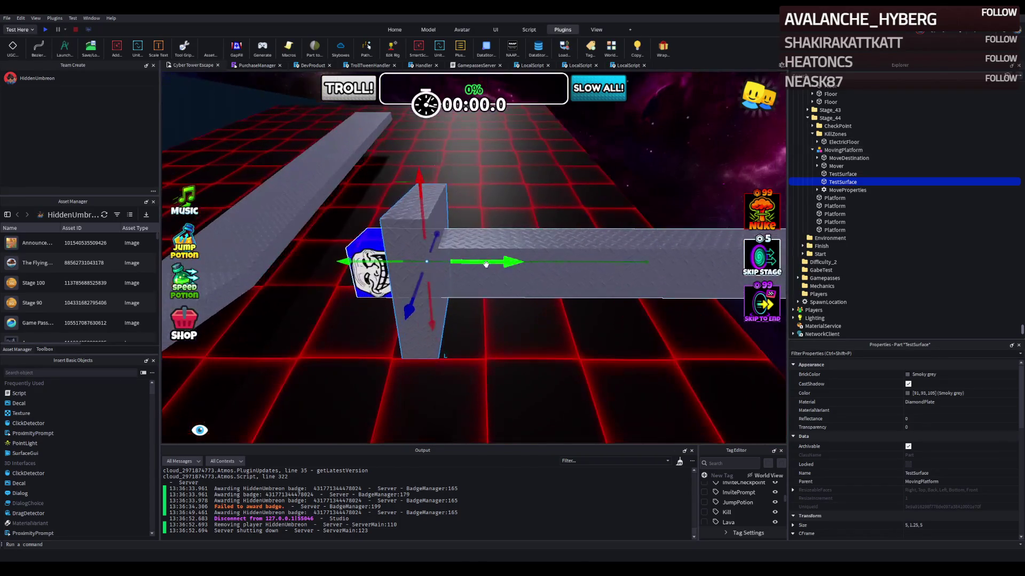
right_click(486, 260)
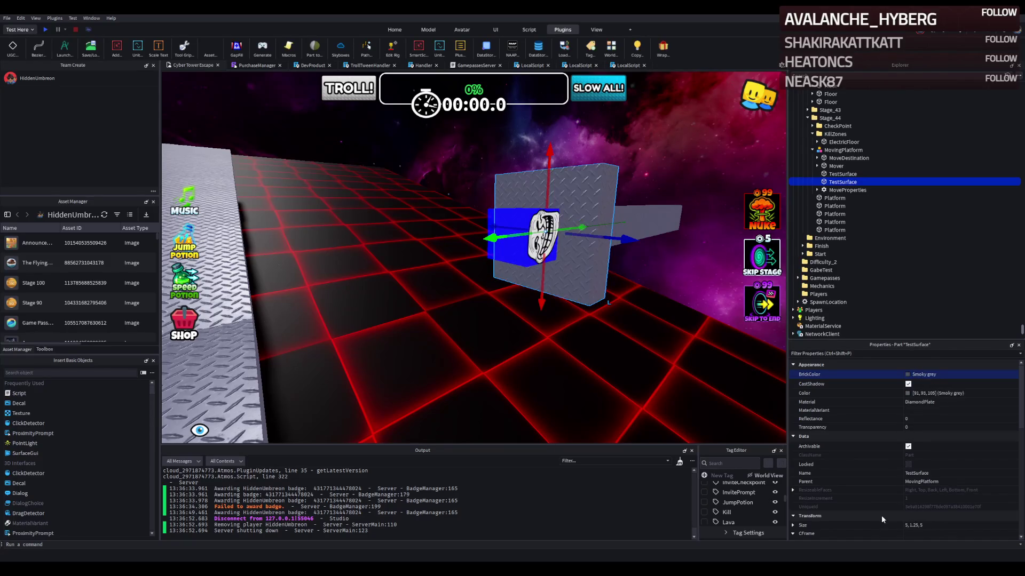
Step: Colour the surface Earth blue and slide the MovingPlatform about 10.7 studs along its track
left_click(905, 394)
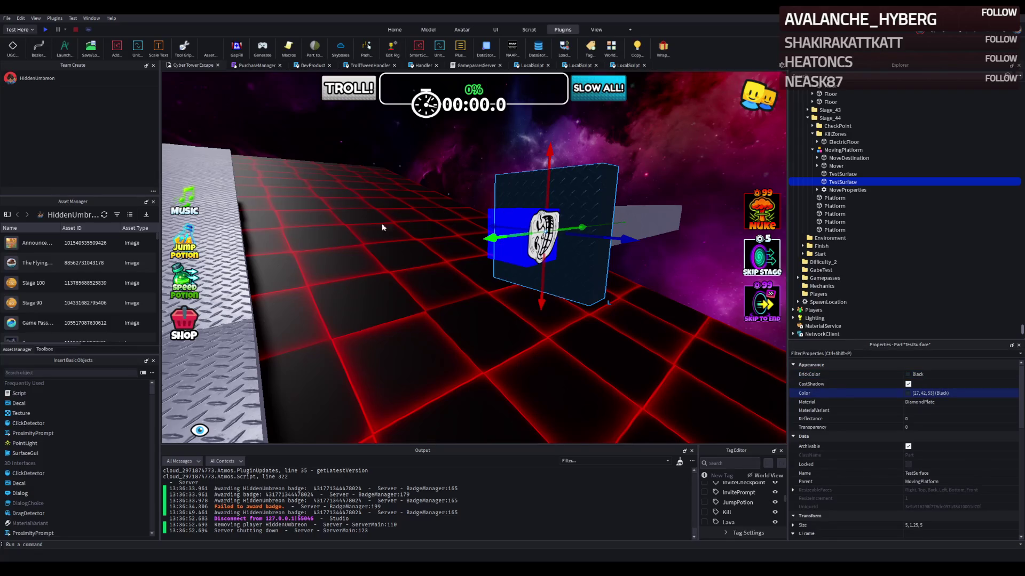
key("ctrl+z")
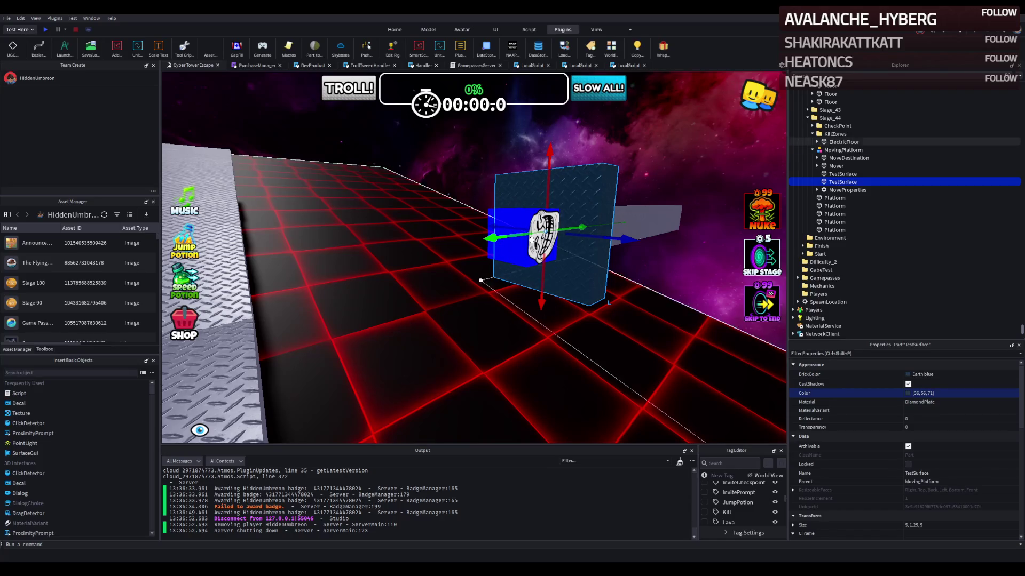
left_click(527, 205)
mouse_move(528, 204)
left_mouse_down()
mouse_move(499, 219)
mouse_move(399, 214)
left_mouse_up()
mouse_move(445, 276)
left_mouse_down()
mouse_move(463, 261)
mouse_move(414, 247)
mouse_move(409, 254)
left_mouse_up()
Step: Nudge the MovingPlatform slightly and rename the second TestSurface to TestSurface2
scroll(409, 254, "up", 5)
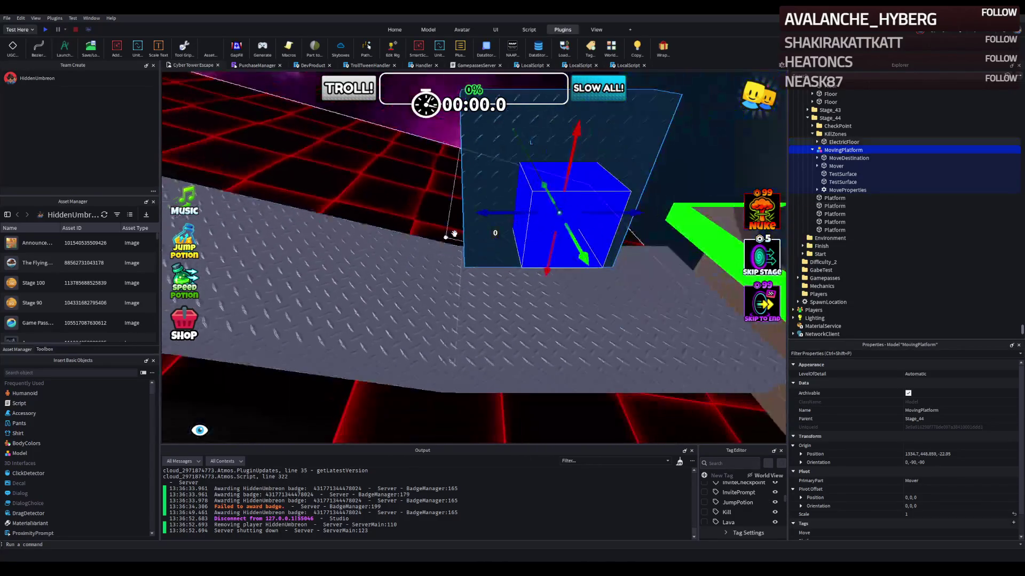
left_click_drag(485, 213, 472, 217)
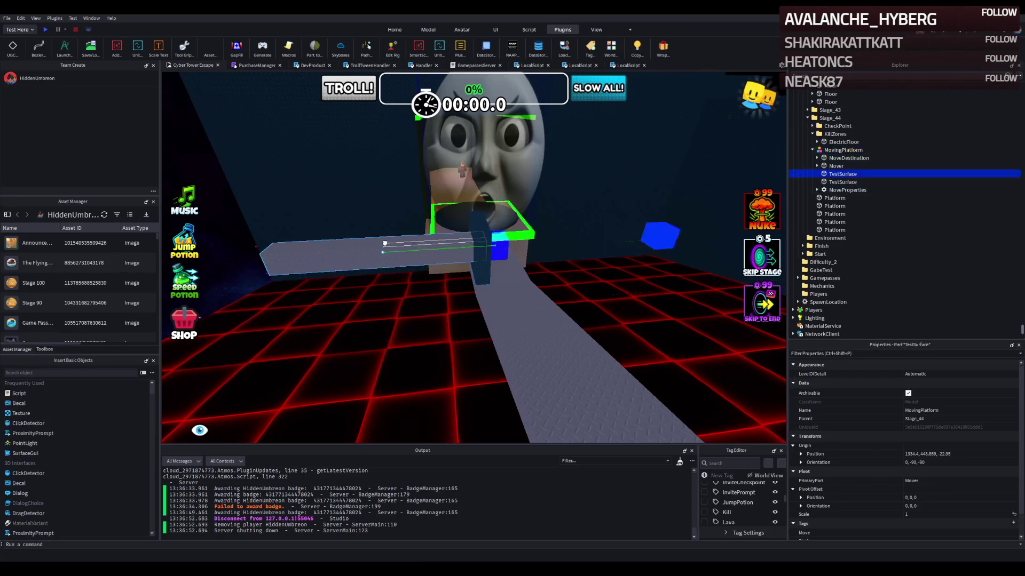
left_click(849, 174)
left_click(845, 182)
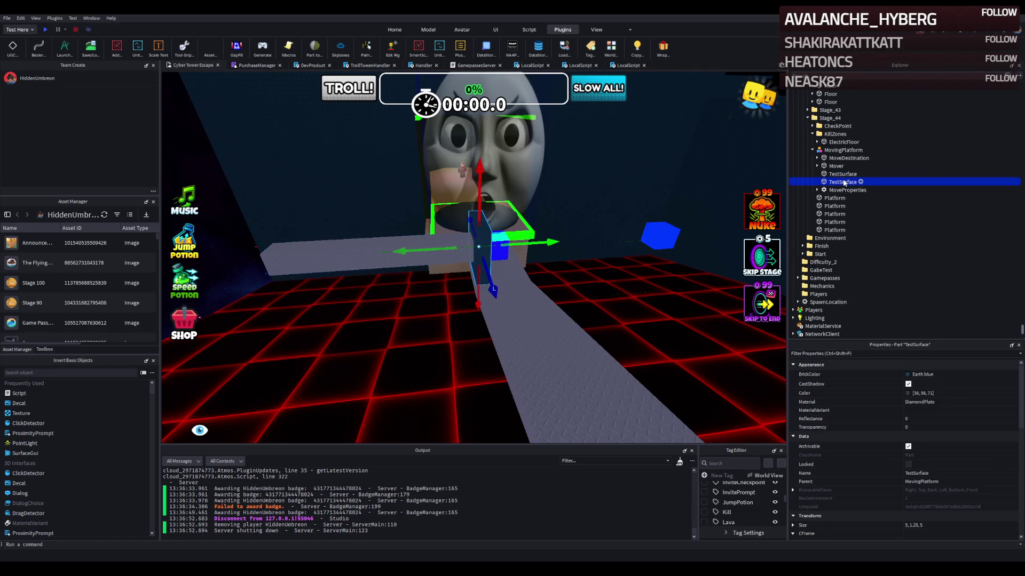
left_click(847, 175)
left_click(852, 182)
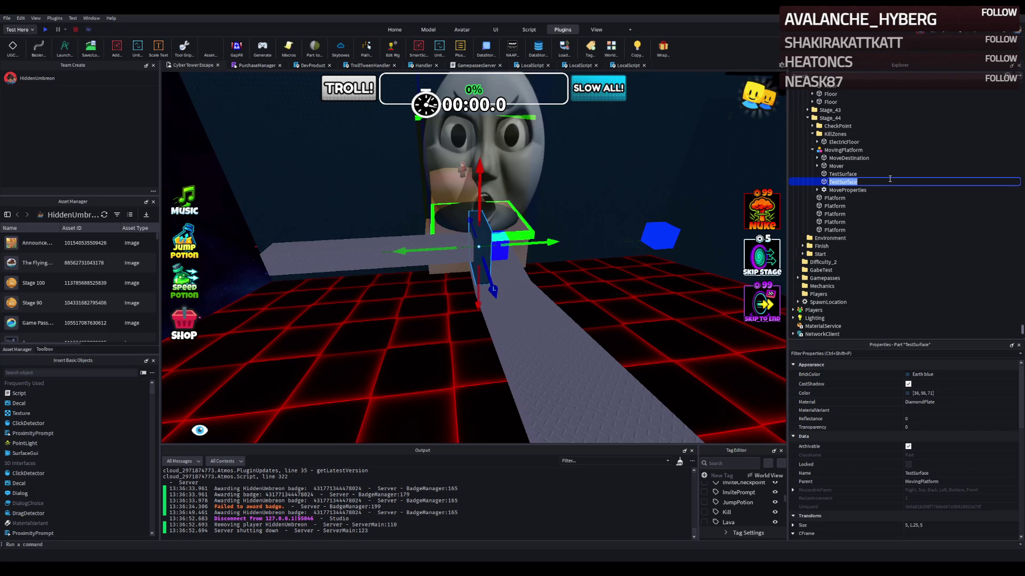
Step: Set the Mover's second WeldConstraint Part1 to TestSurface2
left_click(816, 159)
left_click(817, 158)
left_click(816, 166)
left_click(852, 174)
left_click(852, 181)
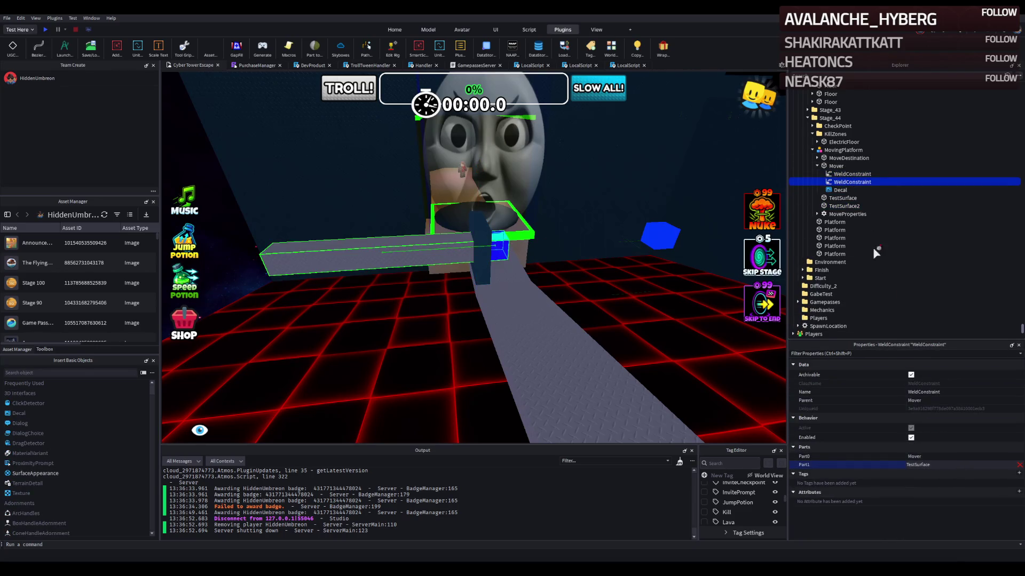
scroll(718, 245, "down", 10)
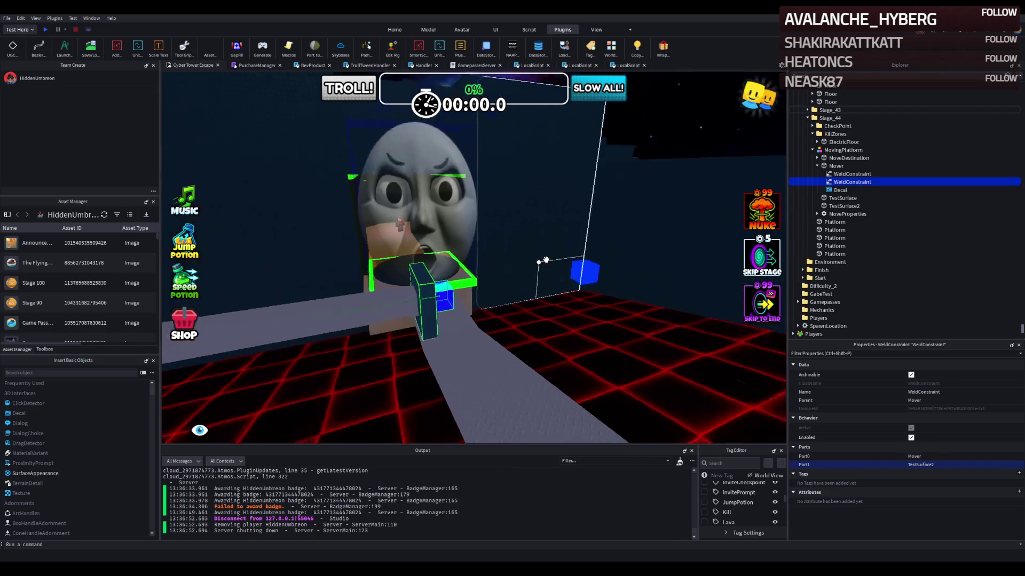
scroll(546, 259, "down", 5)
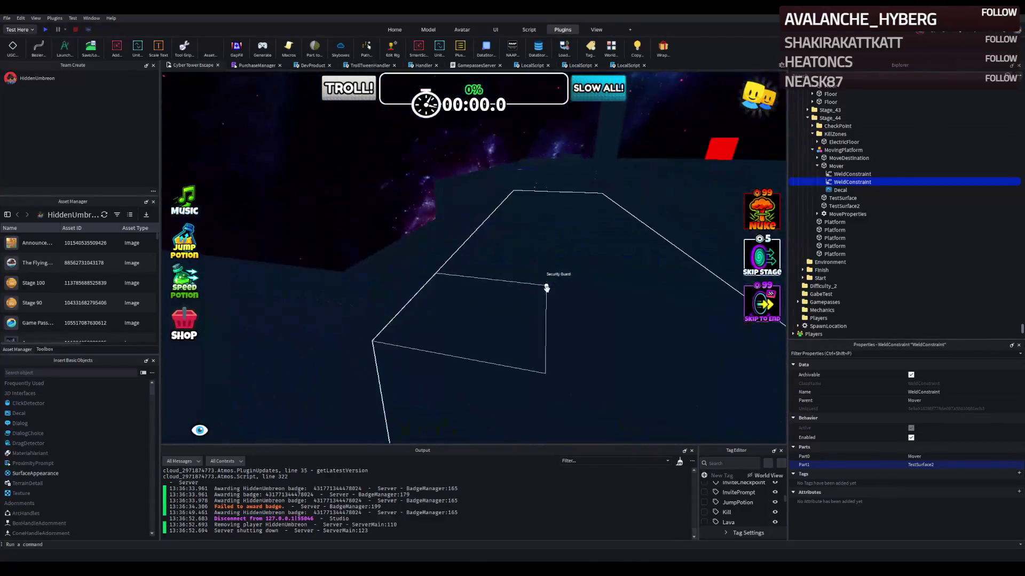
Step: Inspect the stage's Roof and Wall parts, then start a new playtest
left_click(546, 275)
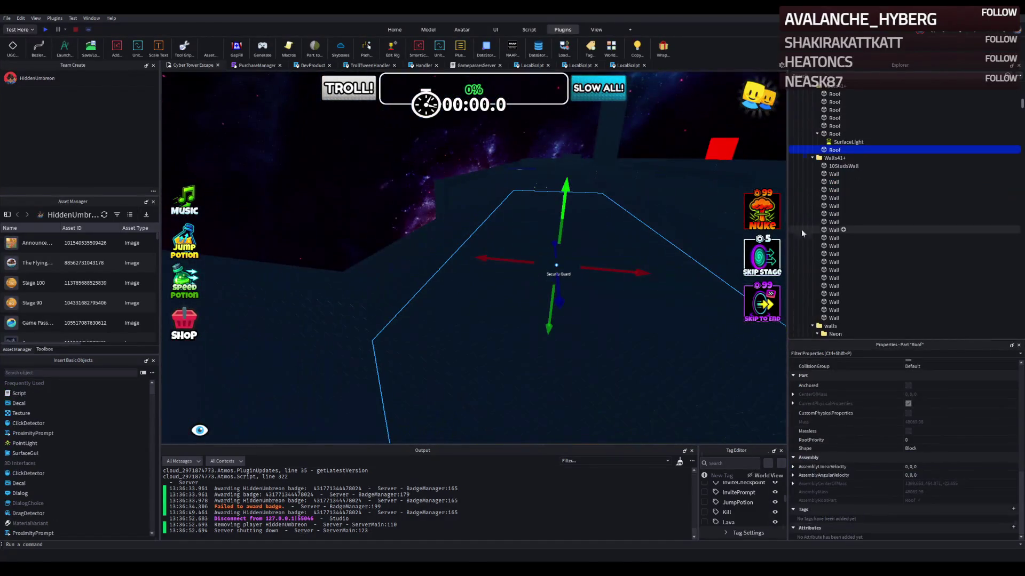
left_click(429, 30)
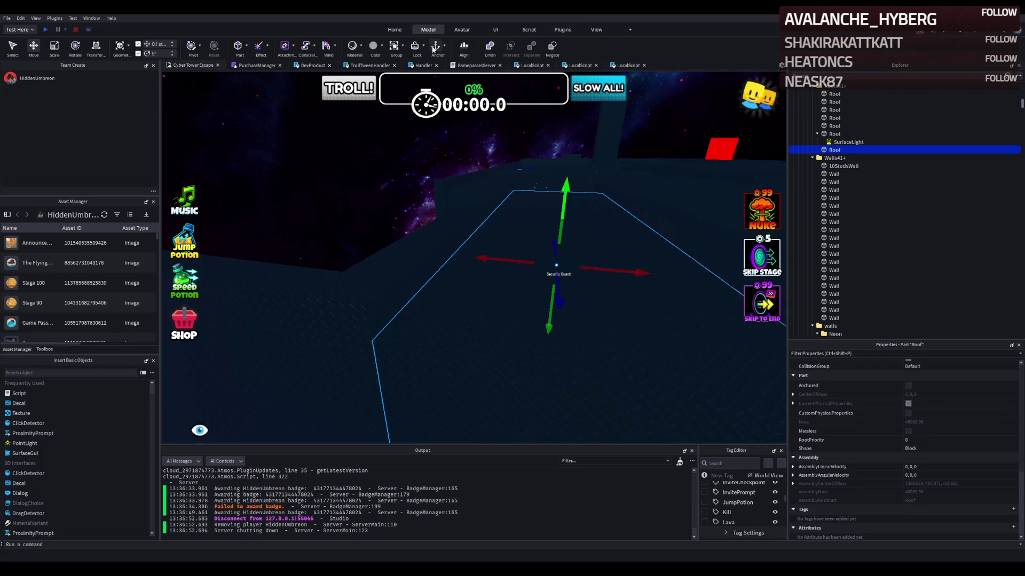
left_click(430, 263)
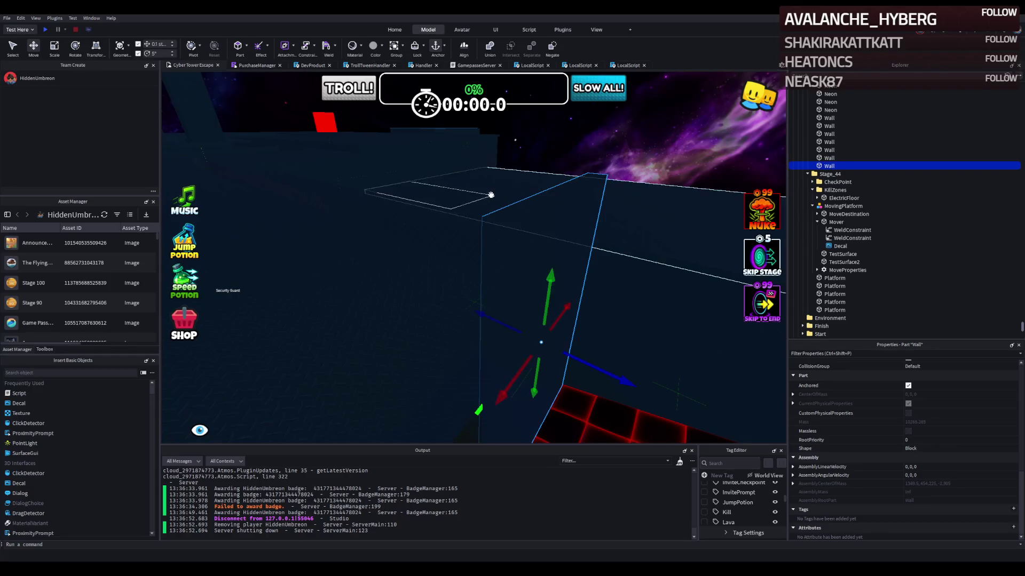
left_click(469, 199)
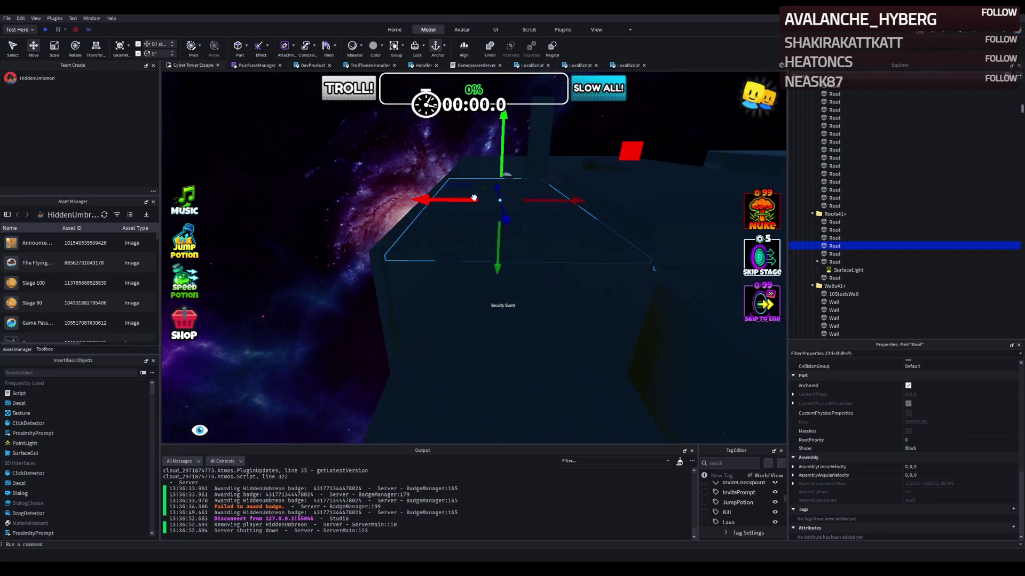
scroll(478, 210, "up", 5)
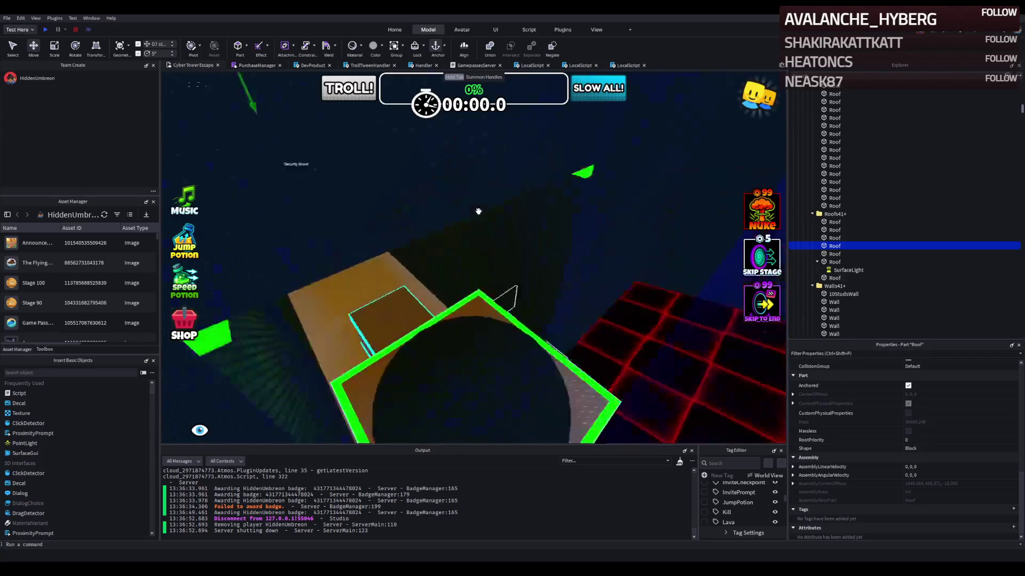
scroll(478, 211, "down", 5)
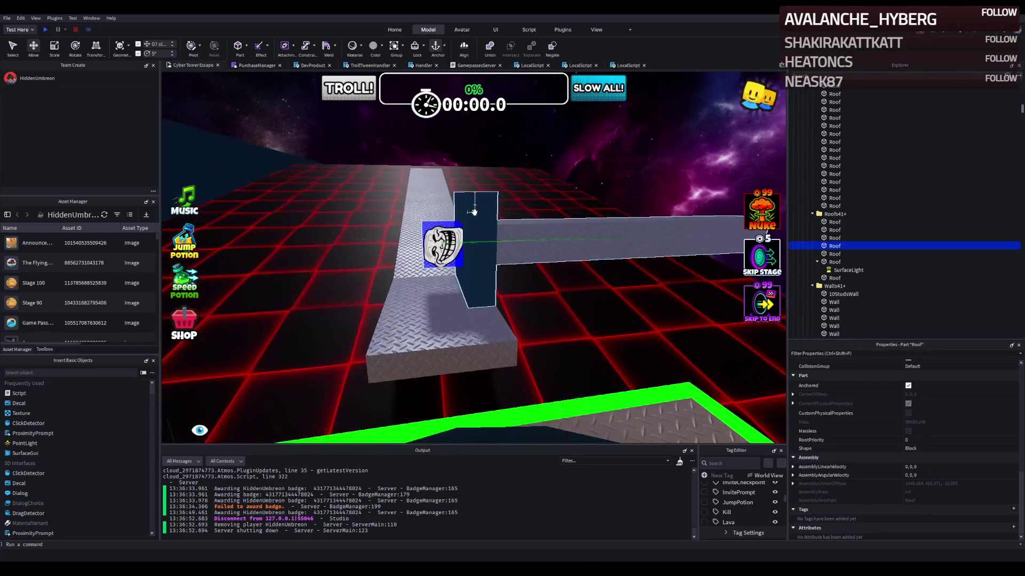
left_click(47, 30)
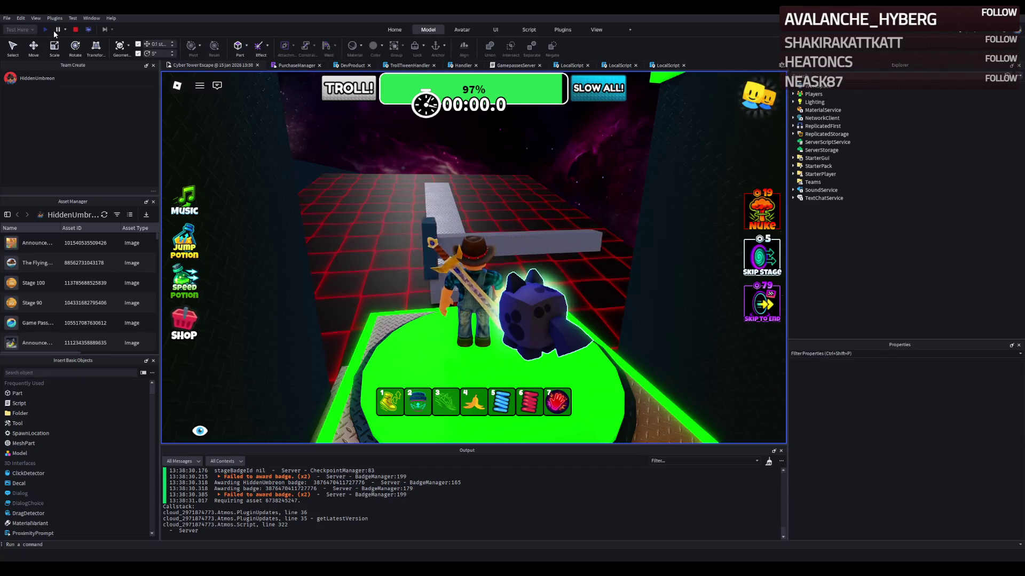
key("Left")
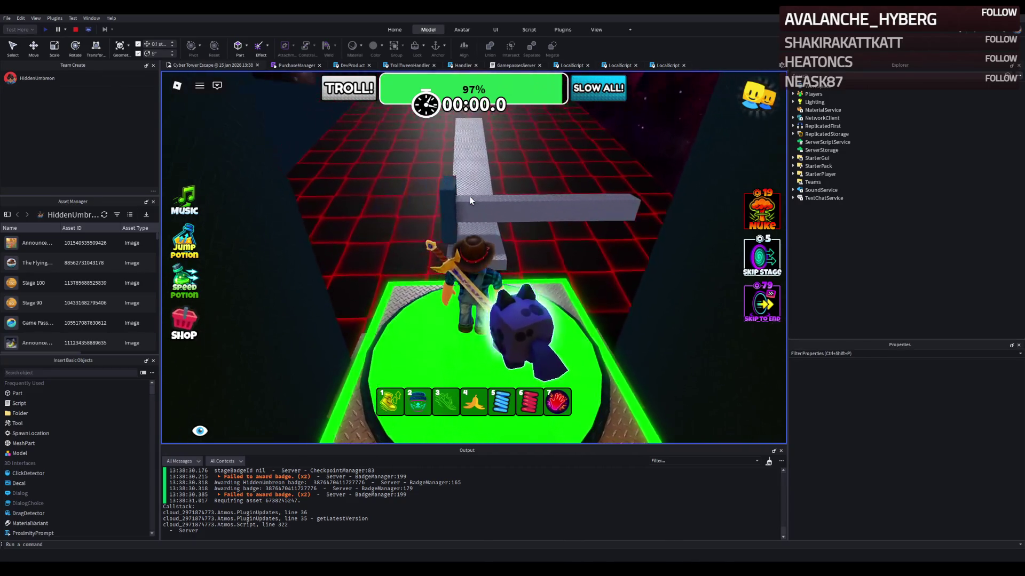
key("Left")
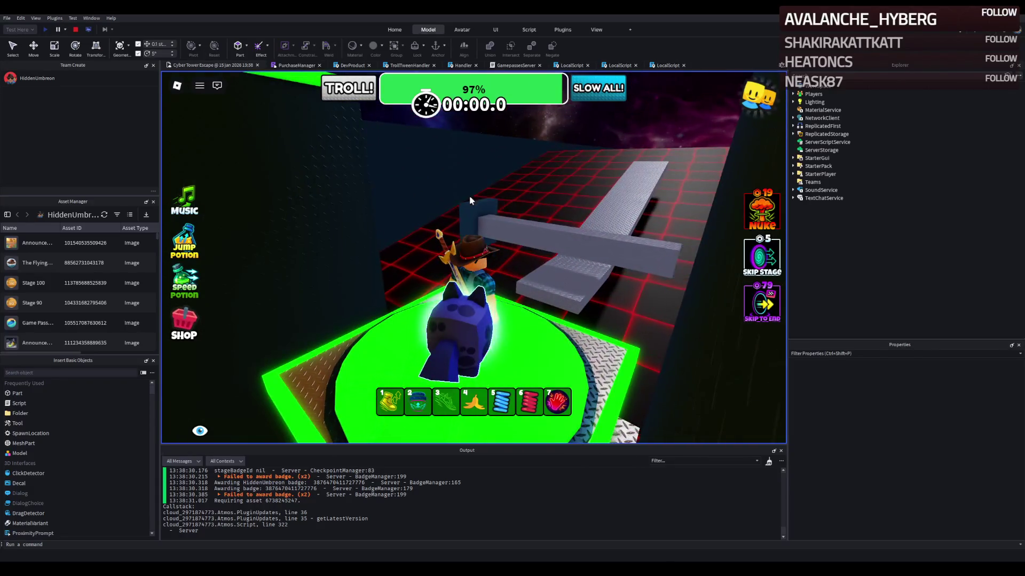
key("Right")
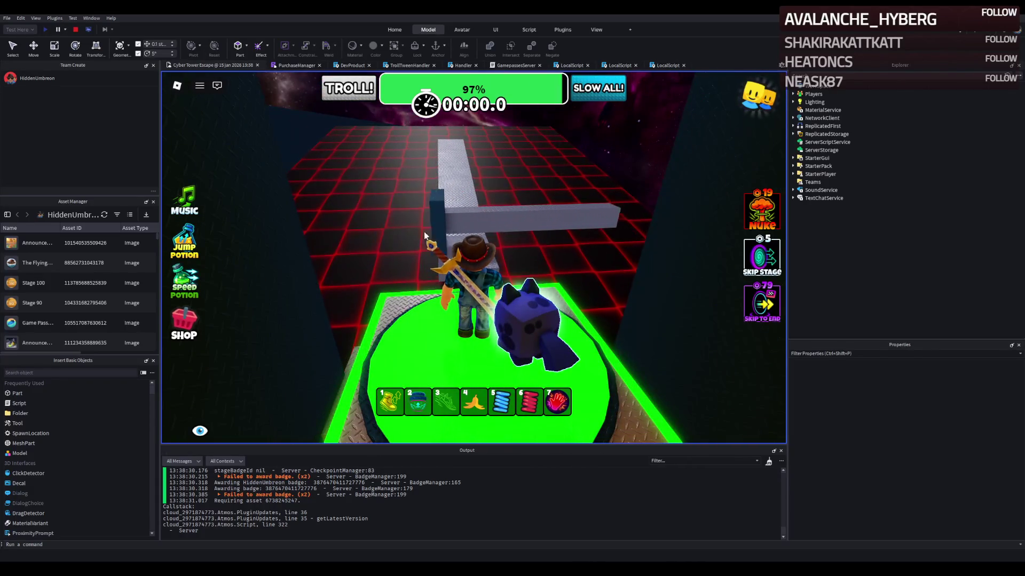
left_click(75, 30)
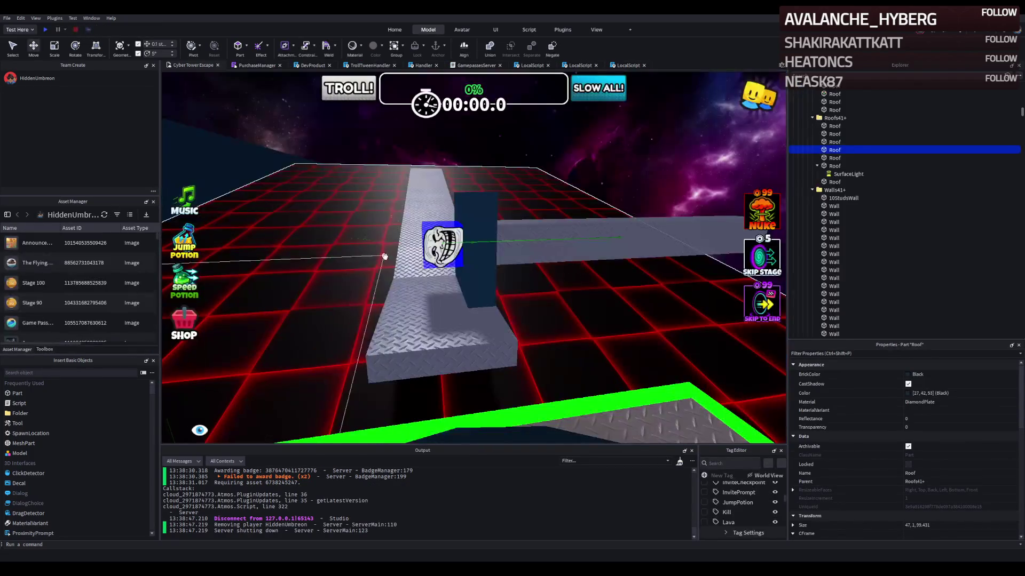
Step: Shift the Mover one stud sideways and MoveDestination half a stud left
mouse_move(470, 254)
left_mouse_down()
mouse_move(500, 252)
mouse_move(503, 277)
left_mouse_up()
scroll(551, 244, "down", 3)
mouse_move(539, 222)
left_mouse_down()
mouse_move(719, 216)
mouse_move(686, 229)
mouse_move(581, 221)
mouse_move(596, 220)
left_mouse_up()
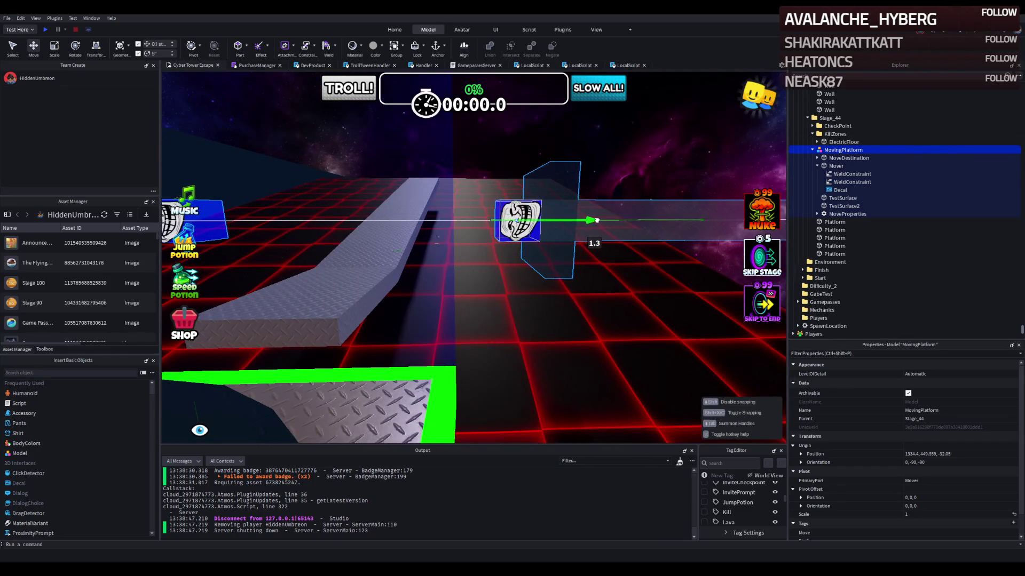
left_click(368, 222)
mouse_move(412, 220)
left_mouse_down()
mouse_move(385, 229)
mouse_move(493, 219)
left_mouse_up()
Step: Lengthen the moving platform's TestSurface into a long beam about 2 × 23.2 × 2
left_click(472, 222)
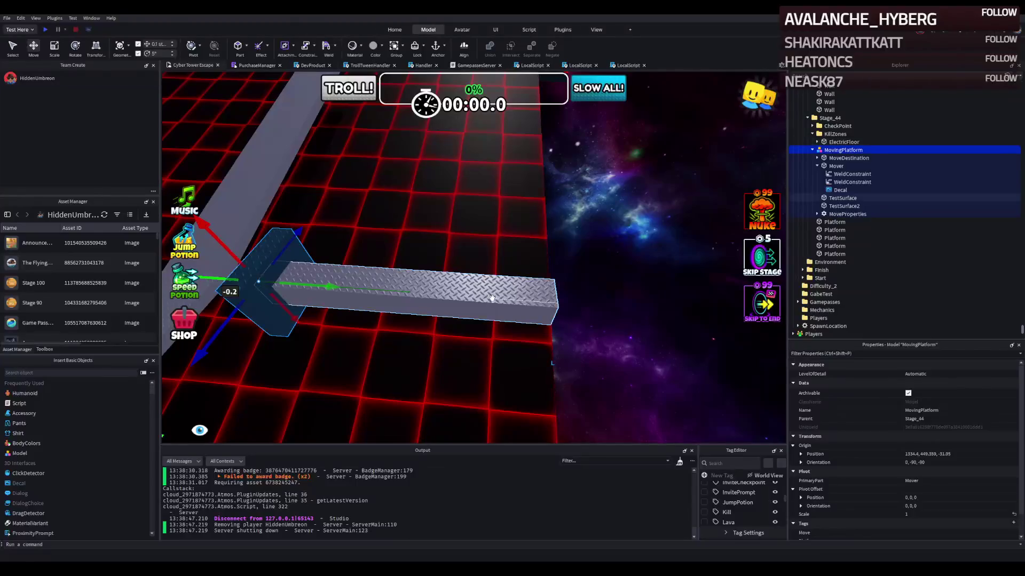
left_click(514, 294)
left_click_drag(571, 304, 623, 308)
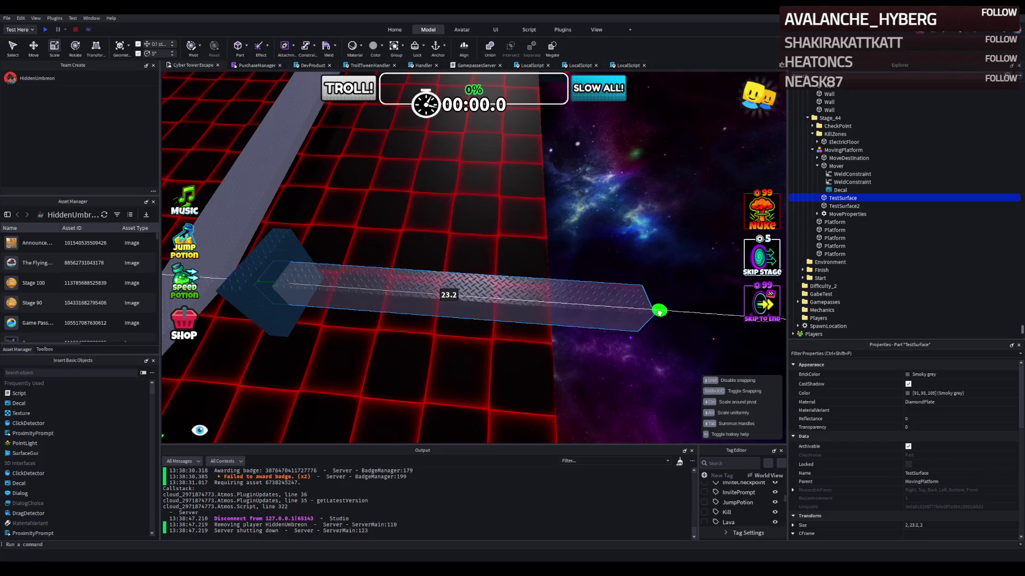
Step: Move the tall Wall beside the walkway back 9 studs
left_click(458, 246)
key("ctrl+2")
key("f")
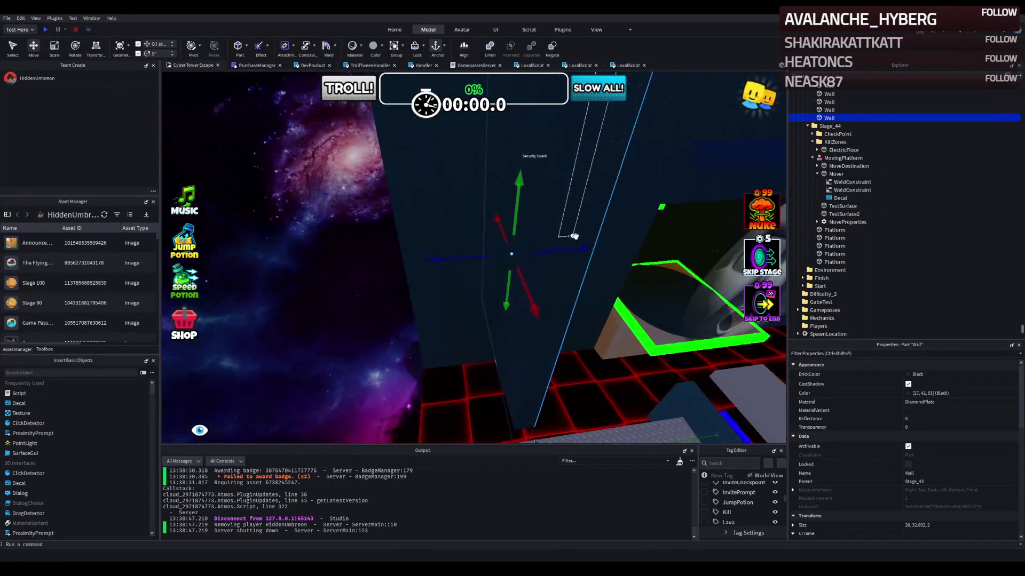
mouse_move(574, 248)
left_mouse_down()
mouse_move(446, 274)
mouse_move(274, 274)
mouse_move(512, 206)
mouse_move(327, 177)
mouse_move(313, 165)
mouse_move(328, 146)
left_mouse_up()
Step: Resize the Wall's width to about 40 studs
key("s")
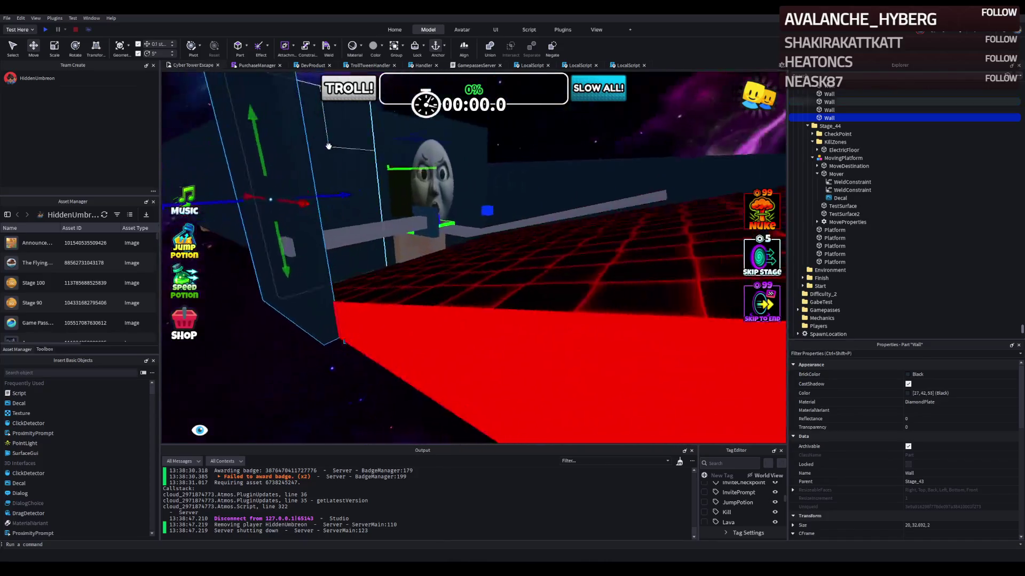
key("ctrl+3")
mouse_move(380, 270)
left_mouse_down()
mouse_move(395, 279)
mouse_move(519, 266)
left_mouse_up()
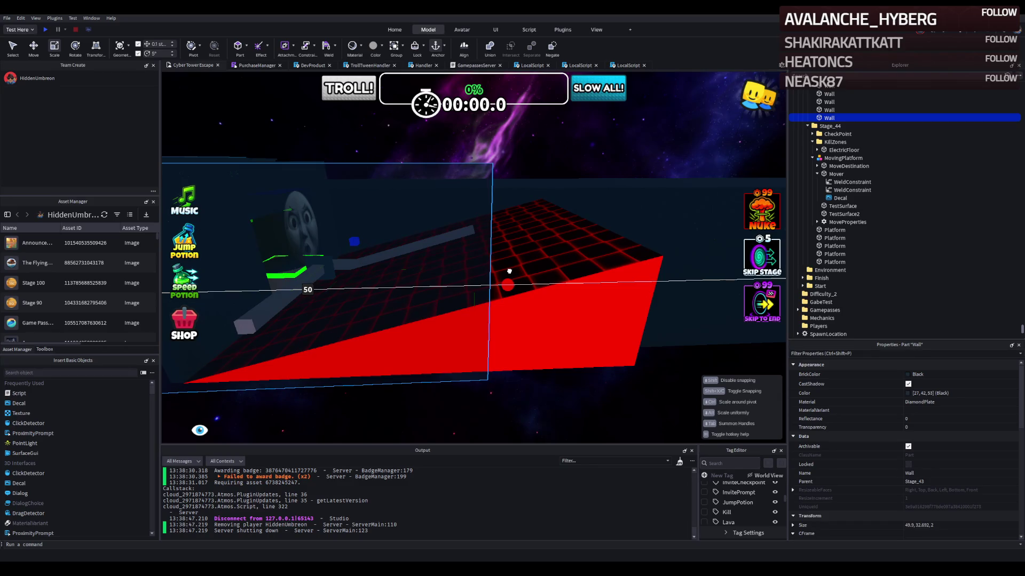
left_click_drag(509, 271, 509, 271)
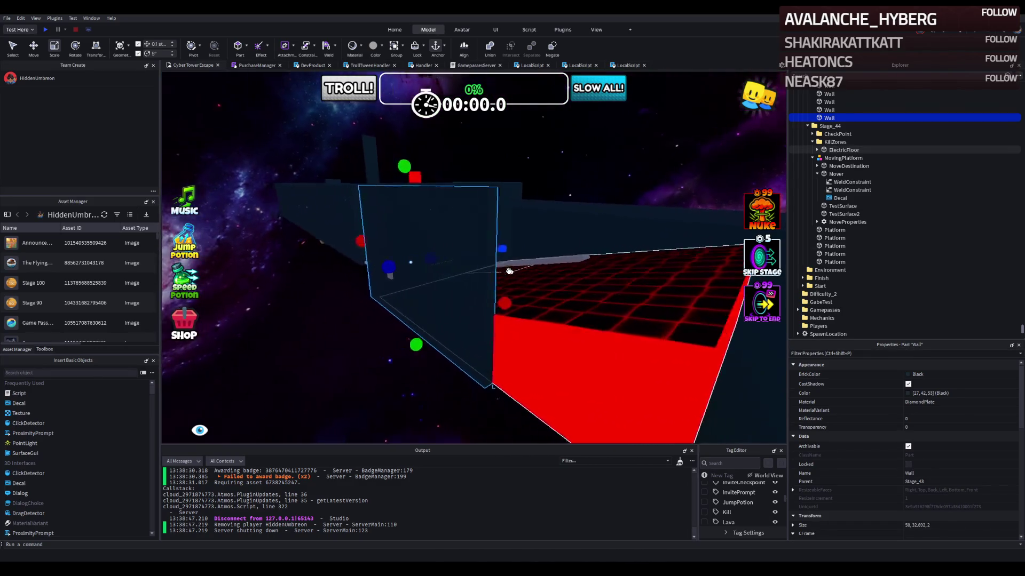
left_click_drag(544, 292, 509, 299)
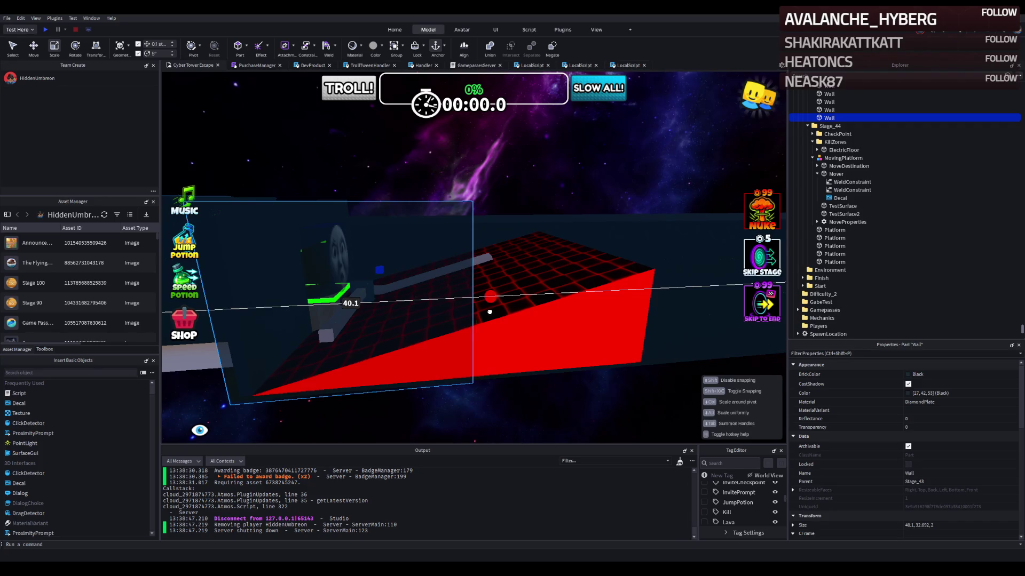
left_click_drag(489, 312, 489, 313)
Step: Duplicate the Wall and move the copy across the stage along the blue axis
key("ctrl+2")
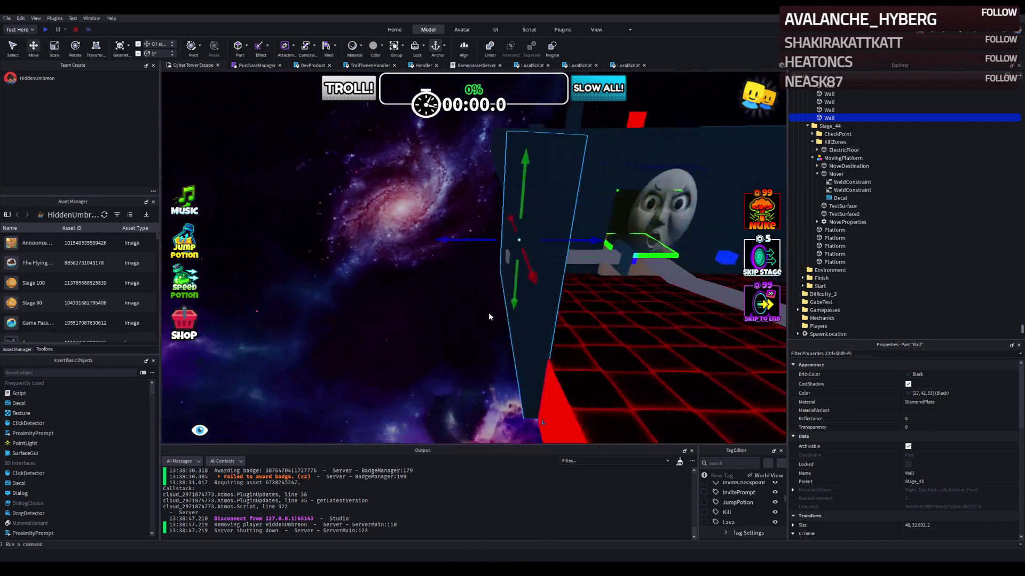
key("ctrl+d")
mouse_move(506, 245)
left_mouse_down()
mouse_move(592, 267)
mouse_move(593, 254)
mouse_move(583, 285)
left_mouse_up()
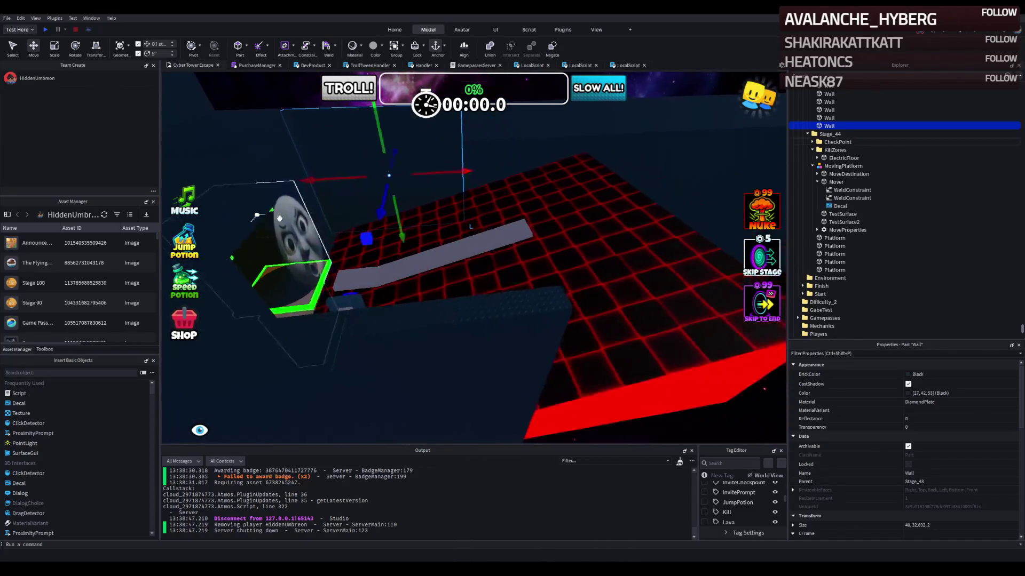
Step: Duplicate both Walls and move the copies about 45 studs sideways
left_click(430, 315, "ctrl")
key("ctrl+d")
left_click_drag(483, 279, 660, 262)
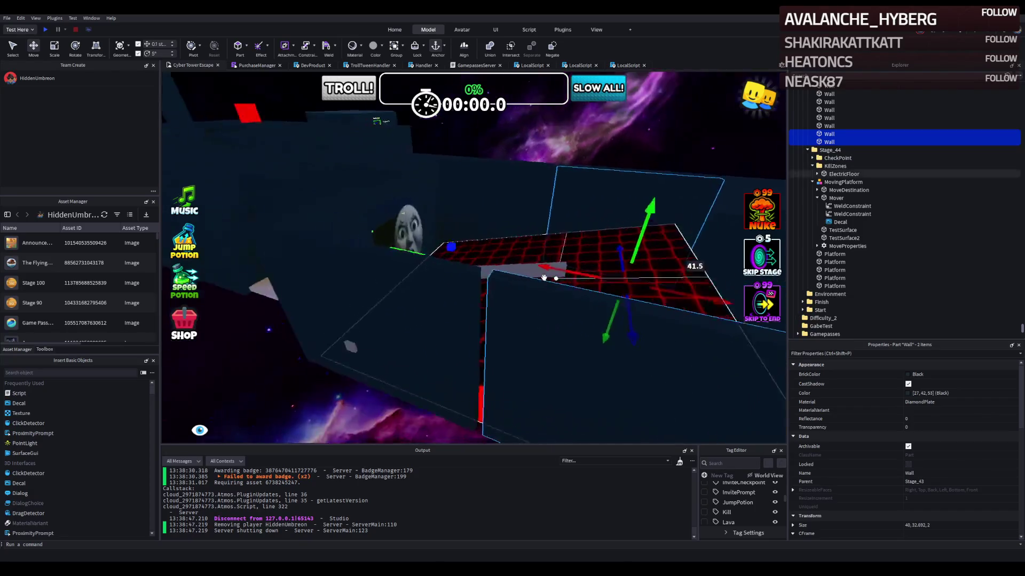
mouse_move(525, 281)
left_mouse_down()
mouse_move(520, 234)
mouse_move(534, 247)
mouse_move(516, 249)
left_mouse_up()
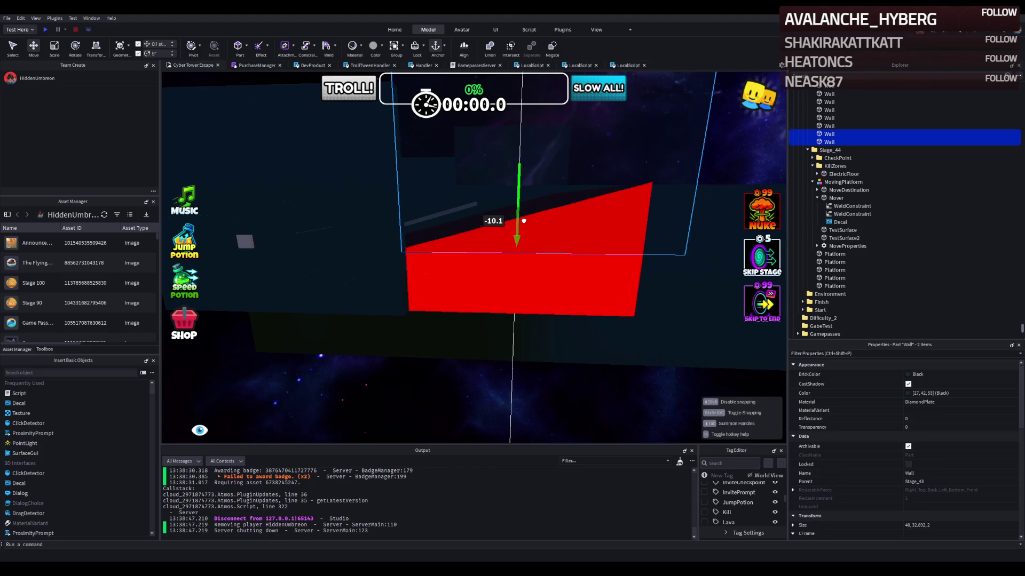
Step: Raise the wall copies back level with the floor and frame them in view
scroll(527, 219, "down", 3)
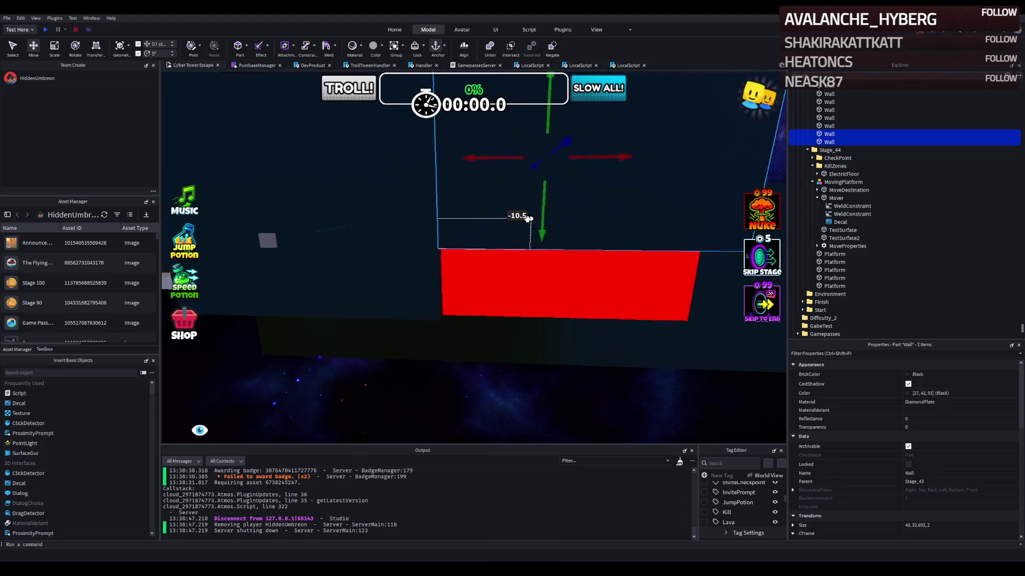
scroll(527, 219, "up", 5)
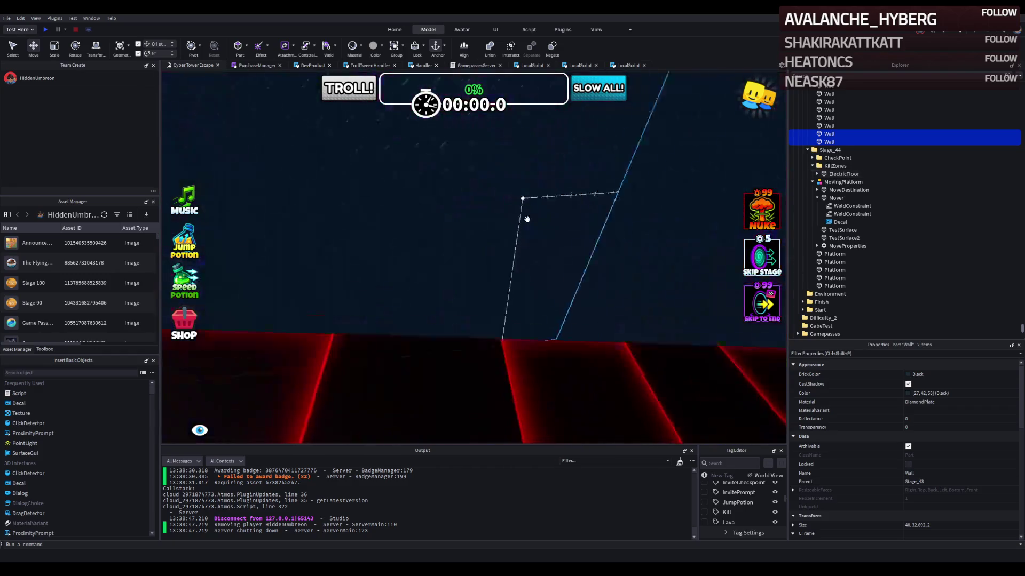
scroll(527, 219, "up", 5)
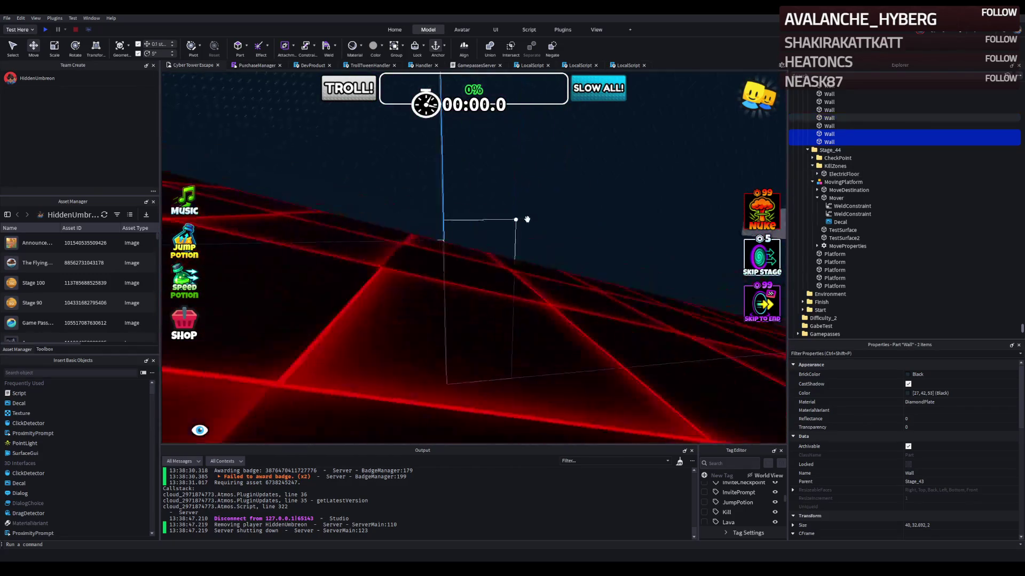
left_click_drag(331, 177, 329, 181)
key("f")
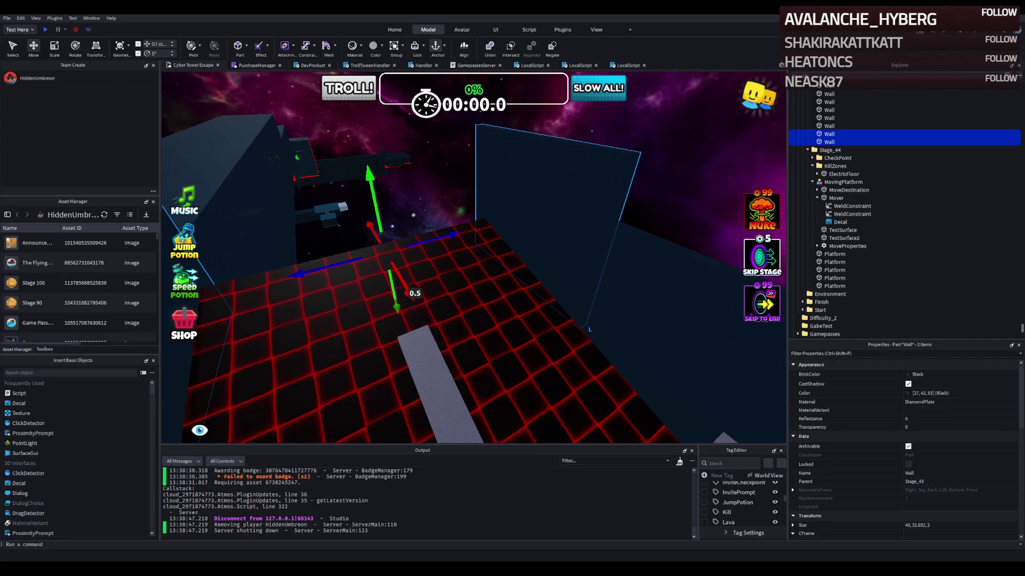
key("w")
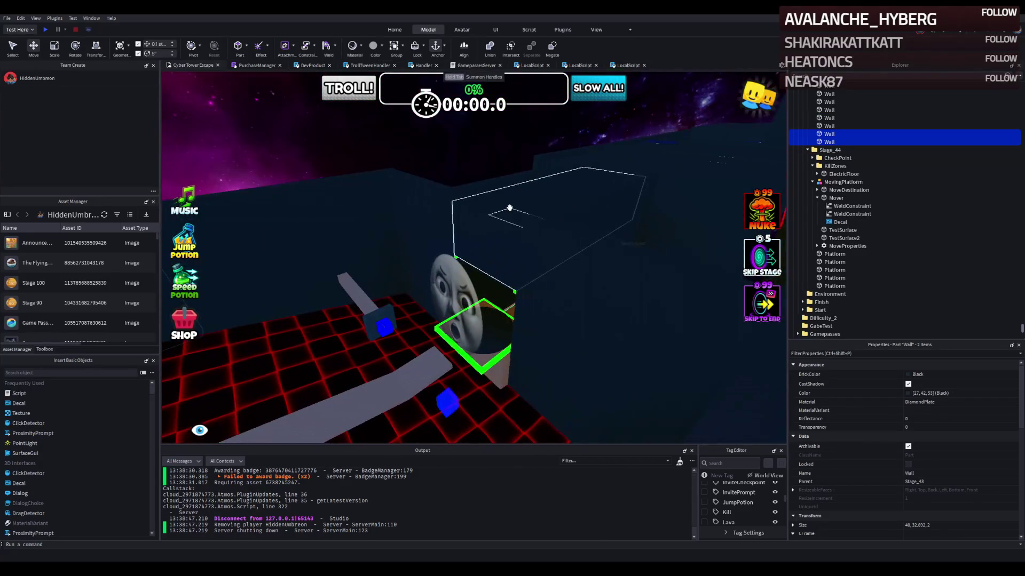
left_click(485, 208)
key("w")
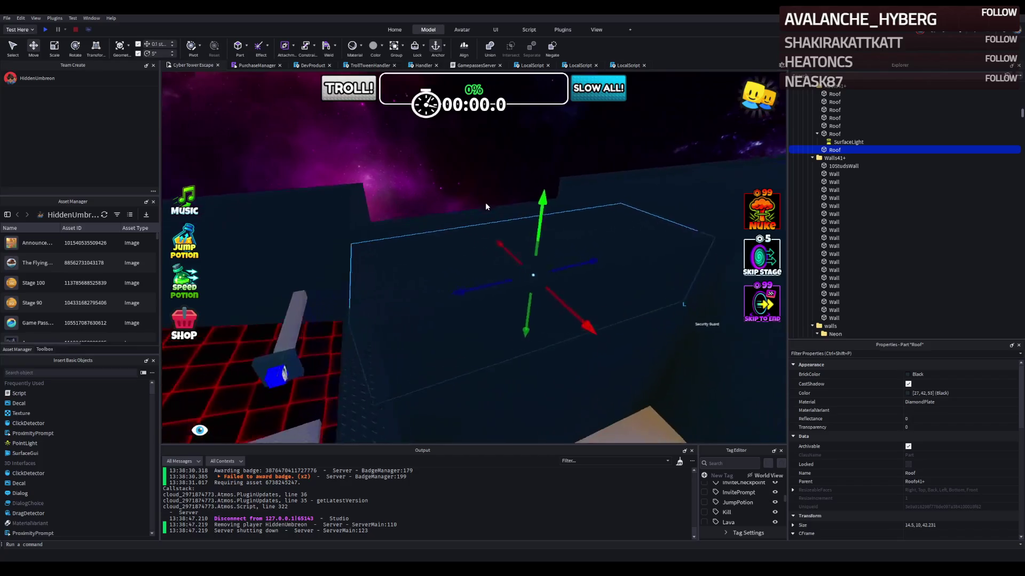
left_click(601, 201)
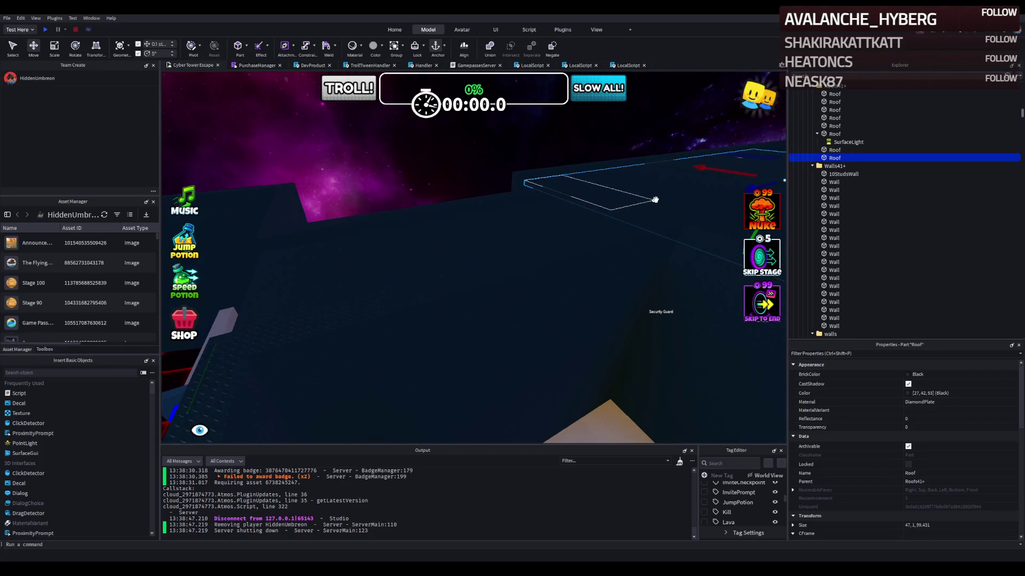
key("w")
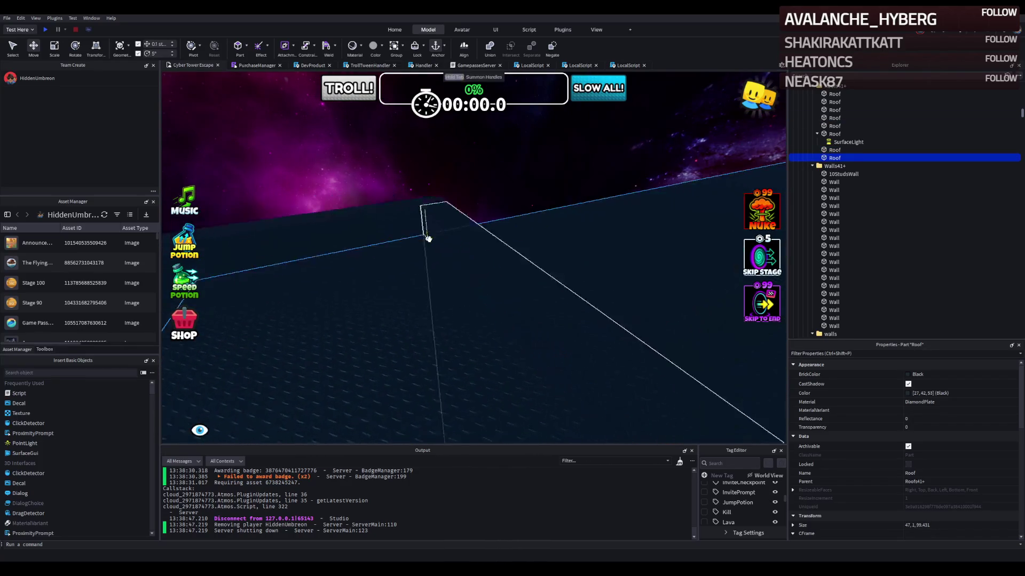
mouse_move(429, 243)
left_mouse_down()
mouse_move(469, 297)
mouse_move(476, 356)
mouse_move(343, 334)
mouse_move(322, 303)
left_mouse_up()
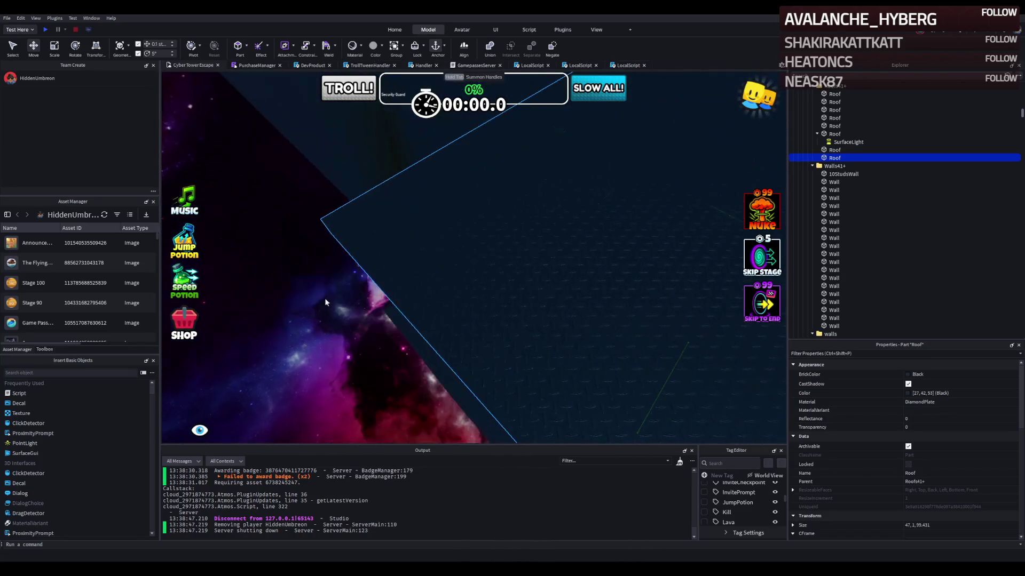
key("s")
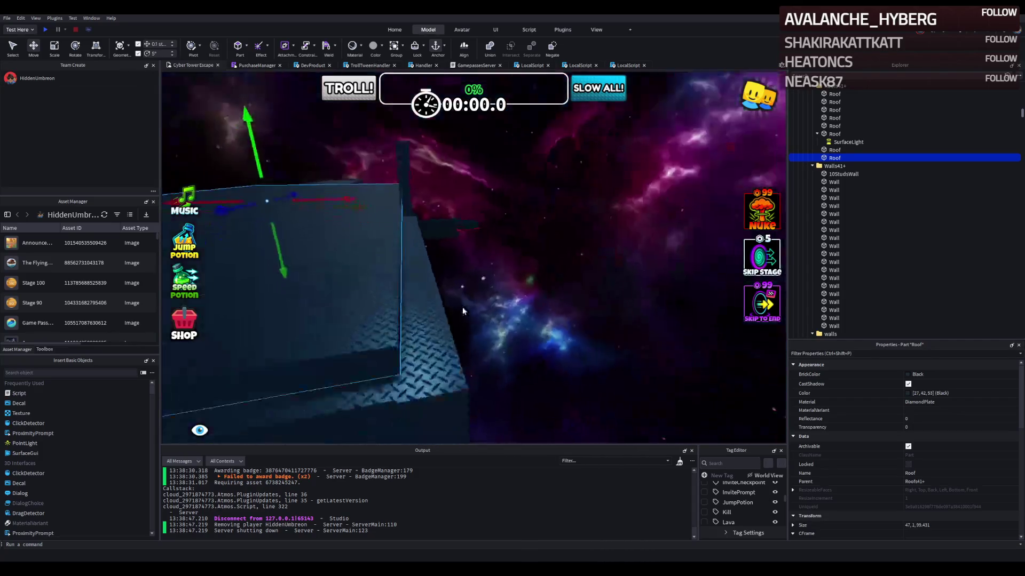
key("e")
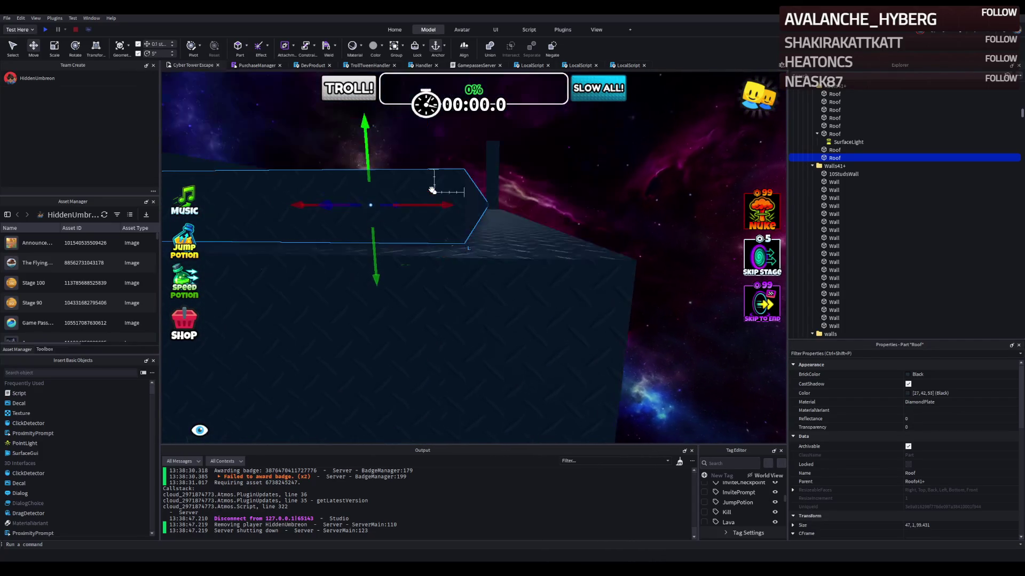
key("w")
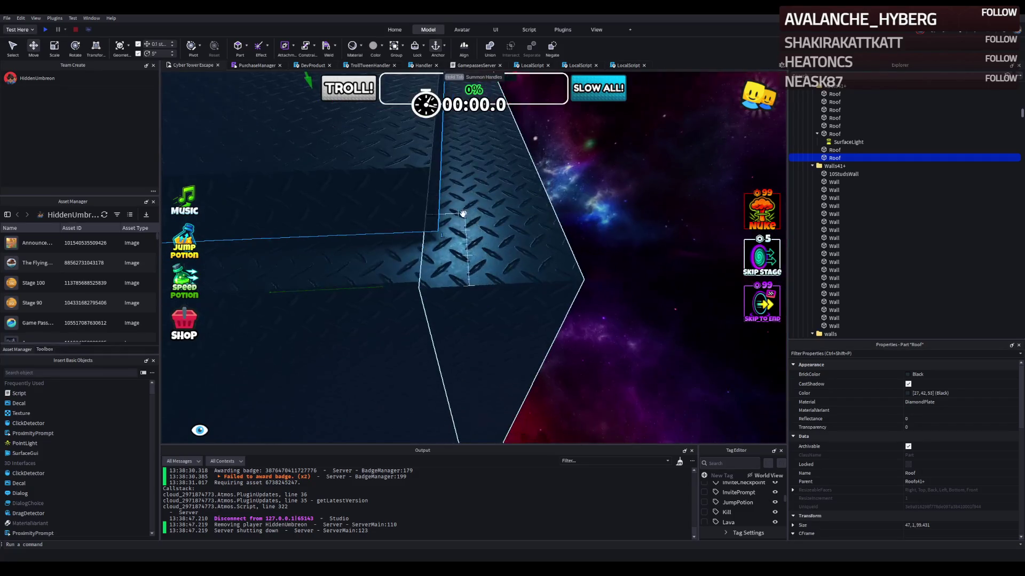
left_click(476, 240)
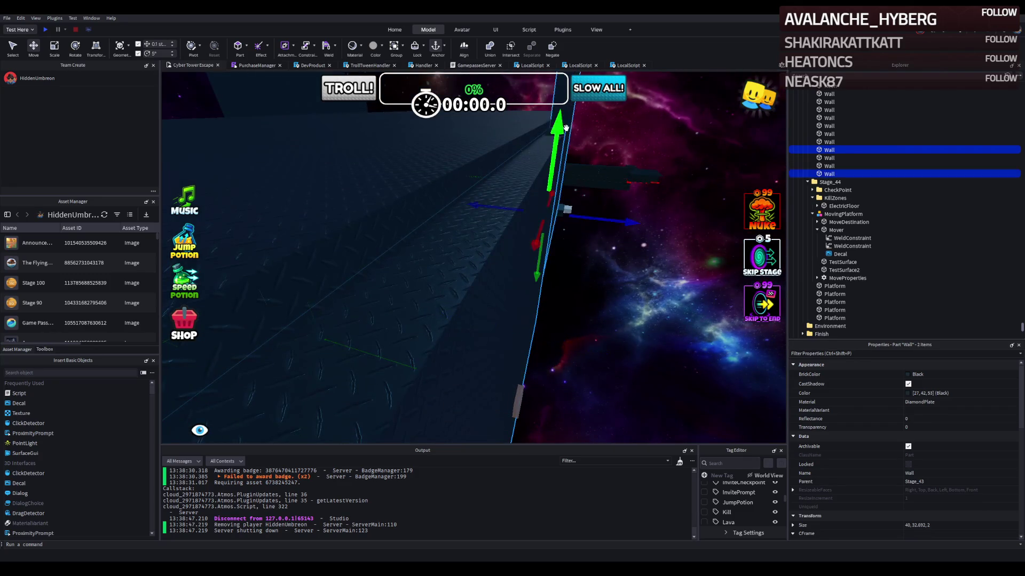
key("f")
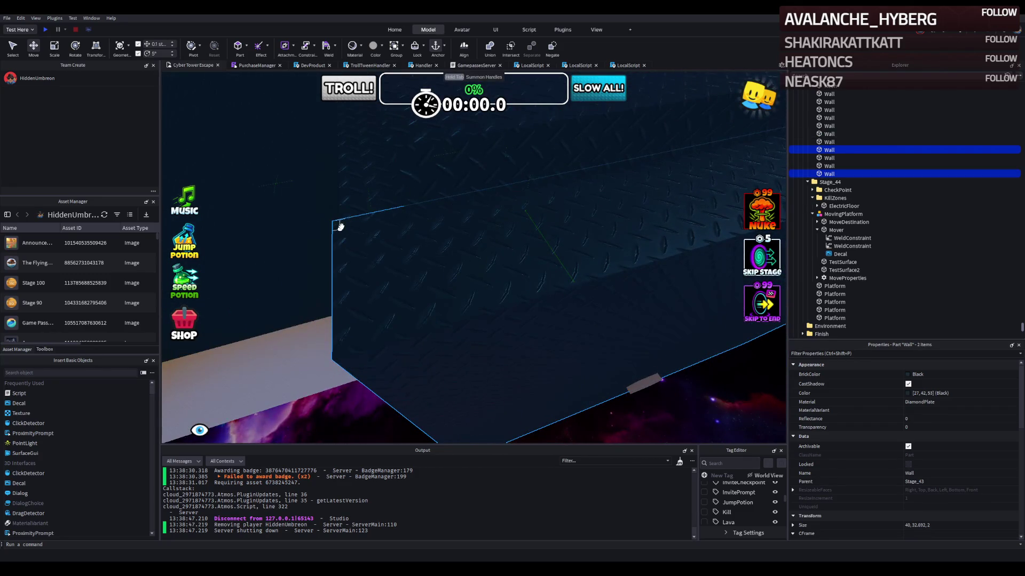
key("Tab")
left_click(354, 178)
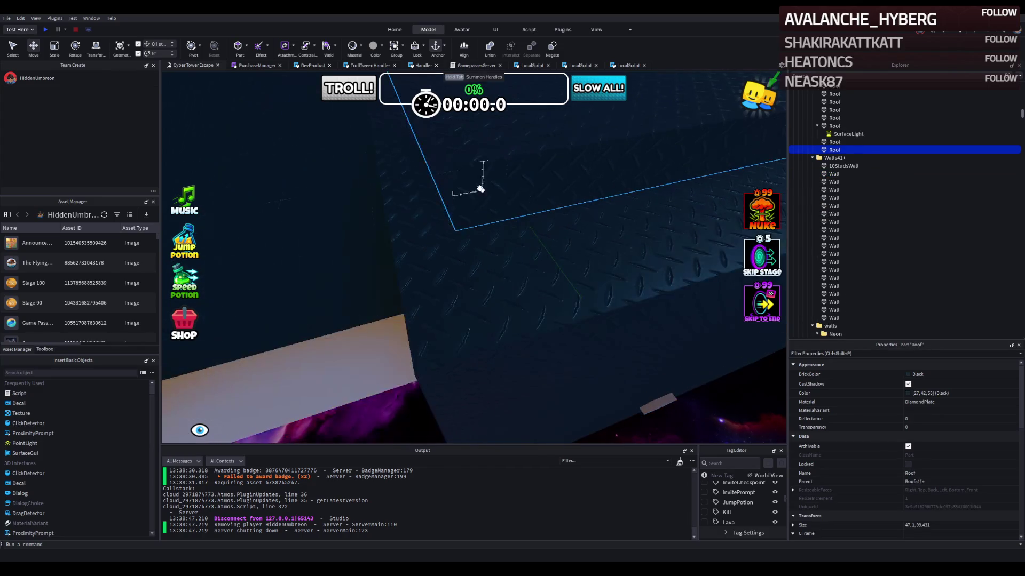
key("Tab")
left_click_drag(425, 353, 431, 368)
key("f")
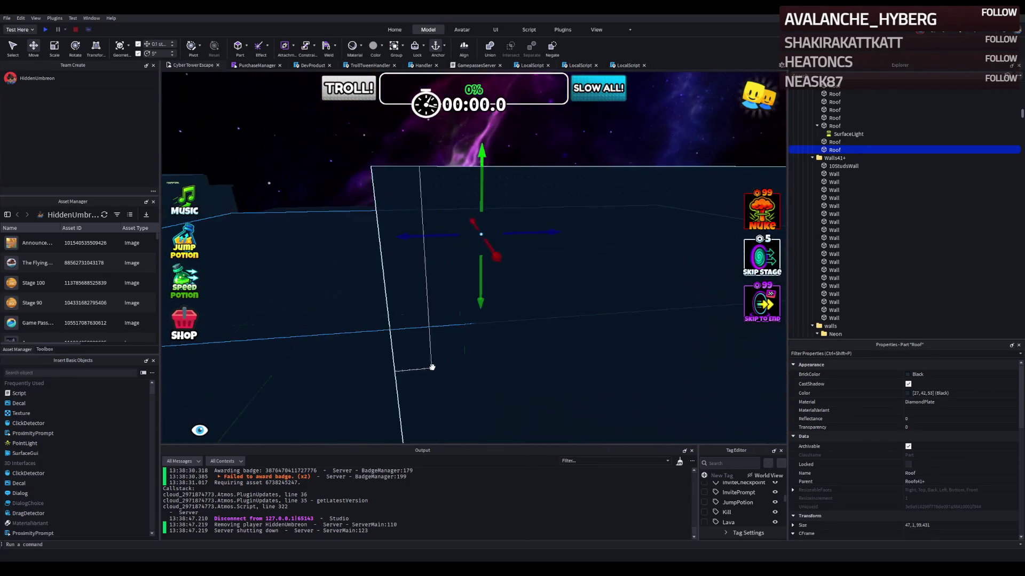
left_click_drag(661, 243, 509, 267)
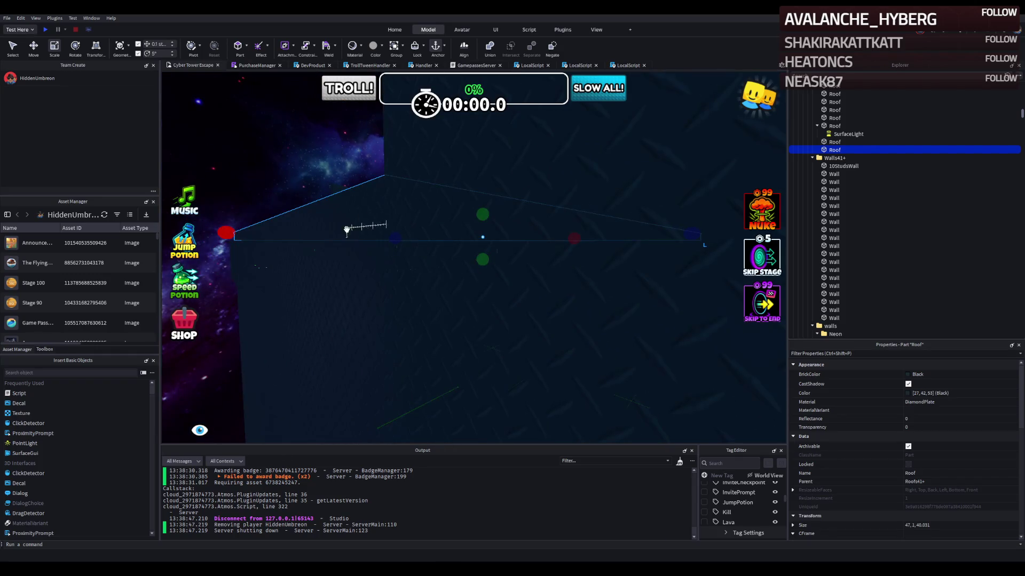
scroll(344, 249, "down", 5)
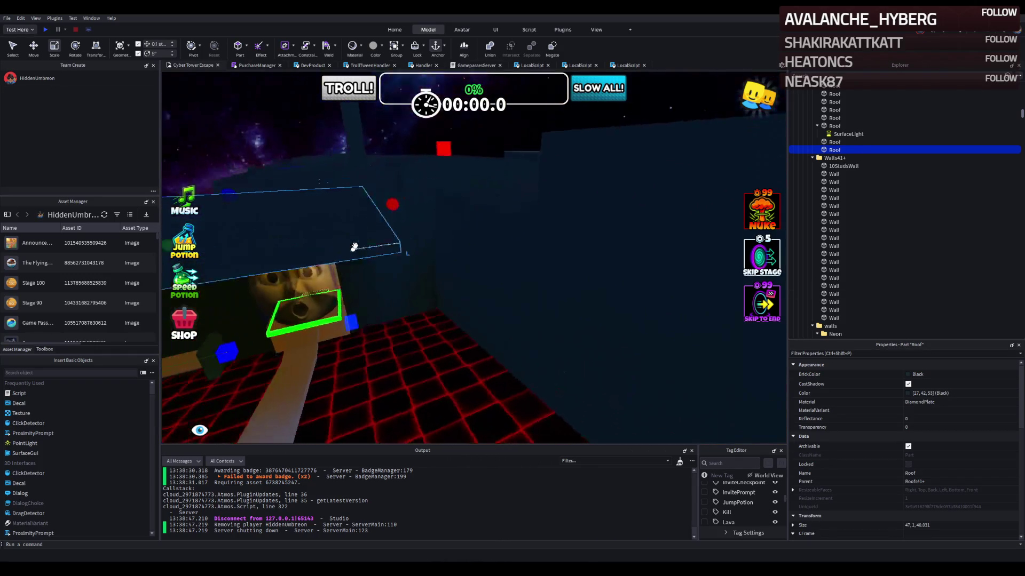
mouse_move(378, 229)
left_mouse_down()
mouse_move(486, 233)
mouse_move(536, 223)
left_mouse_up()
left_click_drag(583, 165, 617, 183)
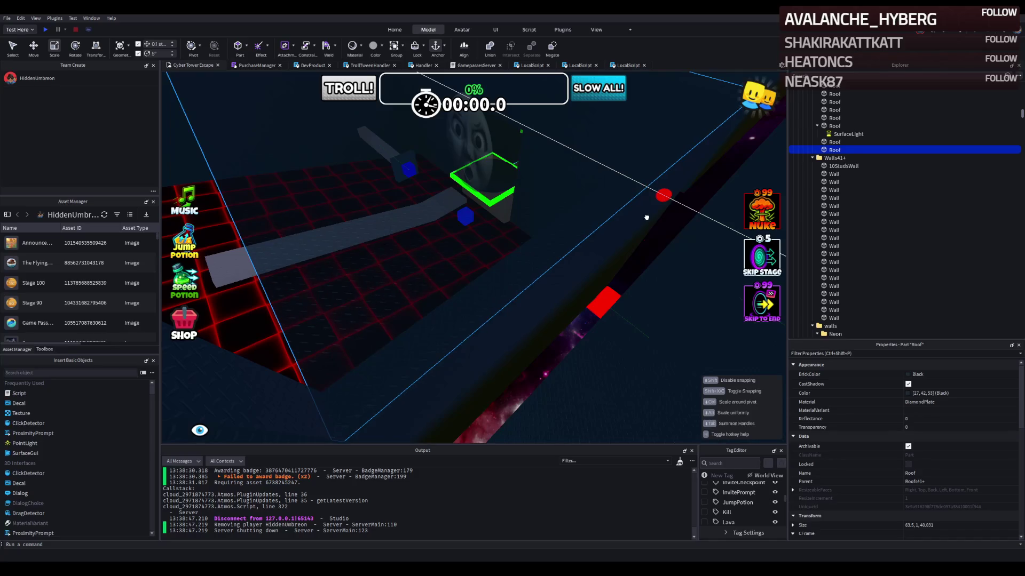
scroll(646, 218, "down", 5)
scroll(422, 293, "up", 5)
key("s")
key("s")
key("s")
key("w")
key("w")
key("w")
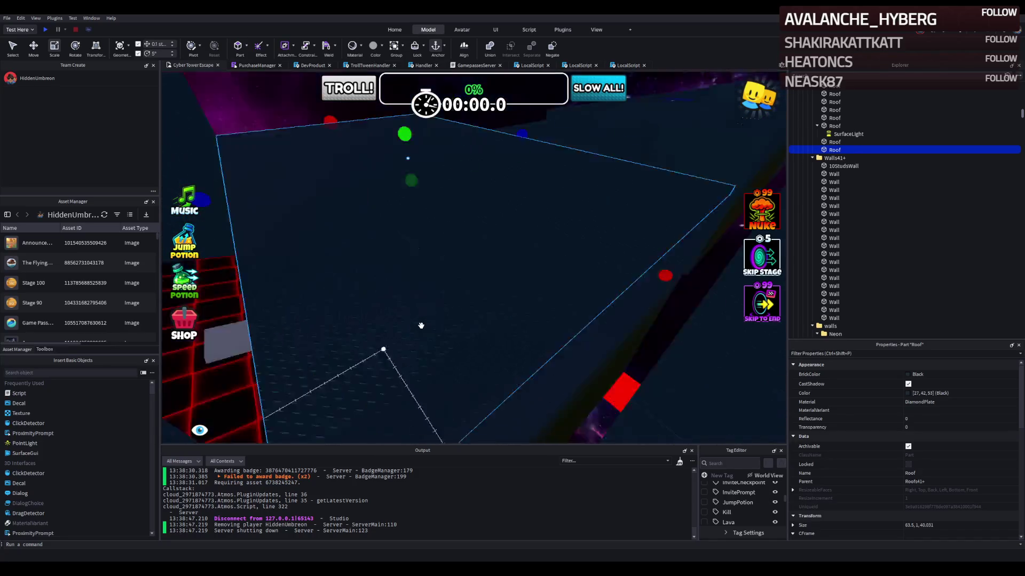
key("s")
key("s")
key("s")
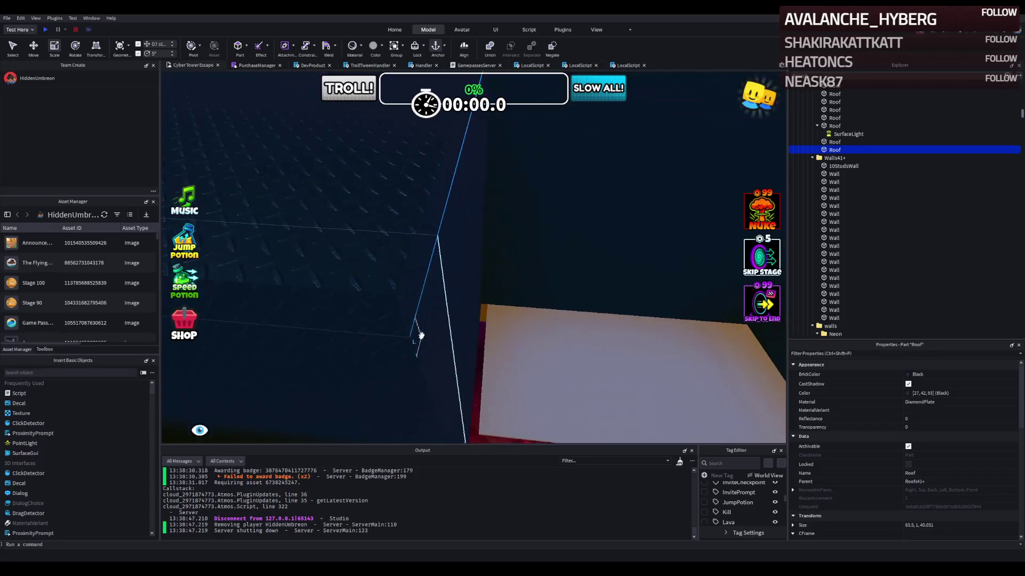
scroll(420, 337, "up", 8)
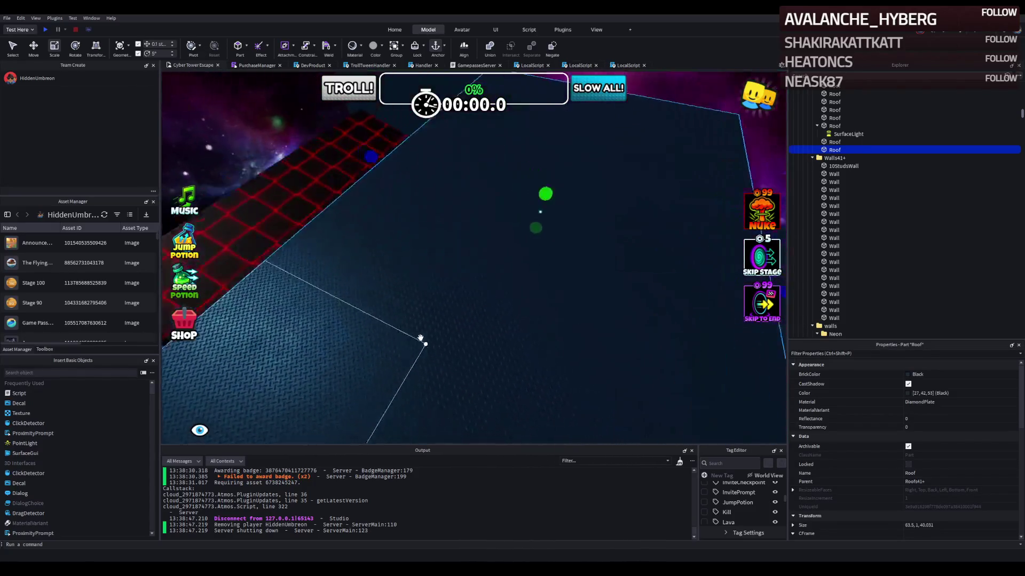
scroll(420, 337, "up", 10)
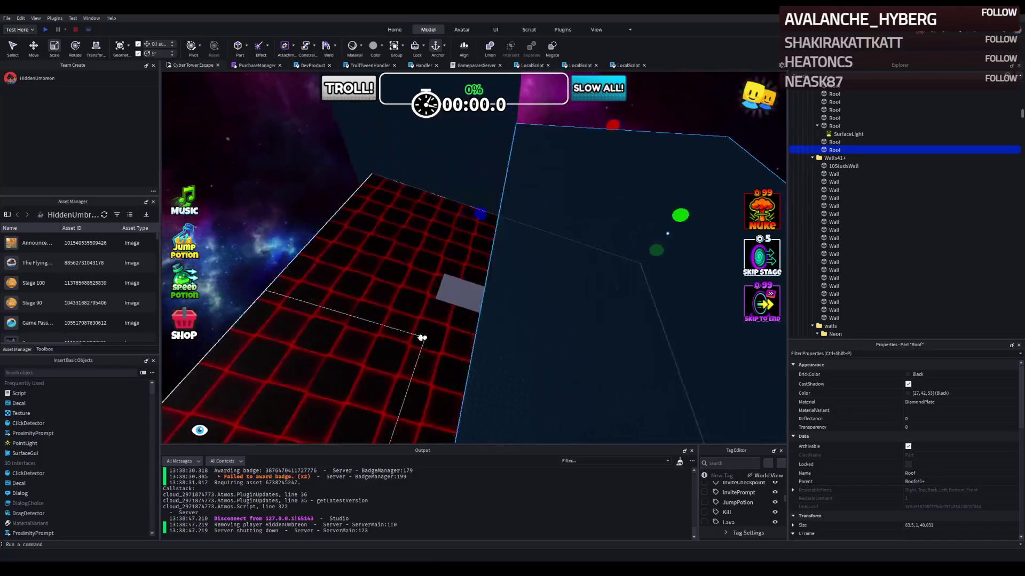
scroll(420, 337, "down", 10)
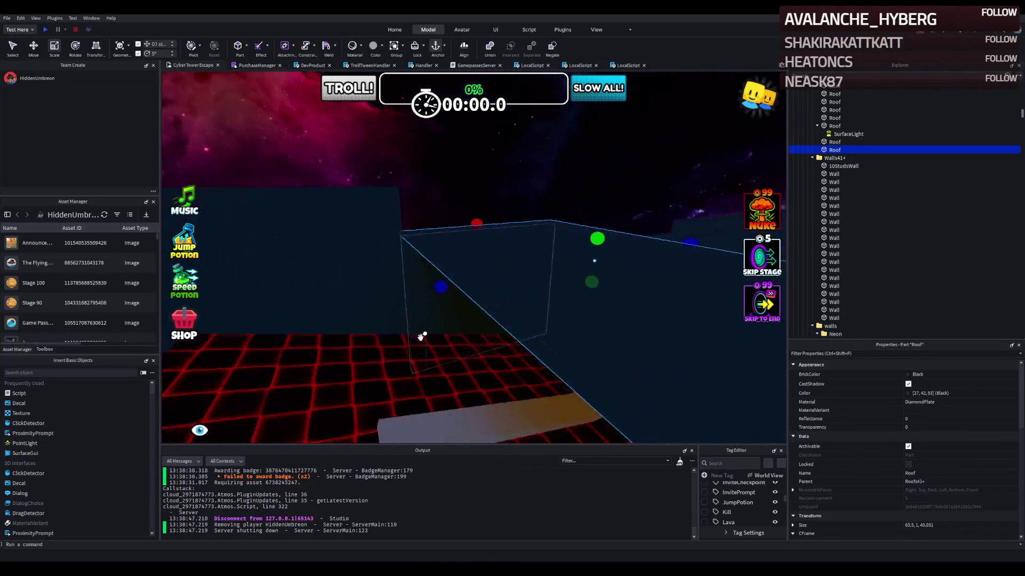
left_click(411, 316)
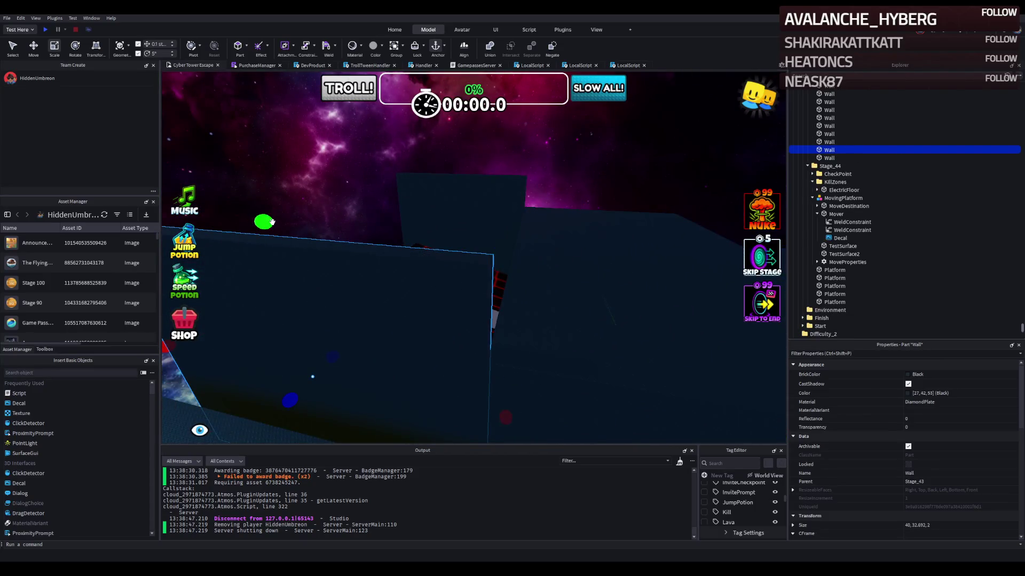
Step: Stretch the stage Wall to about 37.2 studs tall
left_click_drag(271, 222, 271, 221)
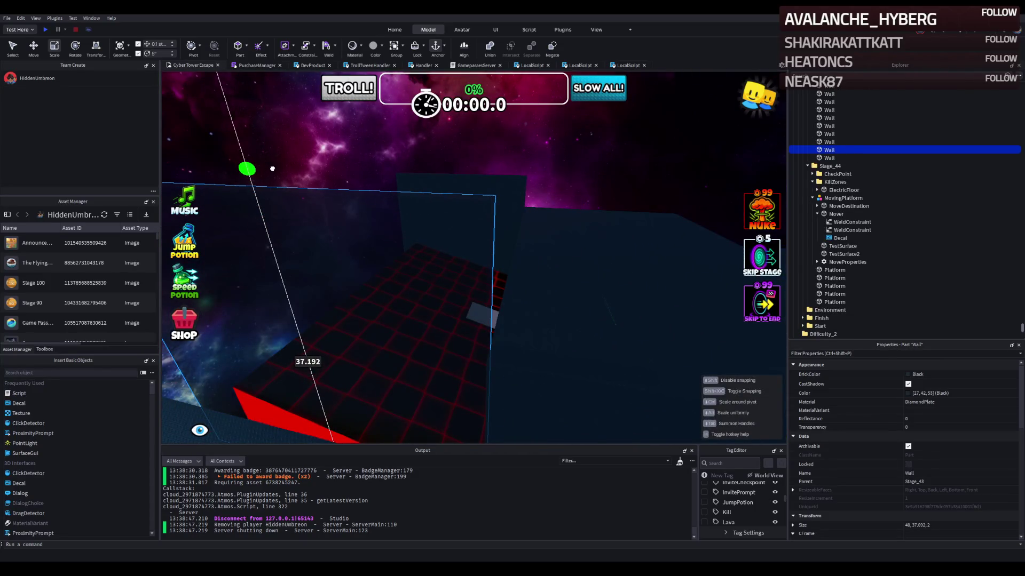
left_click_drag(273, 168, 274, 170)
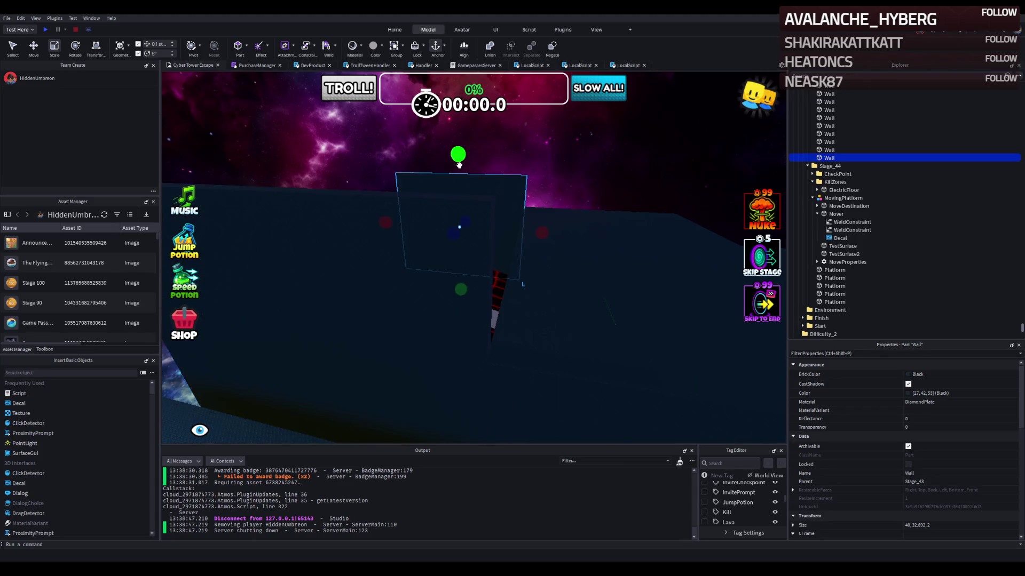
left_click_drag(459, 166, 458, 151)
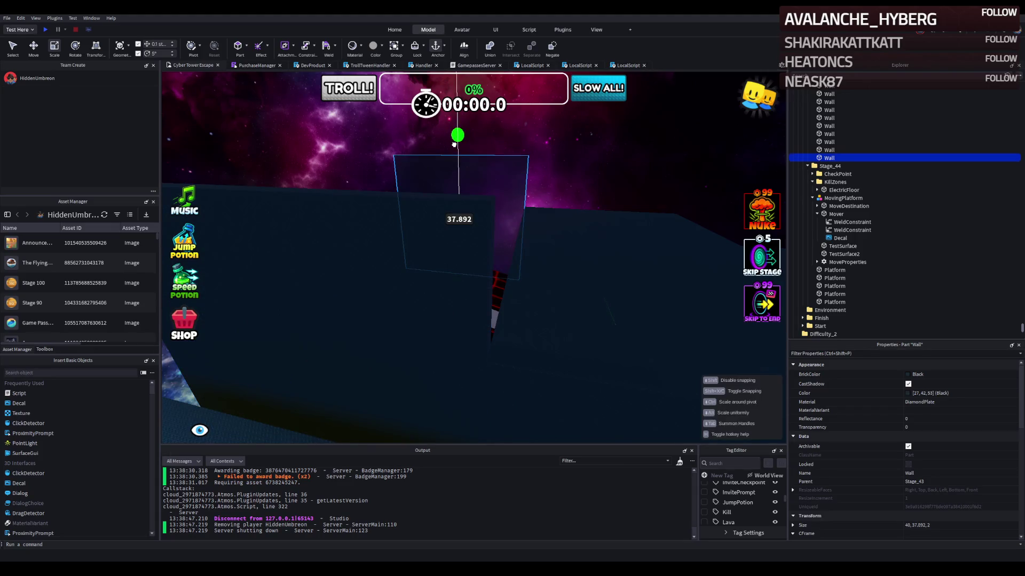
left_click_drag(453, 147, 453, 148)
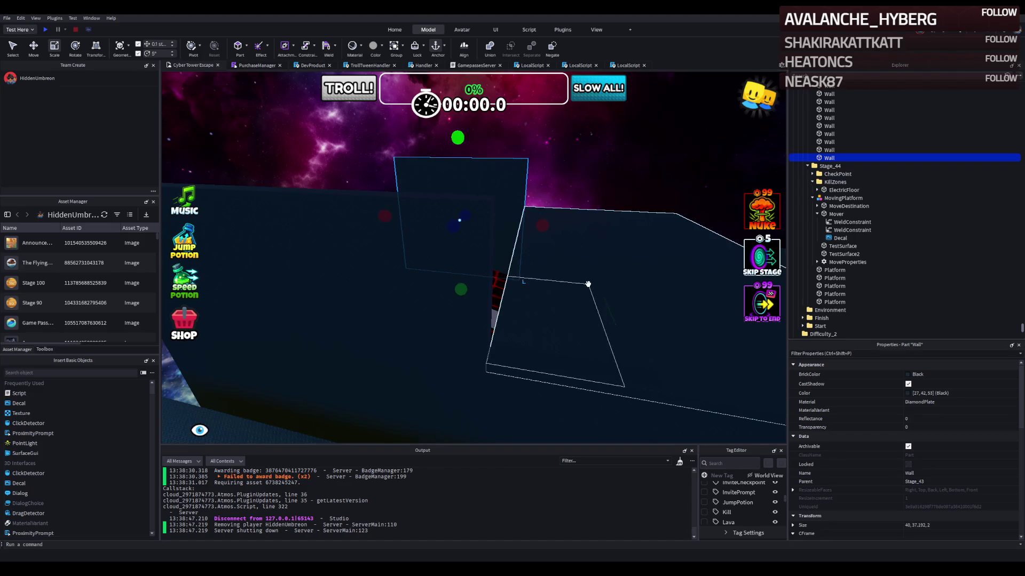
Step: Thicken a Roof slab from 1 to about 15.5 studs
left_click(545, 332)
mouse_move(599, 349)
left_mouse_down()
mouse_move(562, 322)
mouse_move(482, 297)
mouse_move(506, 274)
mouse_move(618, 347)
mouse_move(541, 265)
left_mouse_up()
mouse_move(511, 371)
left_mouse_down()
mouse_move(517, 263)
mouse_move(469, 270)
left_mouse_up()
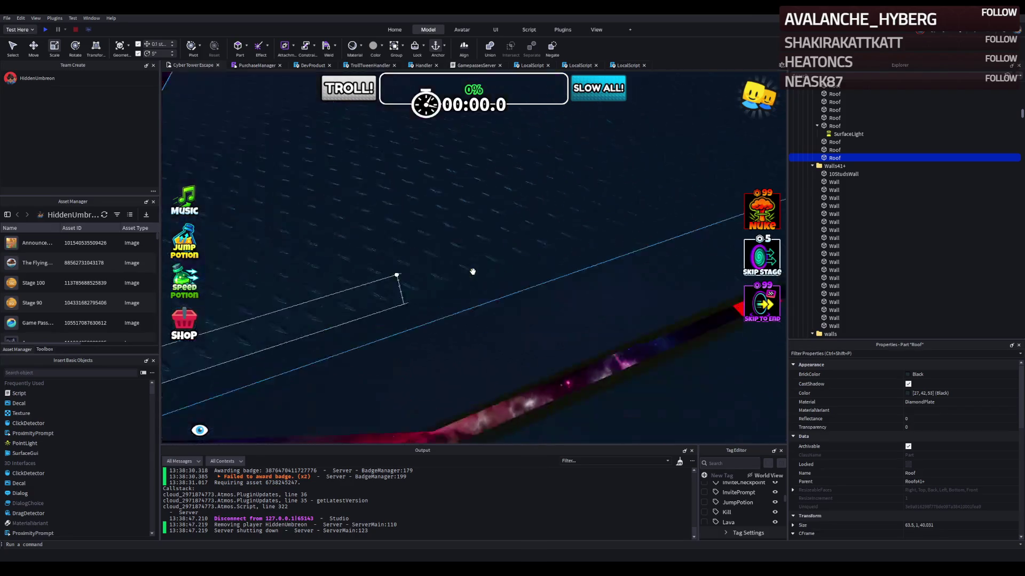
left_click_drag(551, 216, 543, 113)
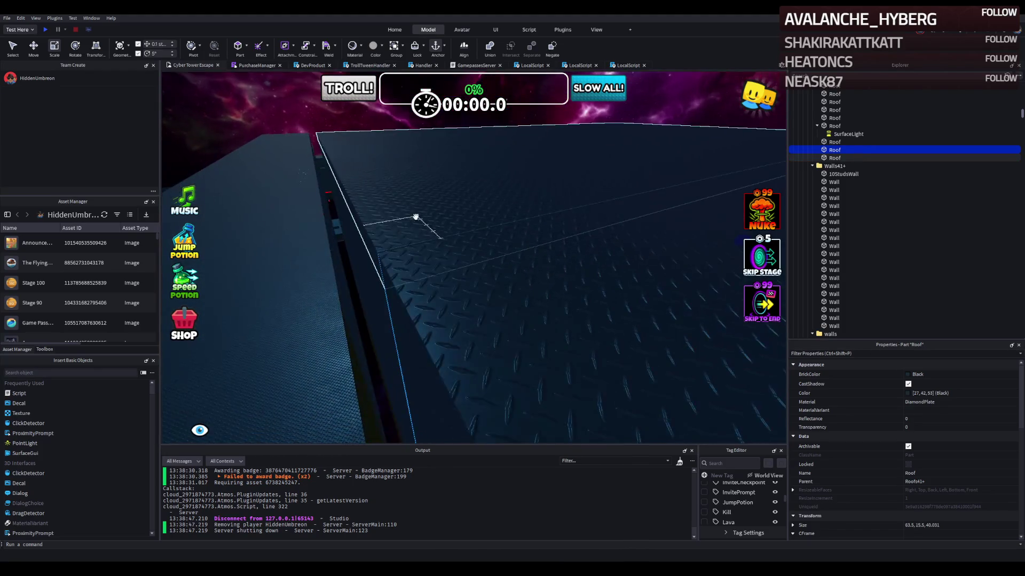
left_click_drag(407, 228, 406, 231)
left_click(429, 245)
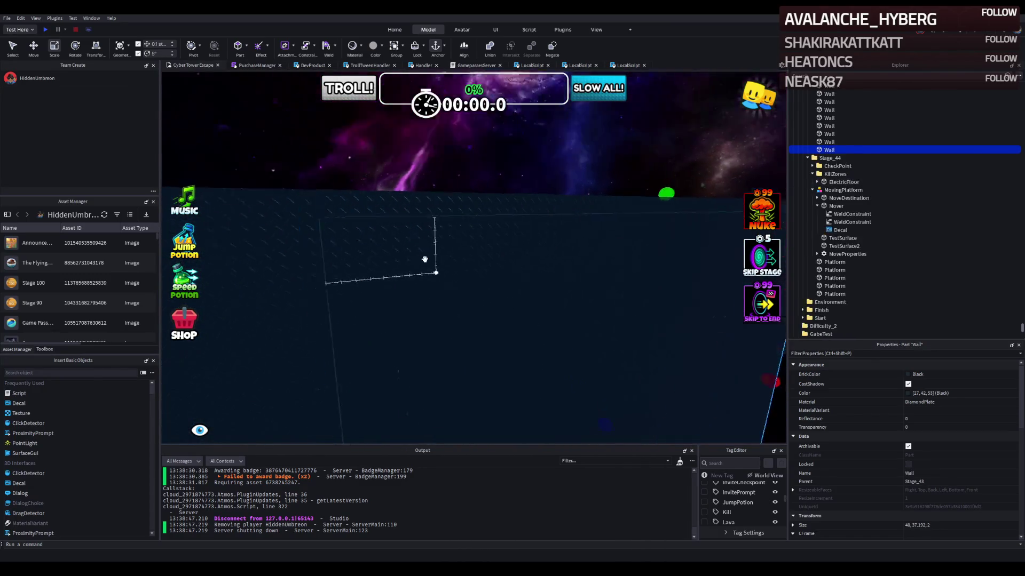
left_click(377, 182, "ctrl")
left_click(374, 180, "ctrl")
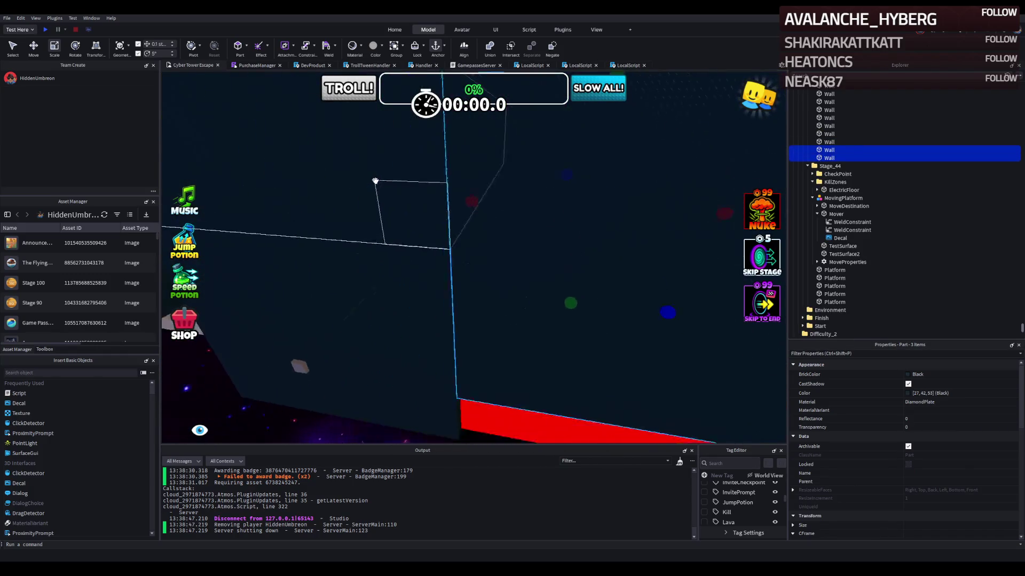
left_click_drag(372, 180, 374, 181)
mouse_move(423, 293)
left_mouse_down()
mouse_move(253, 292)
mouse_move(389, 297)
mouse_move(483, 331)
left_mouse_up()
left_click(253, 293)
left_click(278, 296)
left_click(246, 262)
left_click(477, 326)
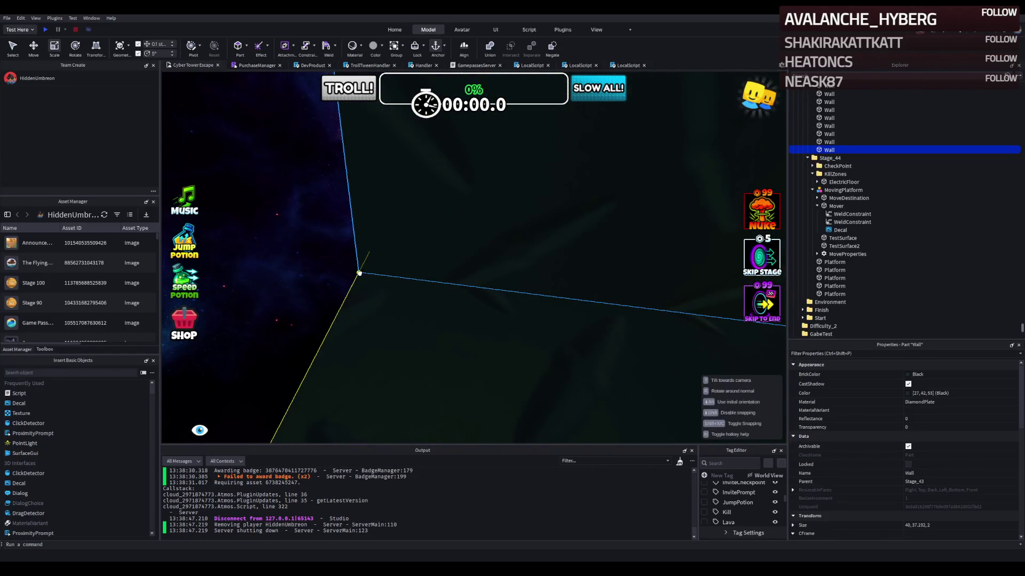
left_click(270, 268)
left_click_drag(271, 268, 271, 269)
left_click(344, 276)
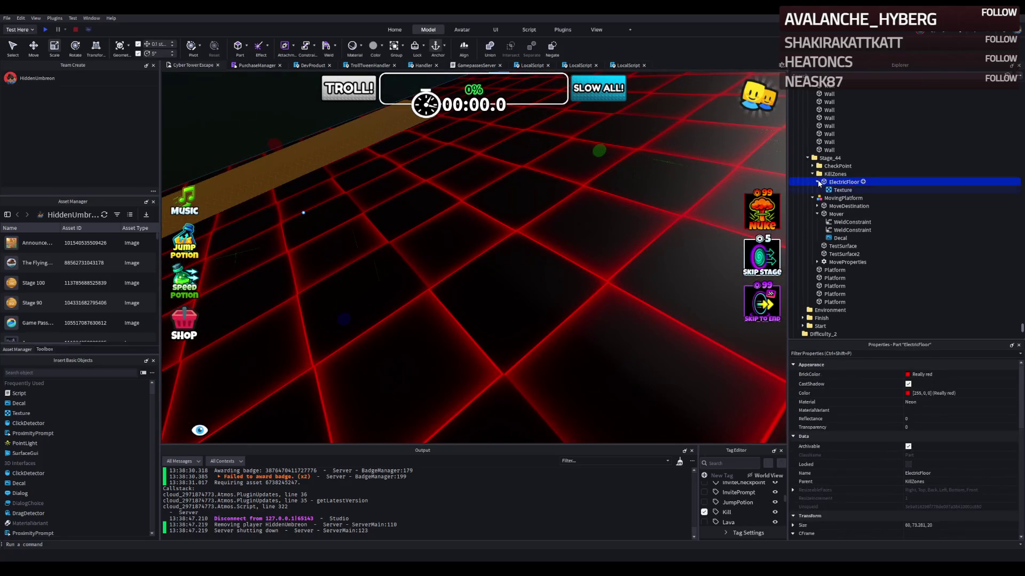
Step: Inspect the Stage 40 and Stage 39 ElectricFloors, framing each in view
left_click(818, 182)
key("f")
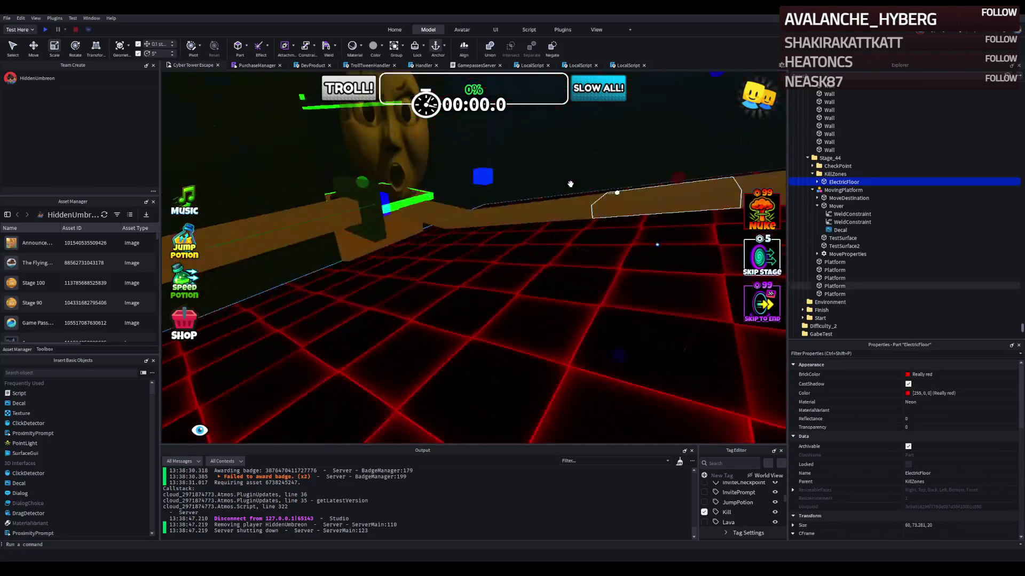
mouse_move(560, 186)
left_mouse_down()
mouse_move(585, 201)
mouse_move(498, 419)
left_mouse_up()
left_click(497, 419)
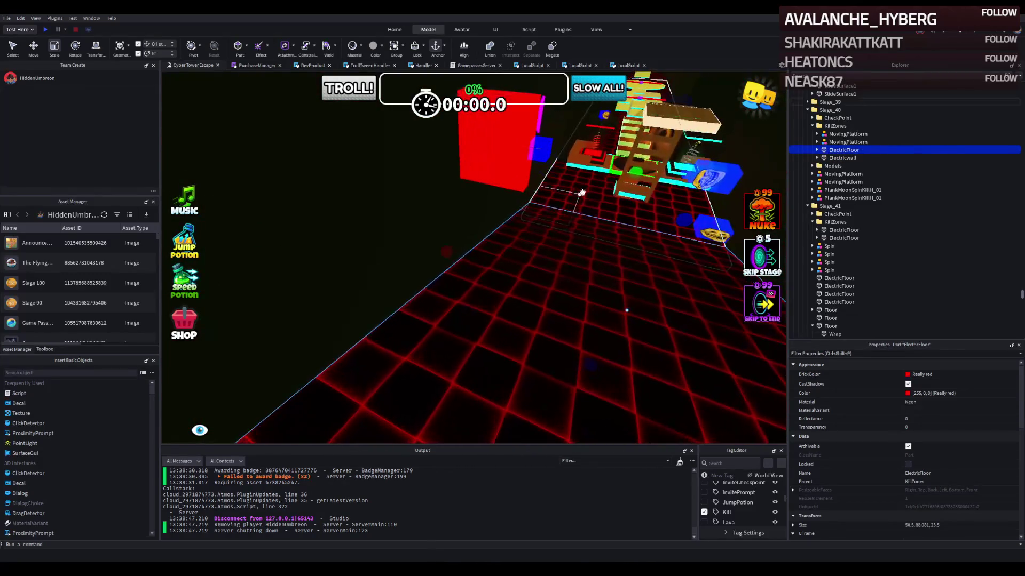
left_click(761, 165)
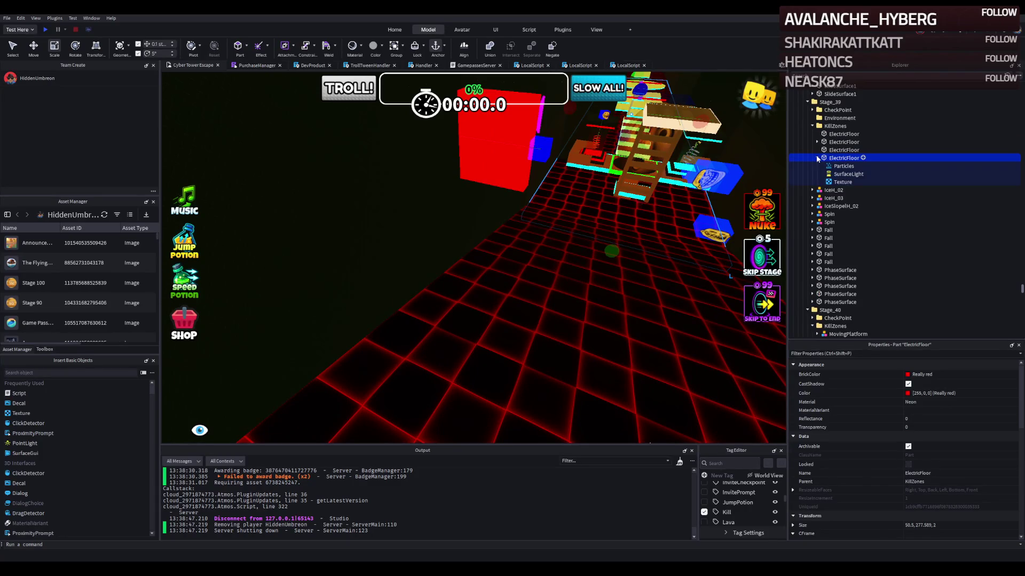
key("f")
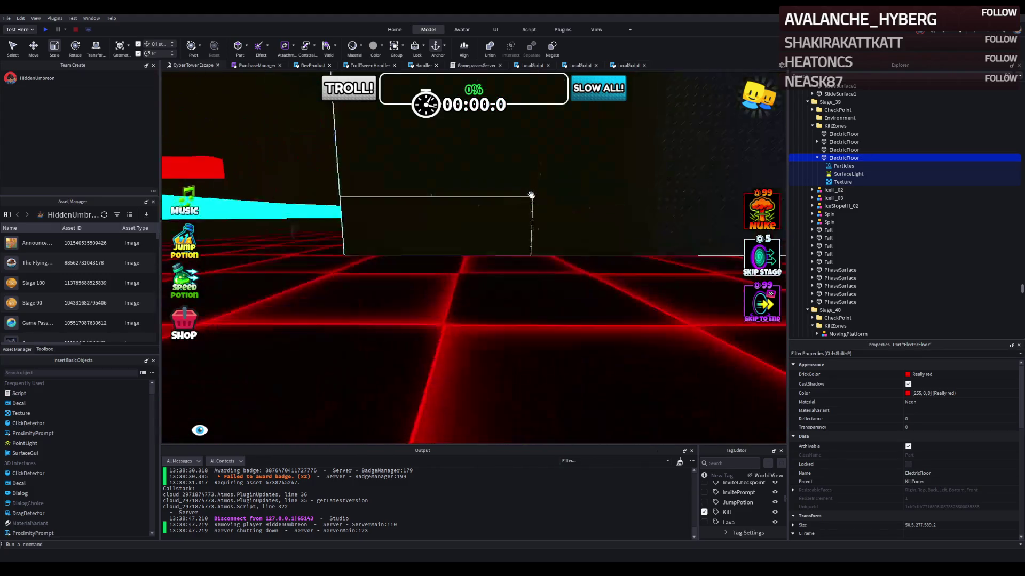
scroll(455, 334, "up", 10)
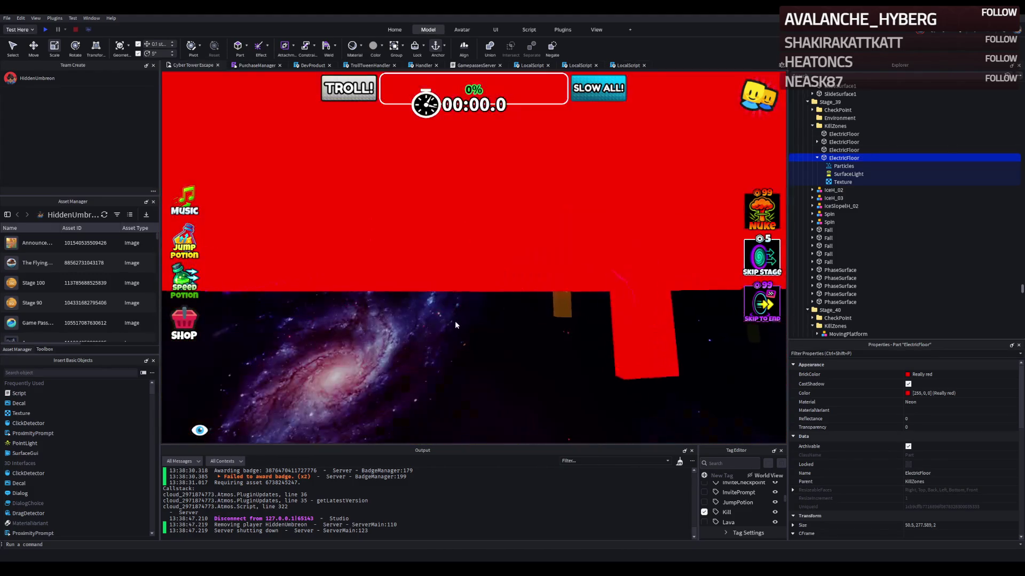
scroll(458, 321, "up", 10)
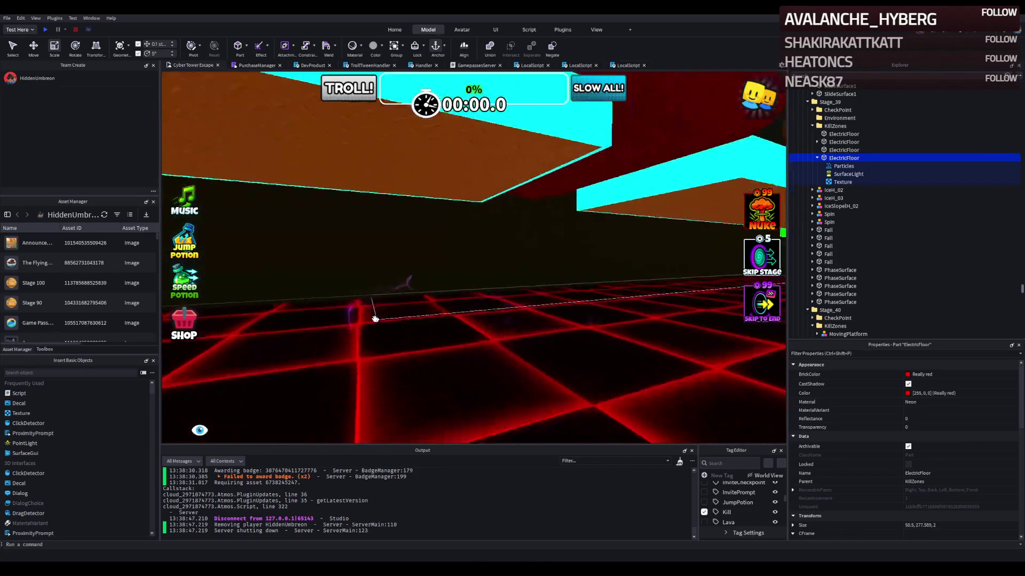
scroll(375, 319, "up", 3)
Step: Compare the Stage 41 and Stage 40 ElectricFloors up close
left_click(413, 320)
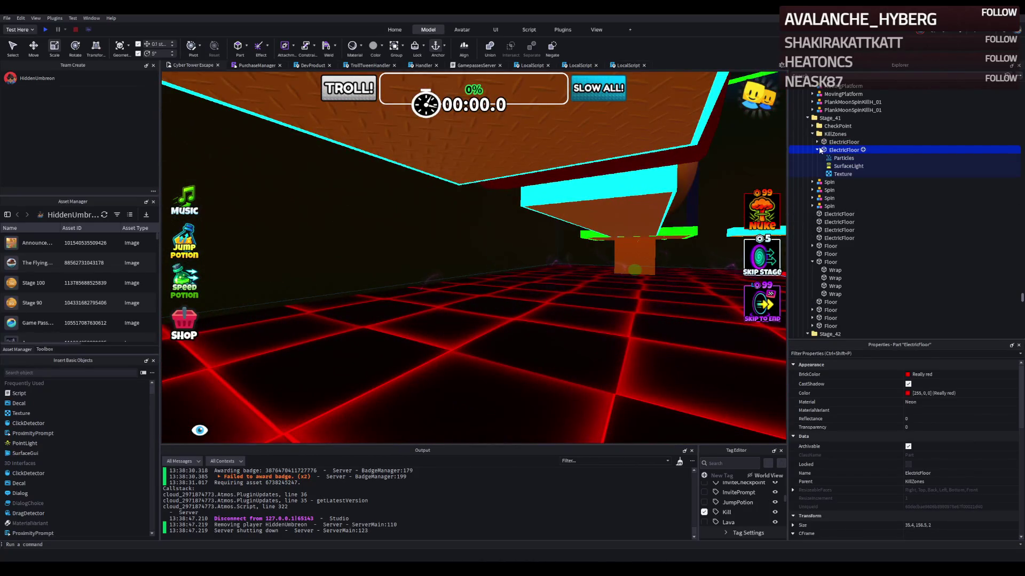
scroll(433, 195, "up", 10)
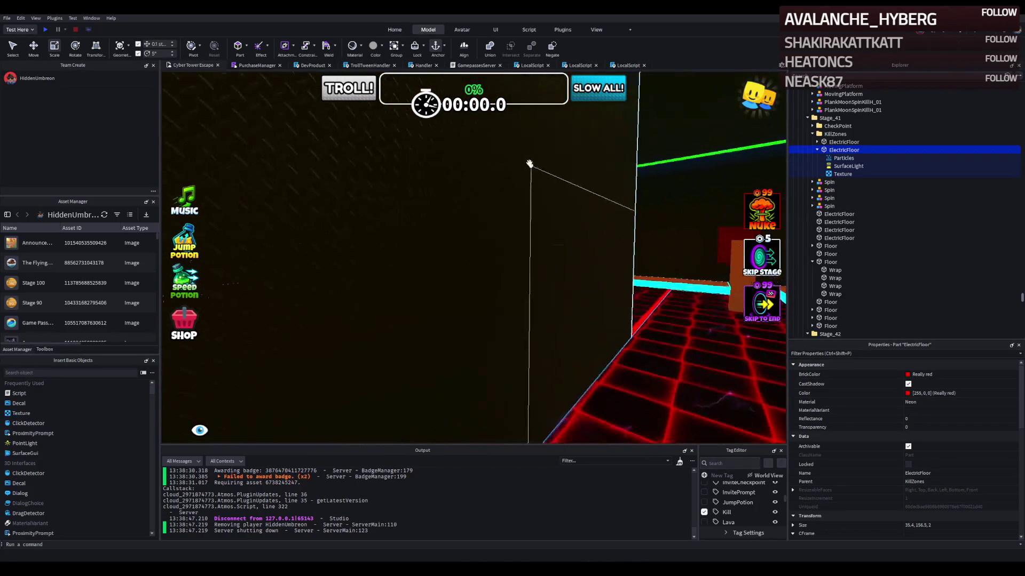
scroll(433, 196, "up", 5)
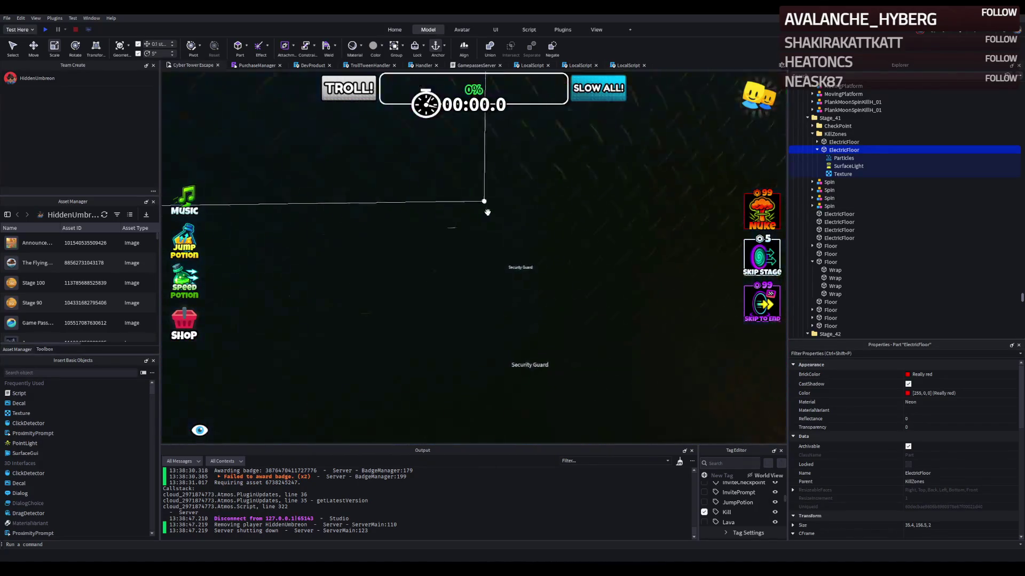
scroll(507, 210, "down", 10)
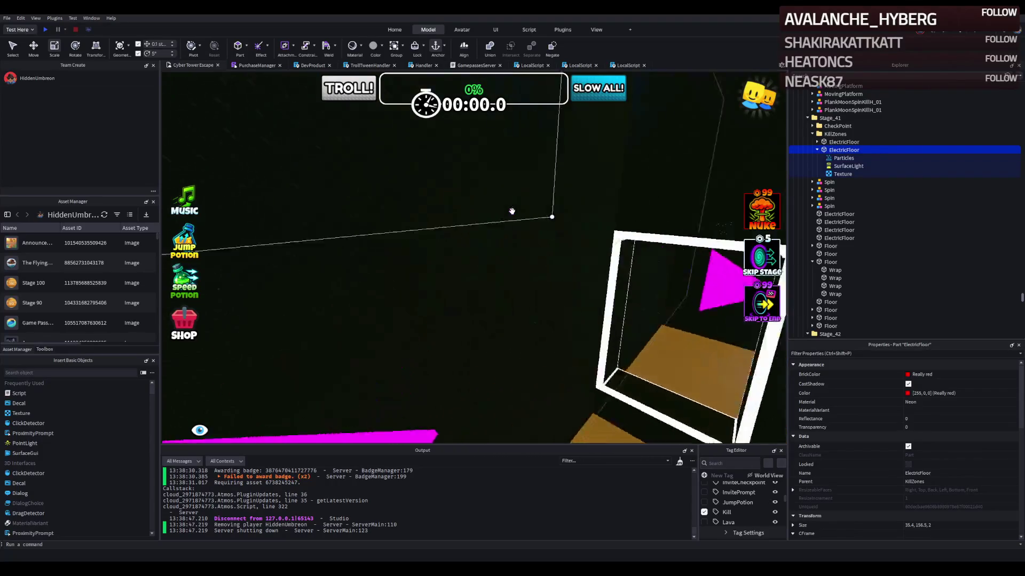
scroll(556, 213, "up", 5)
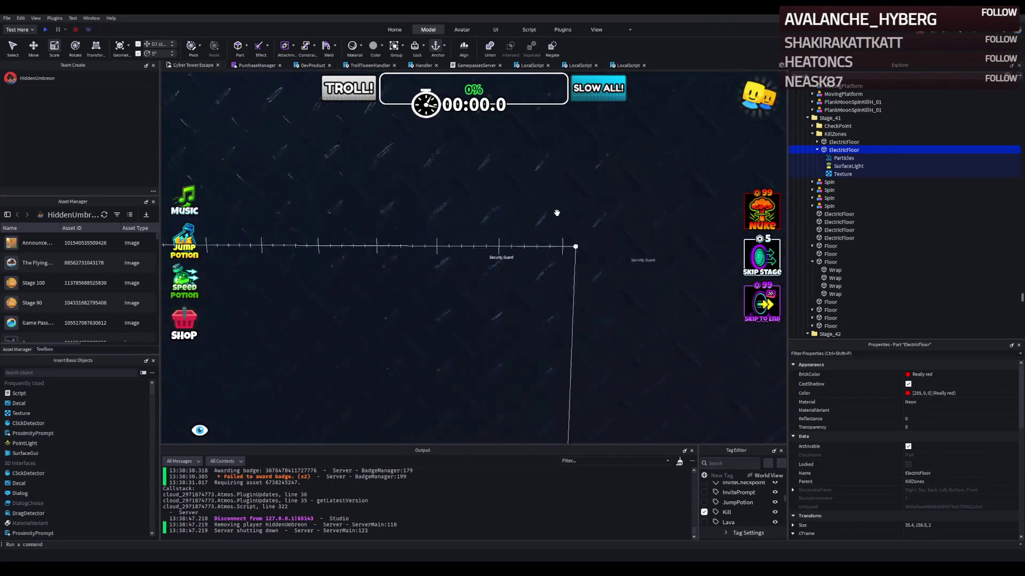
scroll(556, 213, "down", 5)
left_click(468, 286)
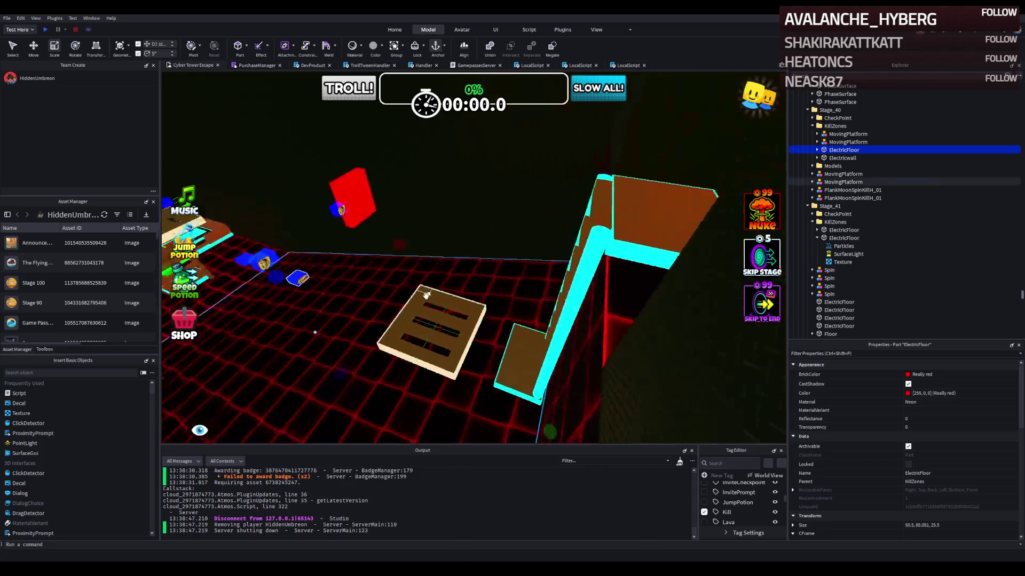
scroll(425, 295, "up", 10)
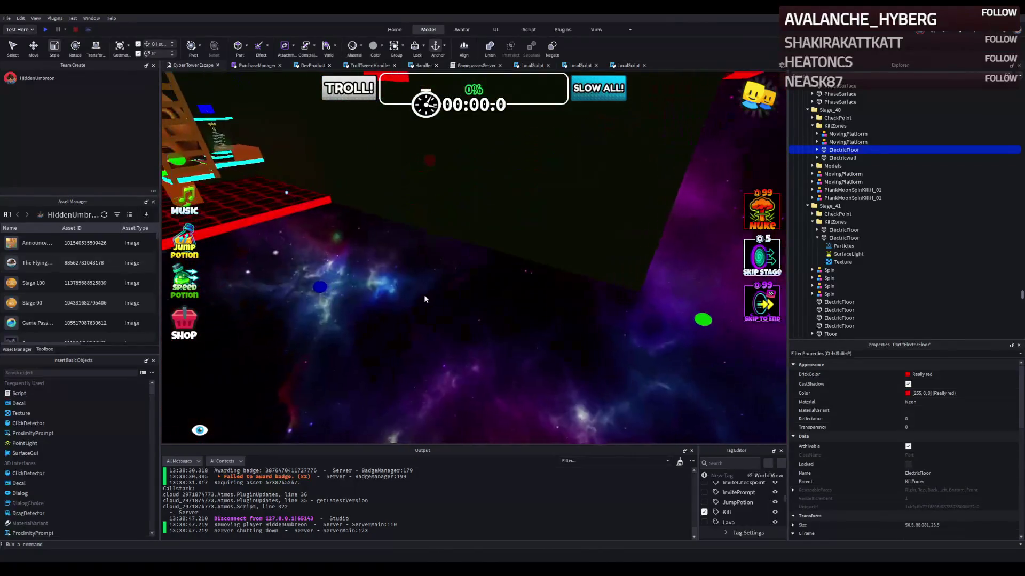
scroll(345, 221, "down", 5)
scroll(326, 192, "up", 5)
scroll(400, 286, "down", 3)
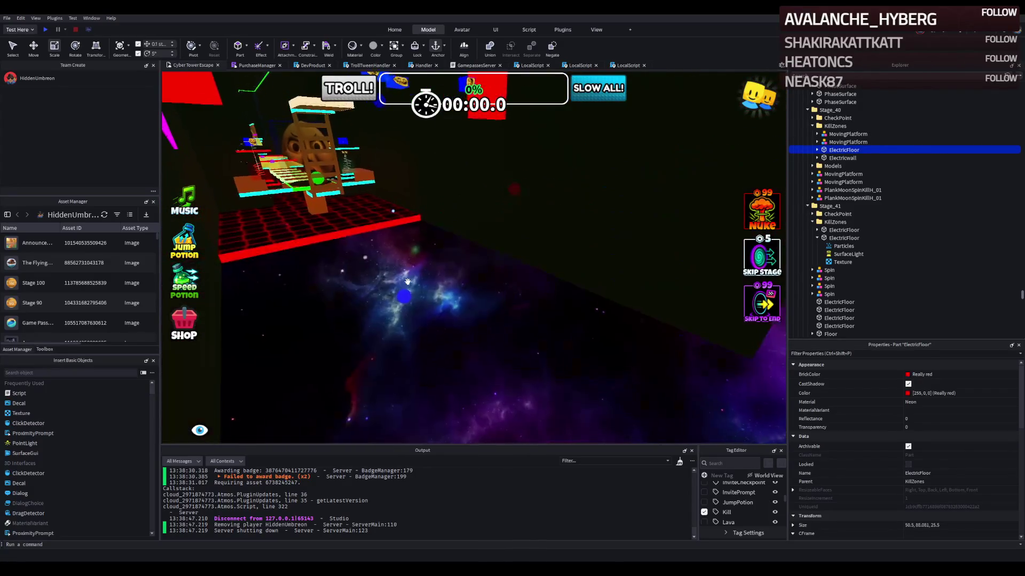
scroll(407, 281, "up", 3)
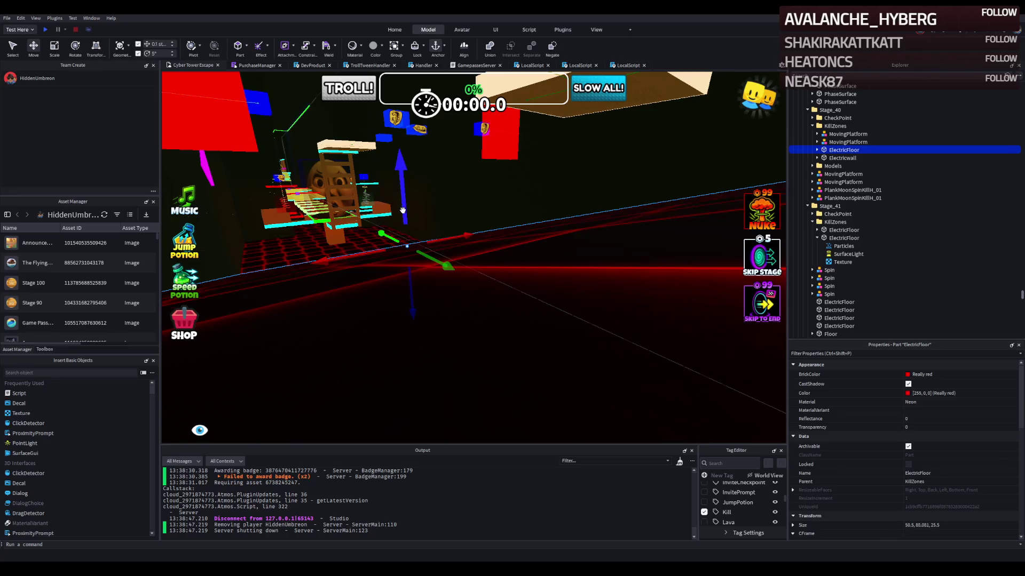
Step: Lower the electric floor about 7.9 studs, then raise it back beneath the platforms
left_click_drag(402, 211, 475, 286)
left_click(422, 258)
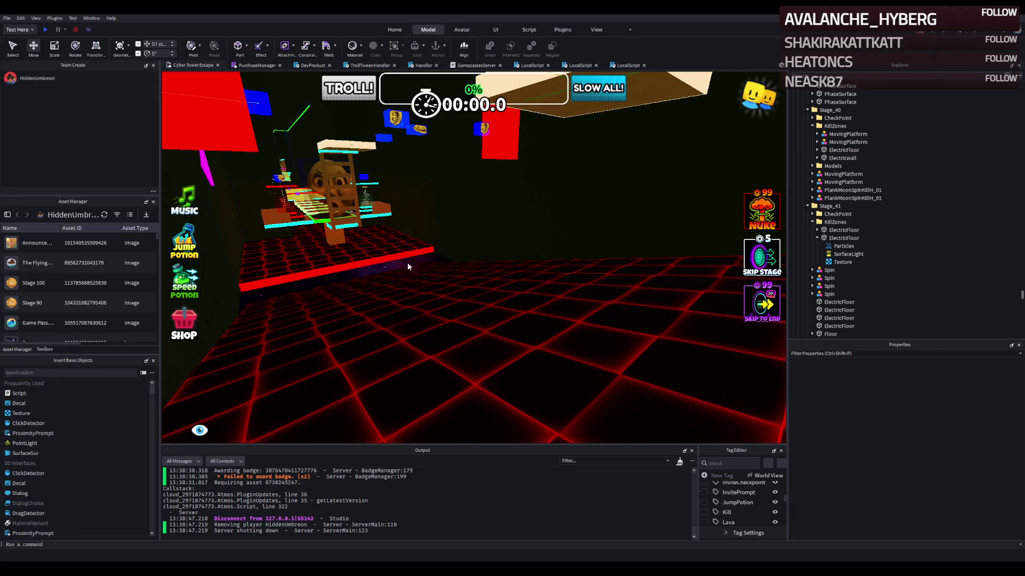
left_click(412, 260)
mouse_move(451, 320)
left_mouse_down()
mouse_move(469, 267)
mouse_move(448, 262)
left_mouse_up()
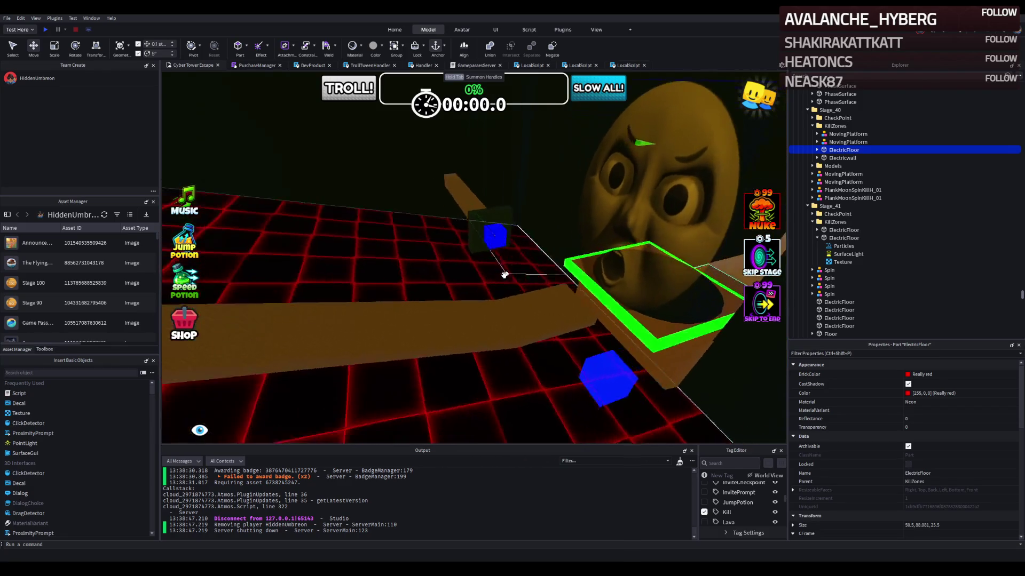
Step: Select the Stage 44 platforms, apply Wrap, then undo it
left_click(511, 318)
key("a")
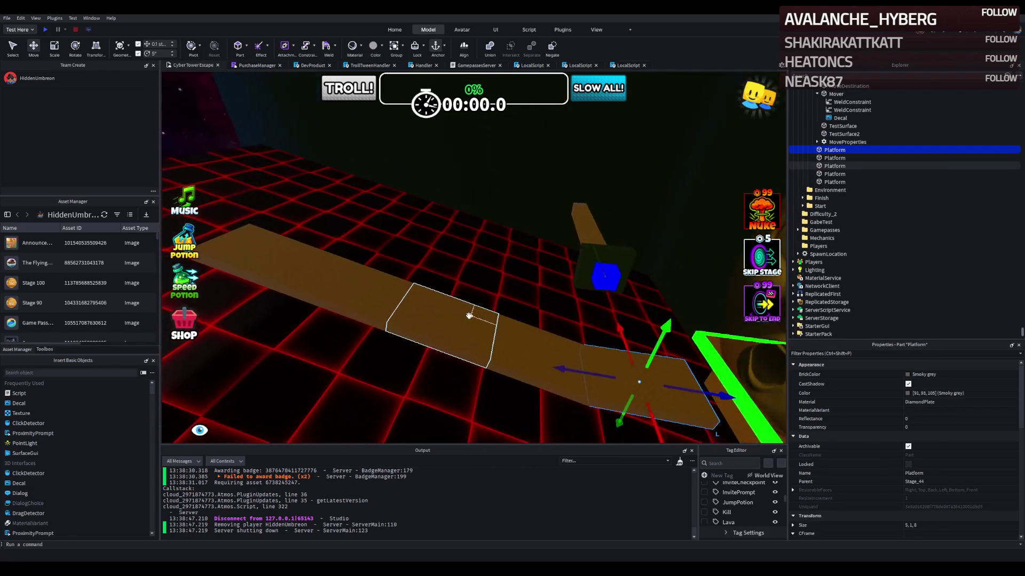
left_click(454, 320, "ctrl")
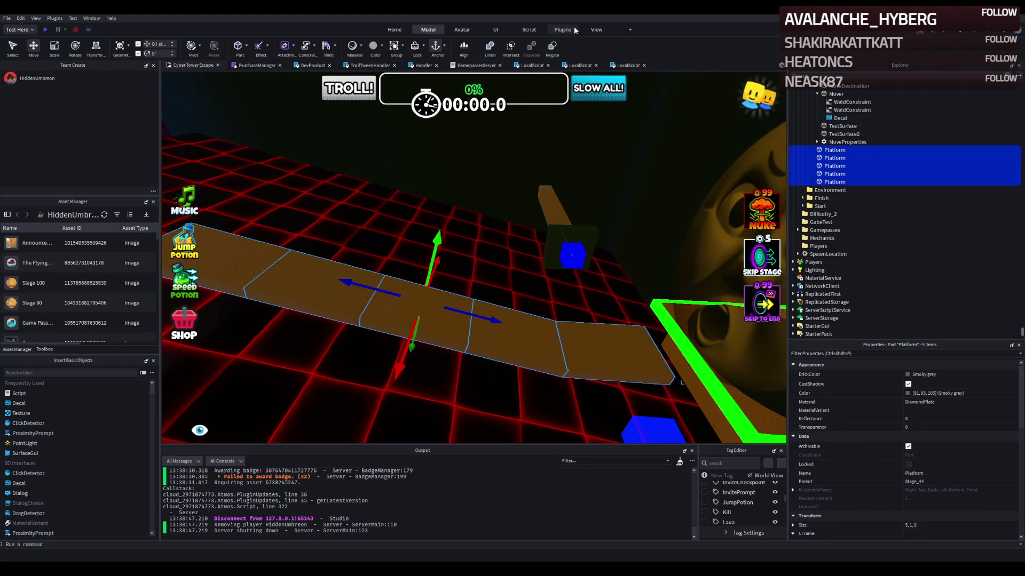
left_click(661, 53)
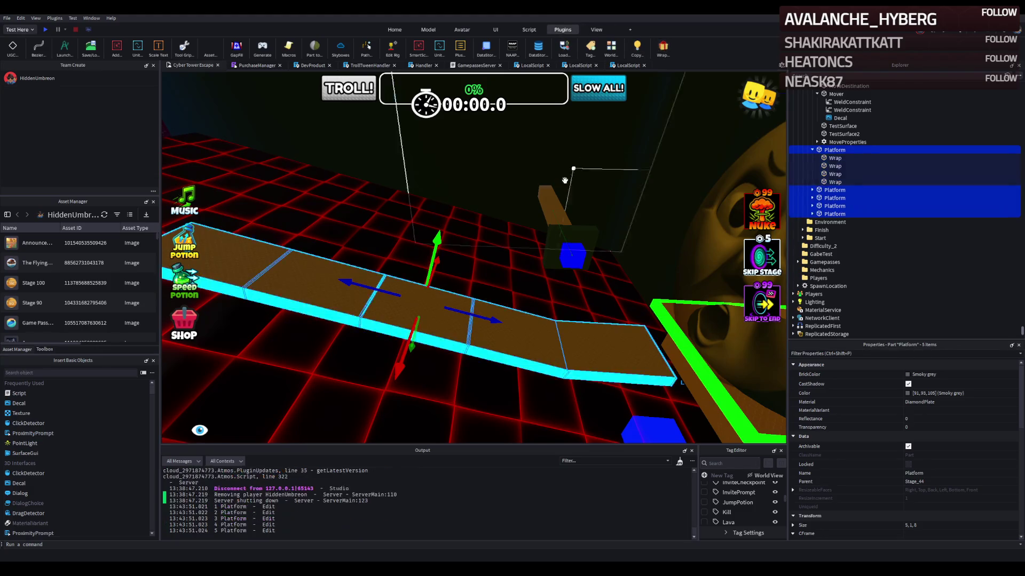
key("s")
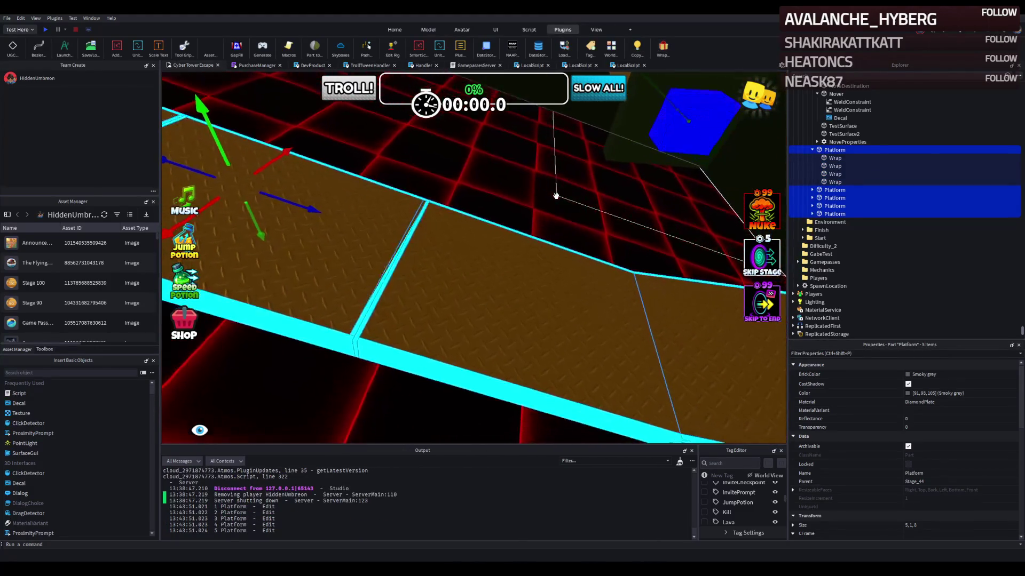
key("ctrl+z")
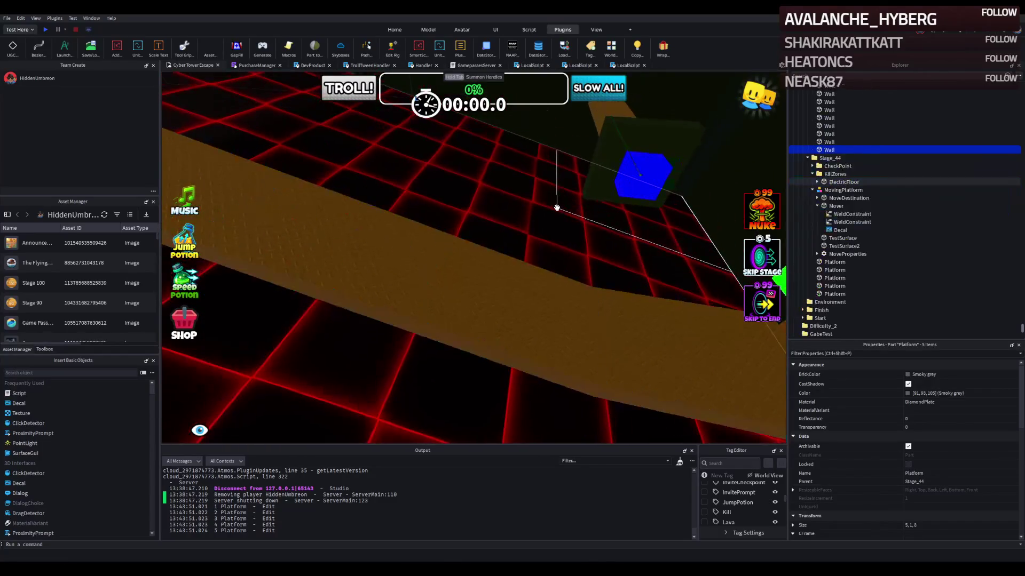
Step: Delete the middle walkway platforms, leaving two Platform pieces
left_click(448, 293)
left_click(355, 231)
left_click(592, 360, "ctrl")
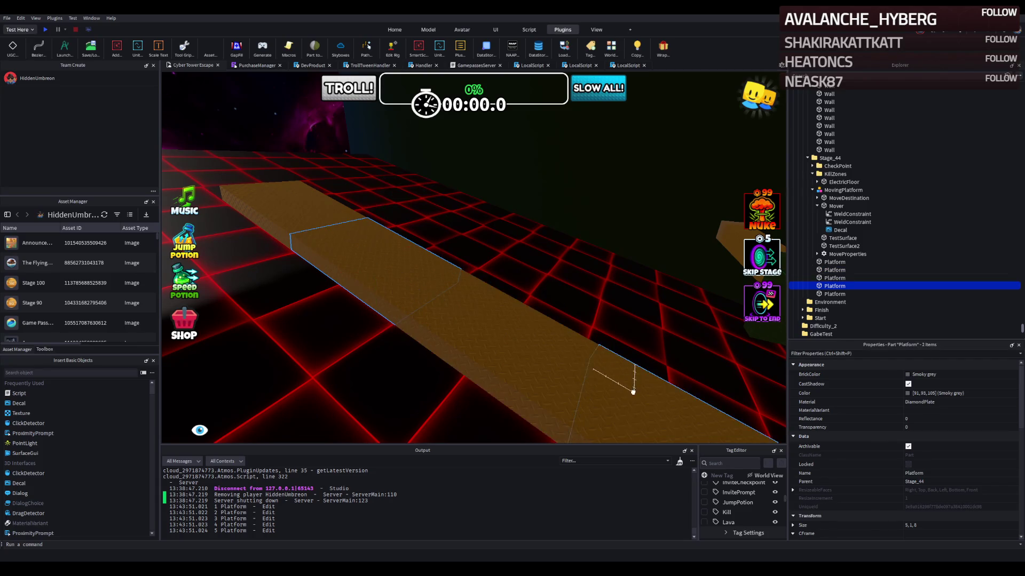
key("Delete")
left_click(381, 285)
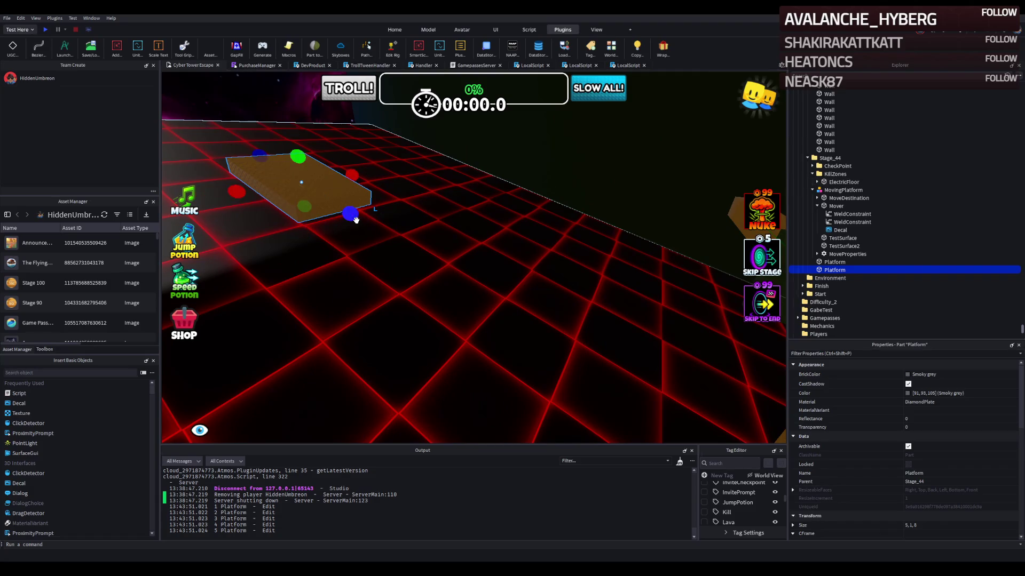
Step: Duplicate the platform twice, placing the copies along the walkway strip
key("ctrl+d")
mouse_move(351, 216)
left_mouse_down()
mouse_move(503, 286)
mouse_move(530, 260)
left_mouse_up()
key("ctrl+d")
key("ctrl+d")
key("ctrl+3")
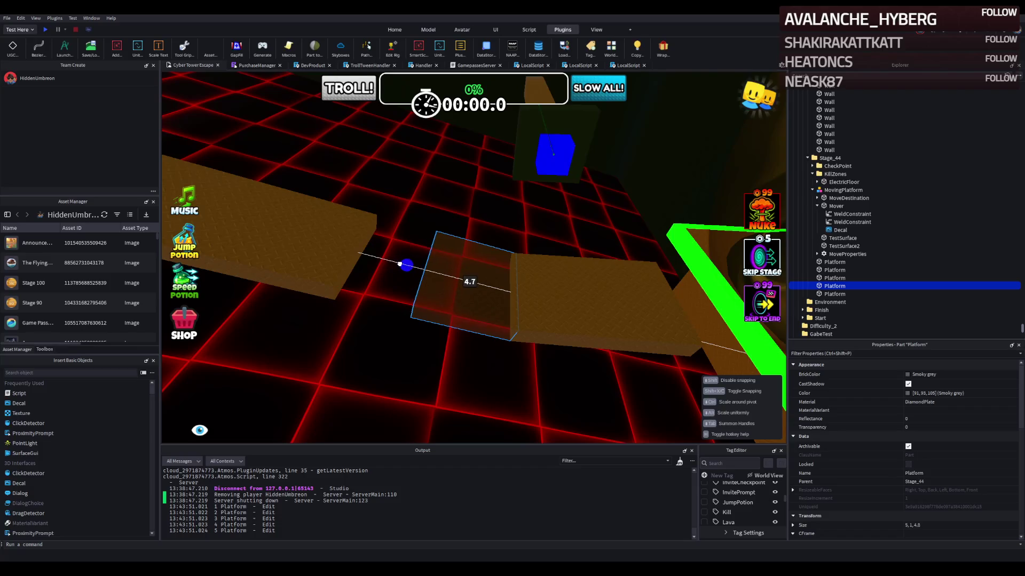
Step: Lengthen one walkway platform back along the walkway
left_click(404, 264)
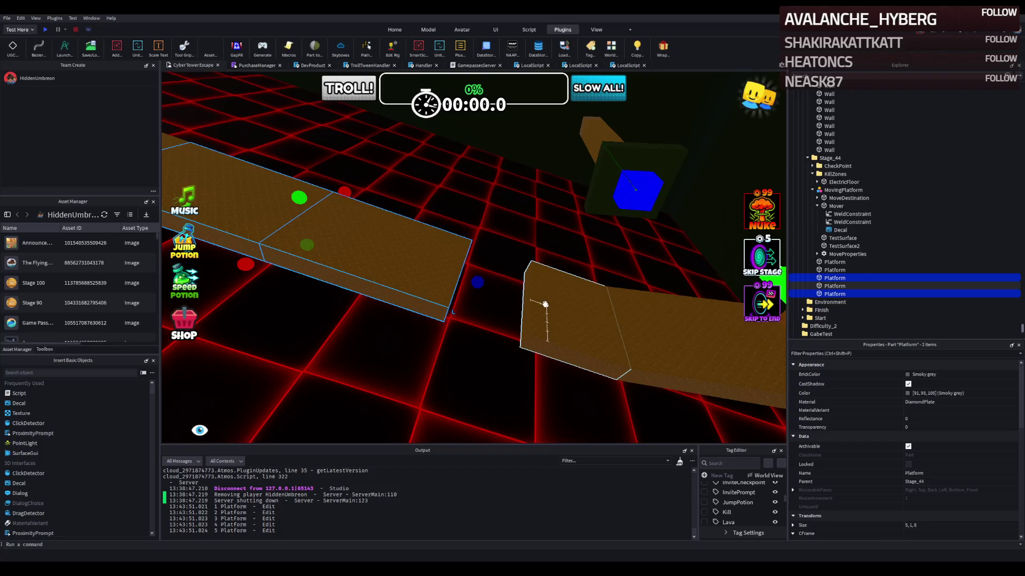
left_click(516, 308)
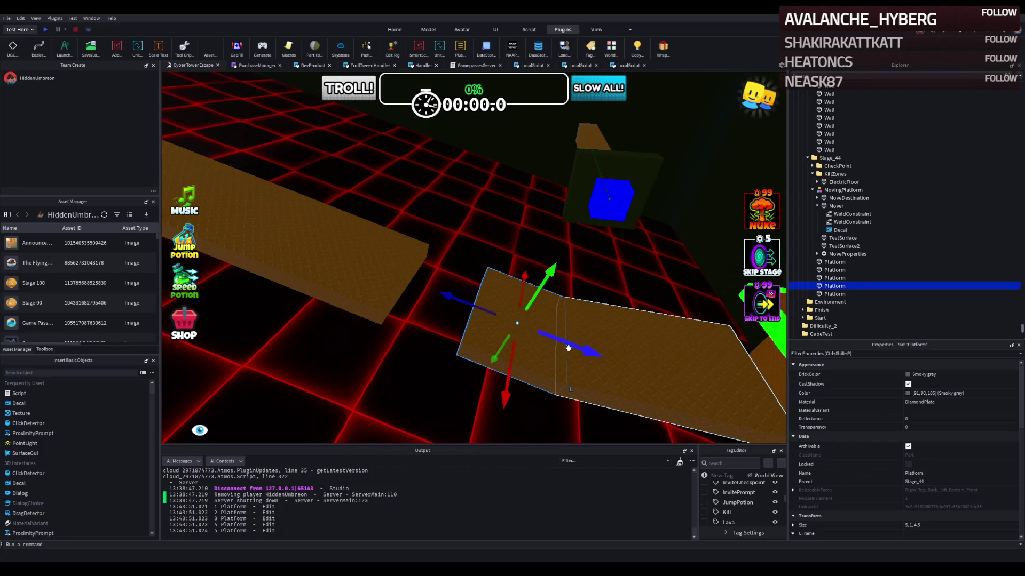
left_click(569, 348)
left_click_drag(573, 347, 514, 326)
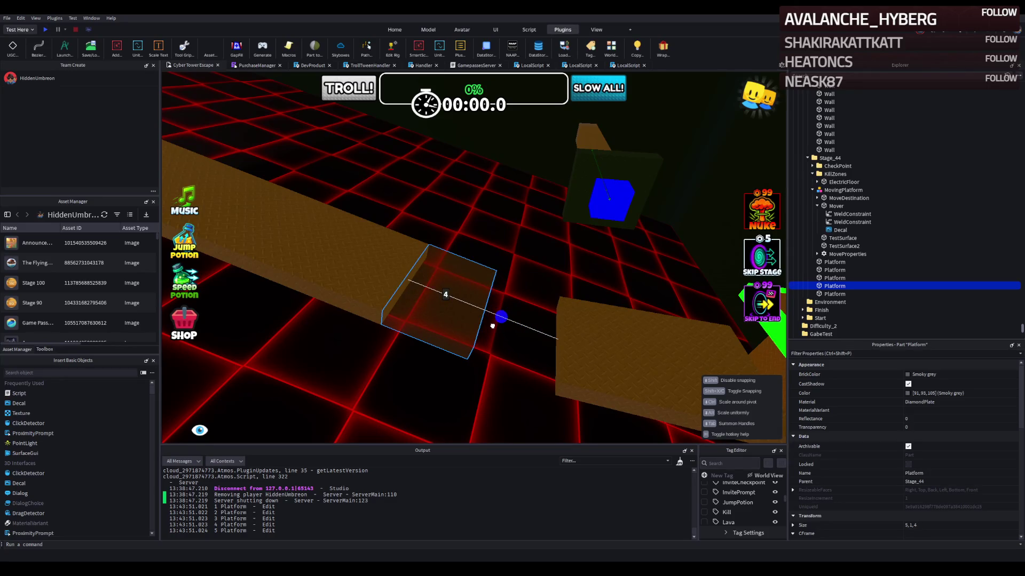
left_click_drag(492, 325, 492, 326)
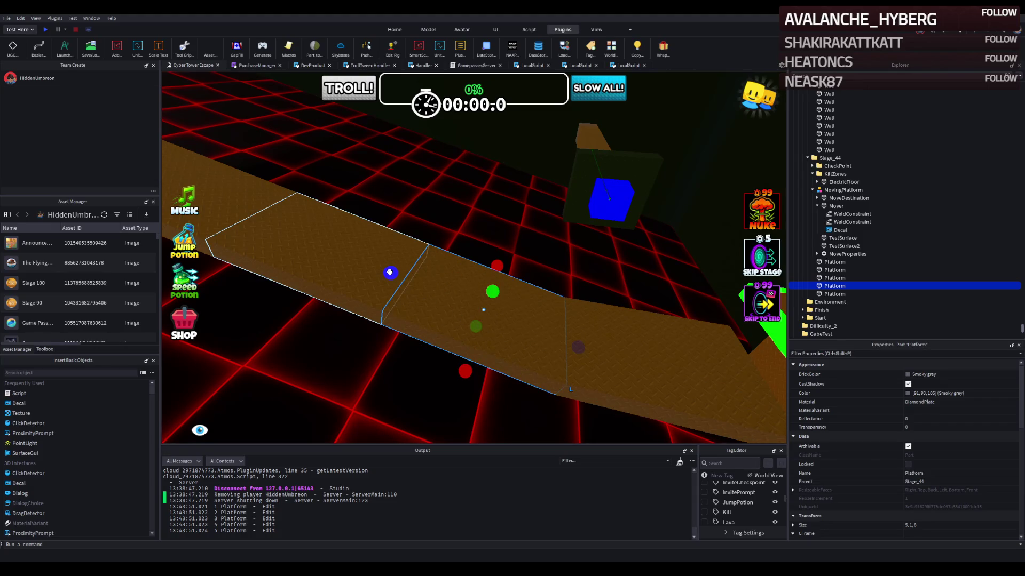
Step: Shorten another walkway platform to 5, 1, 3.5
left_click(350, 260)
mouse_move(411, 304)
left_mouse_down()
mouse_move(454, 326)
mouse_move(387, 326)
left_mouse_up()
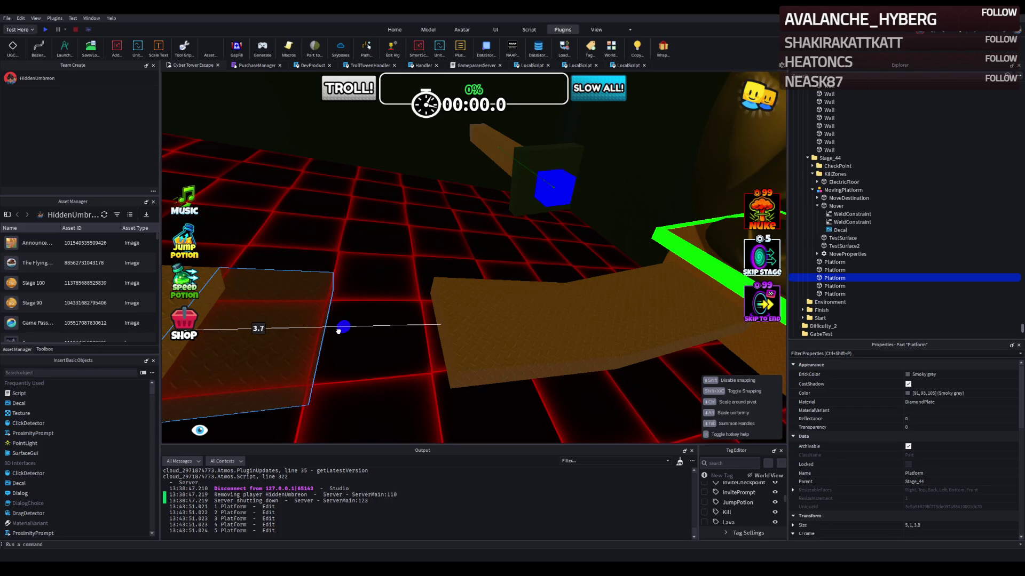
left_click_drag(330, 332, 331, 331)
scroll(331, 330, "down", 3)
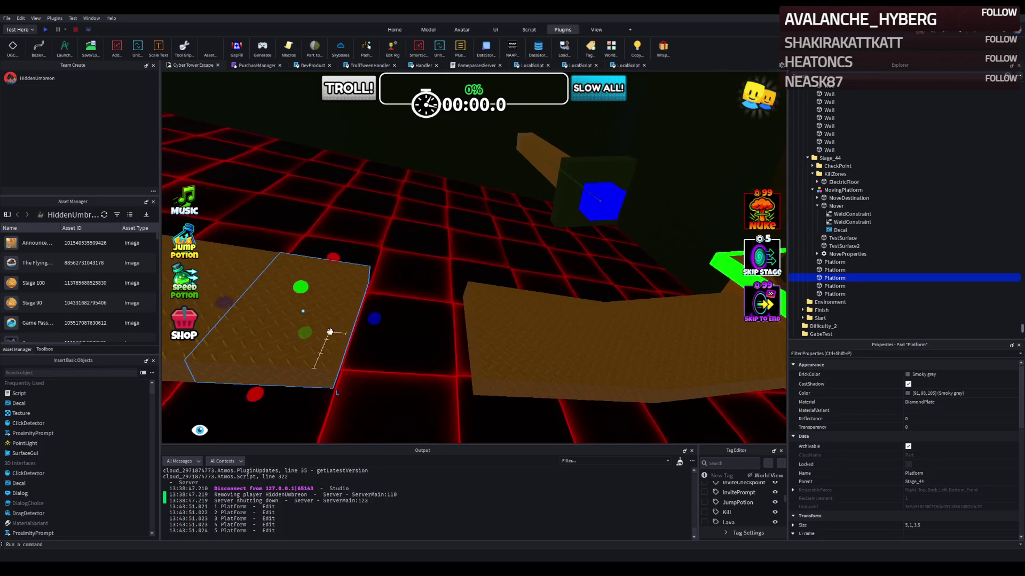
Step: Lengthen the moving platform's TestSurface to about 30 studs
key("w")
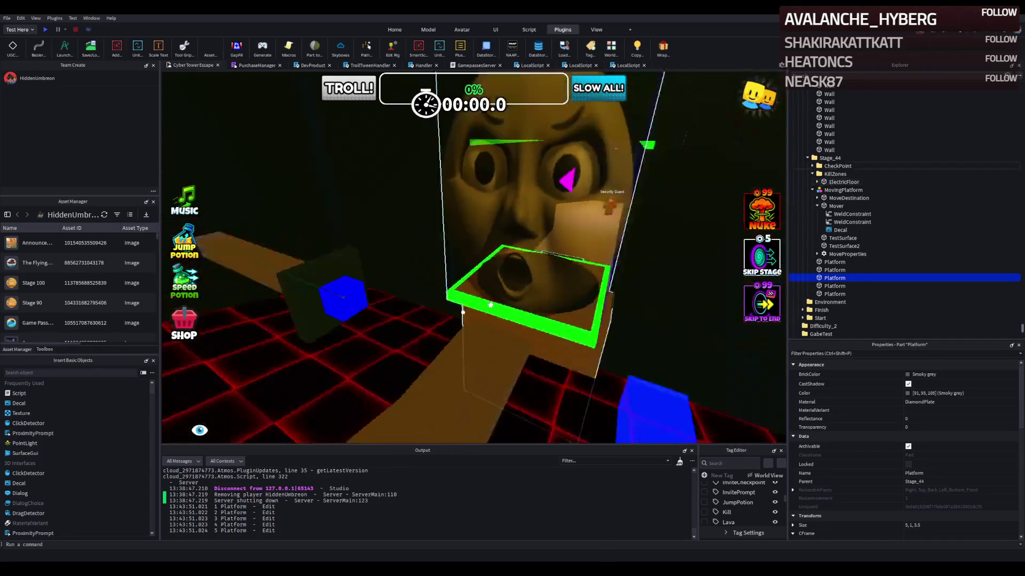
key("s")
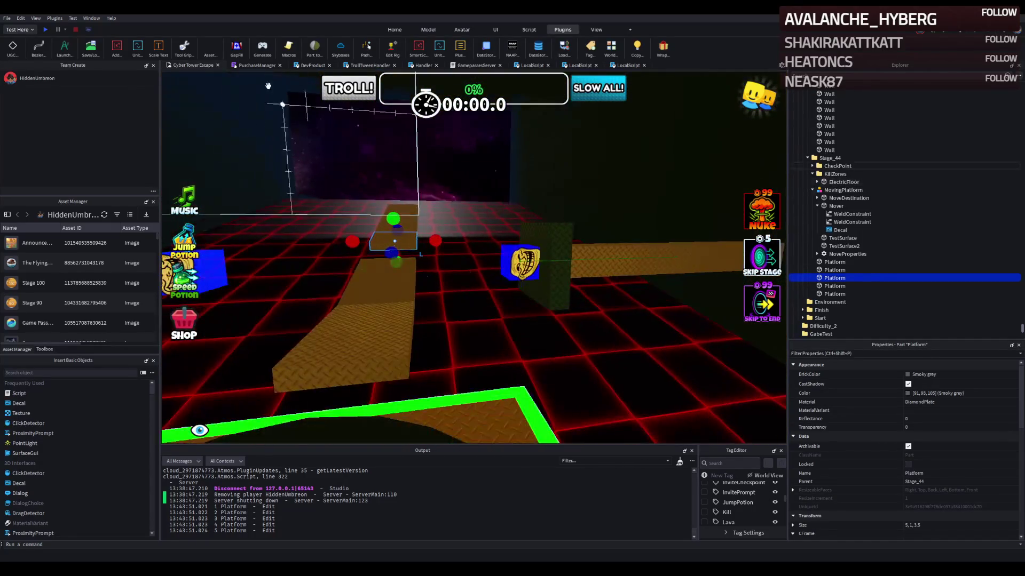
key("w")
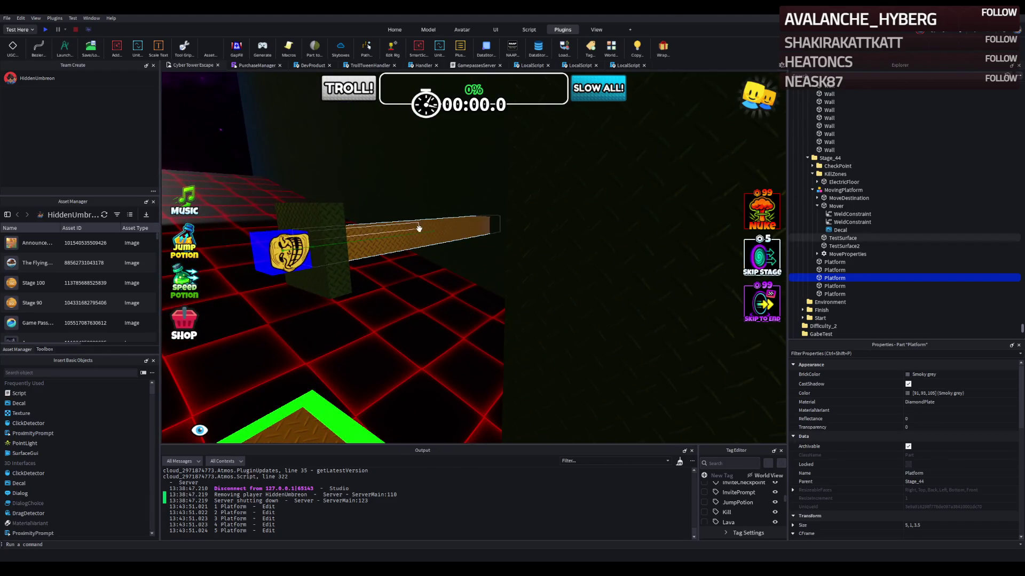
key("a")
left_click(559, 235)
key("f")
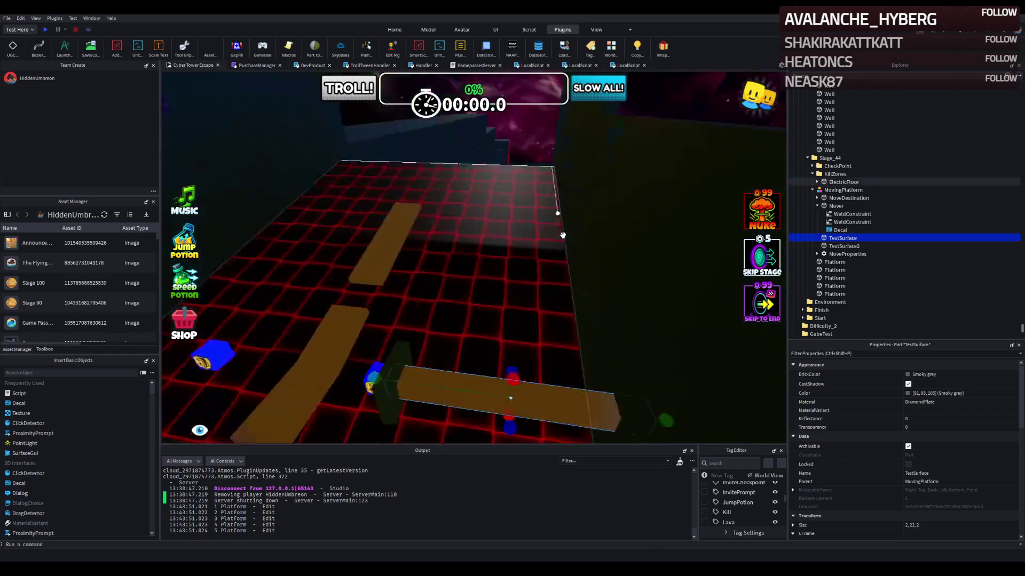
left_click_drag(590, 330, 601, 337)
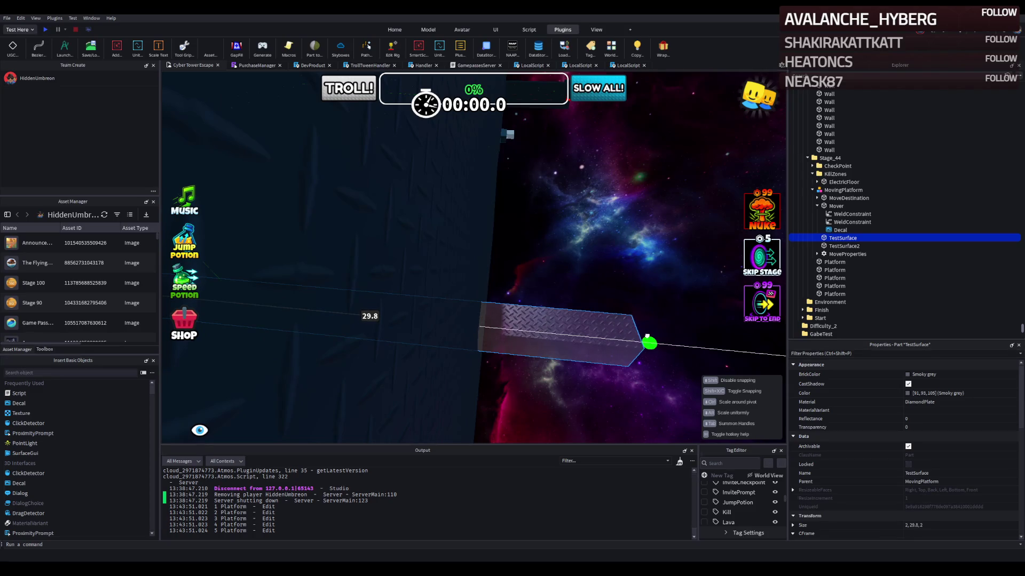
Step: Start a playtest of Stage 44
scroll(650, 336, "up", 5)
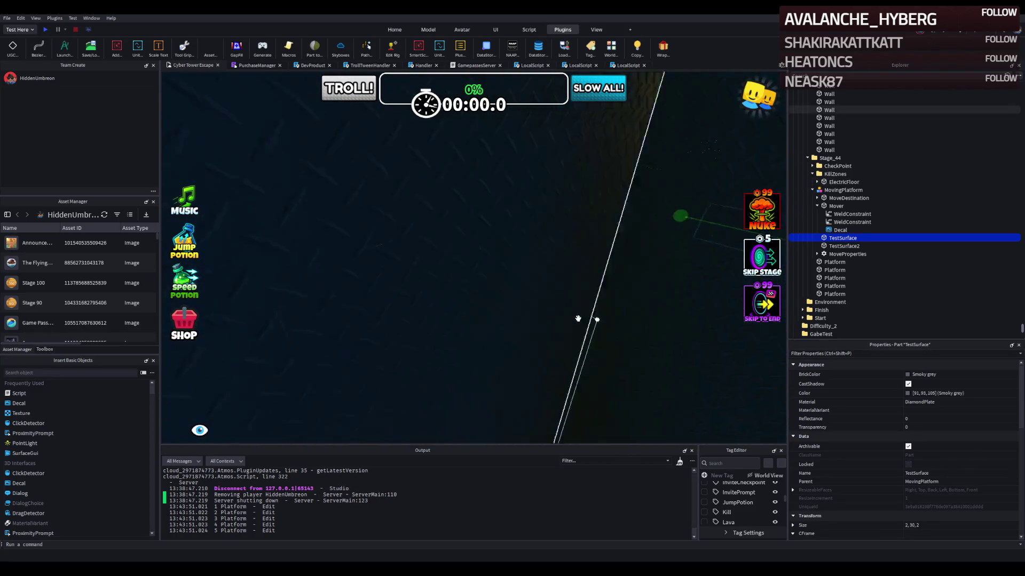
scroll(578, 319, "down", 5)
left_click(45, 31)
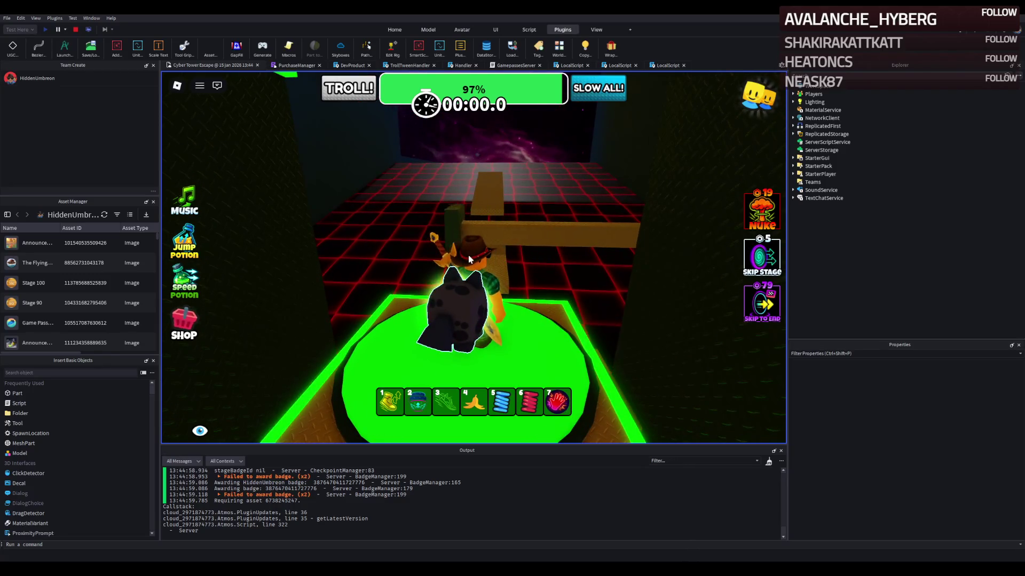
Step: Walk the avatar onto the wooden beam, then stop the playtest
key("w")
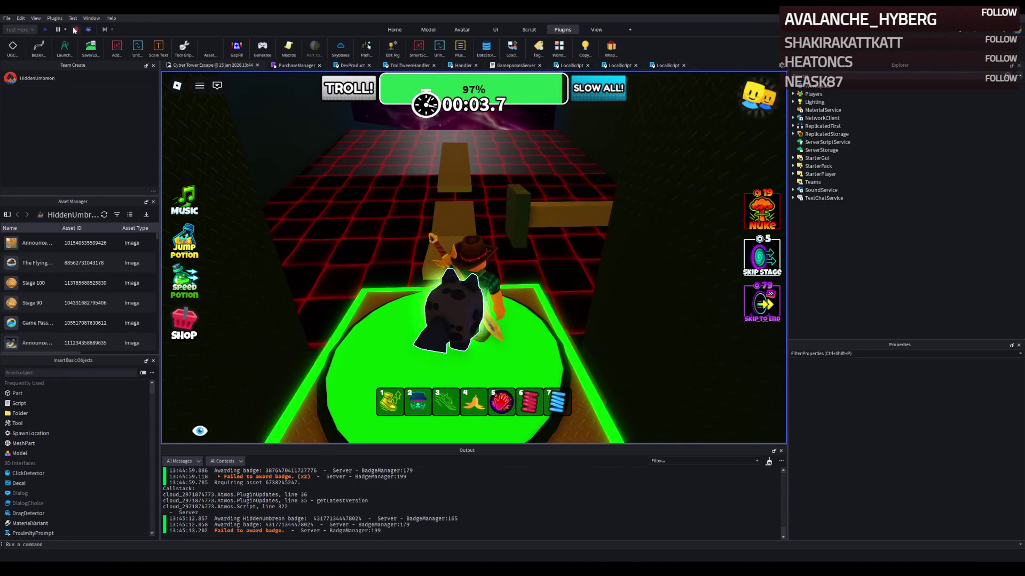
key("shift+F5")
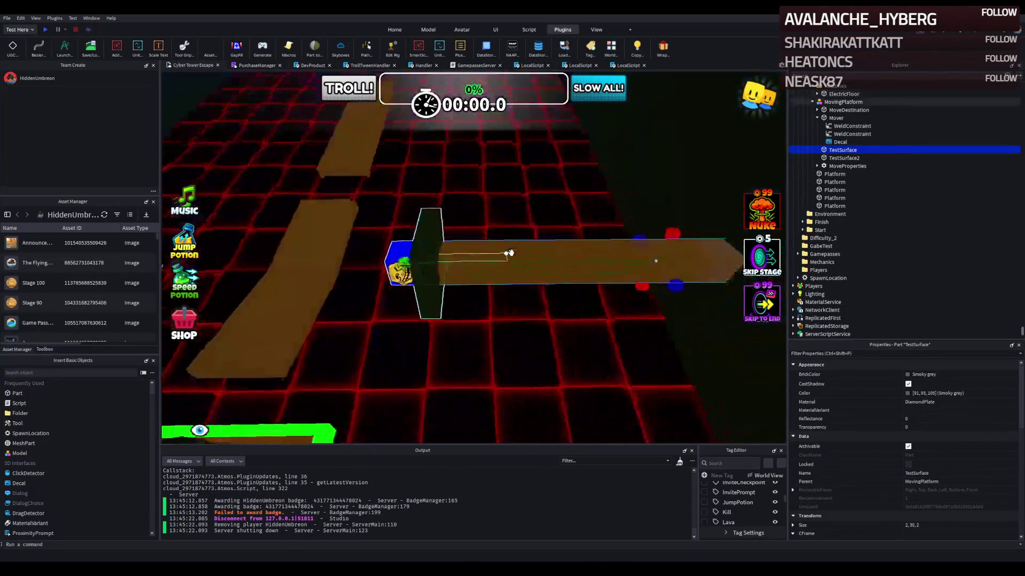
Step: Stretch the TestSurface to 35 studs long and launch another playtest
mouse_move(510, 253)
left_mouse_down()
mouse_move(513, 286)
mouse_move(549, 274)
mouse_move(559, 286)
left_mouse_up()
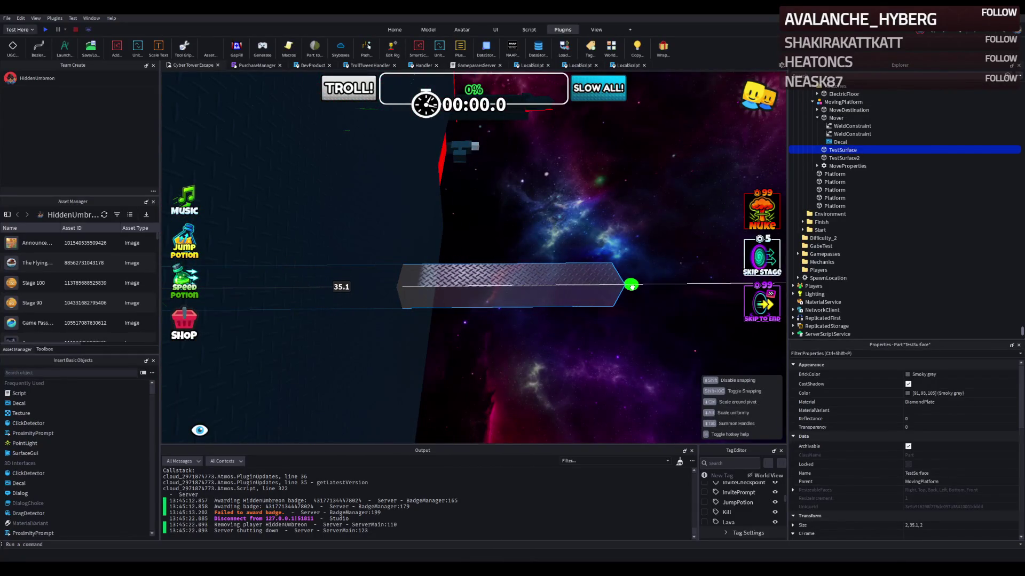
mouse_move(631, 288)
left_mouse_down()
mouse_move(492, 281)
mouse_move(524, 221)
left_mouse_up()
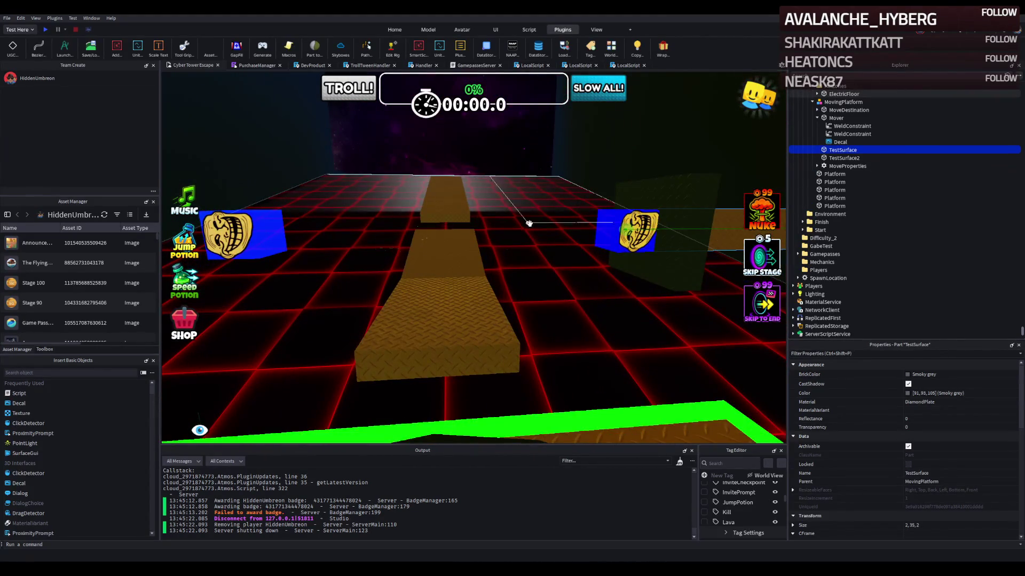
left_click(46, 28)
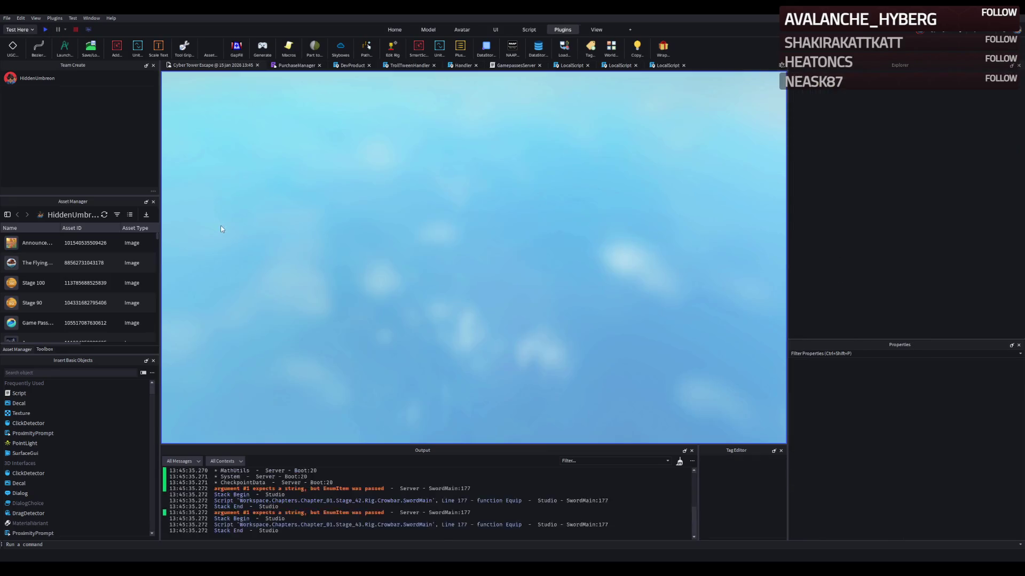